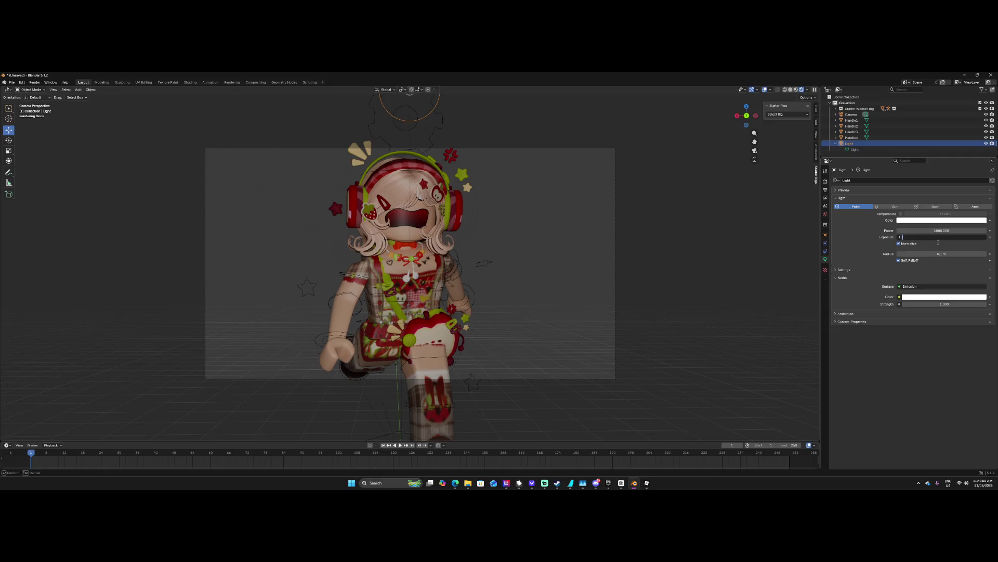
# Turn the light's colour pure red and adjust its radius.
pyautogui.click(942, 220)
pyautogui.moveTo(941, 193); pyautogui.dragTo(952, 198)
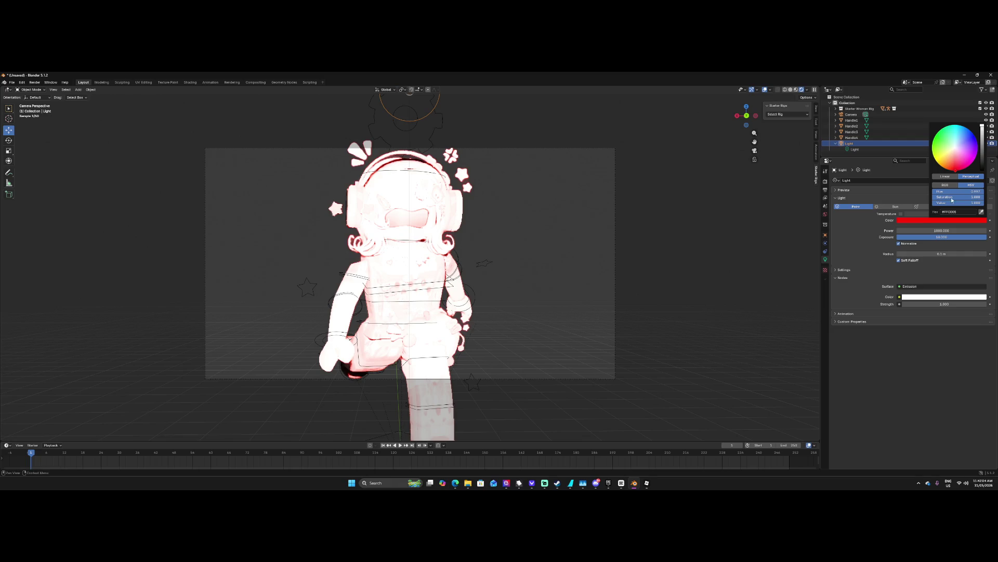
pyautogui.moveTo(941, 253); pyautogui.dragTo(919, 241)
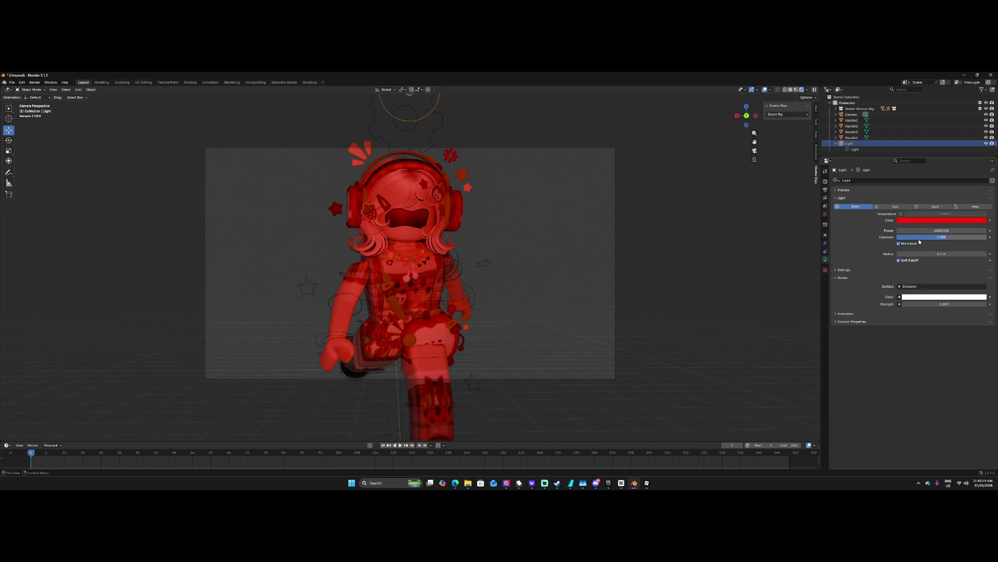
pyautogui.click(647, 483)
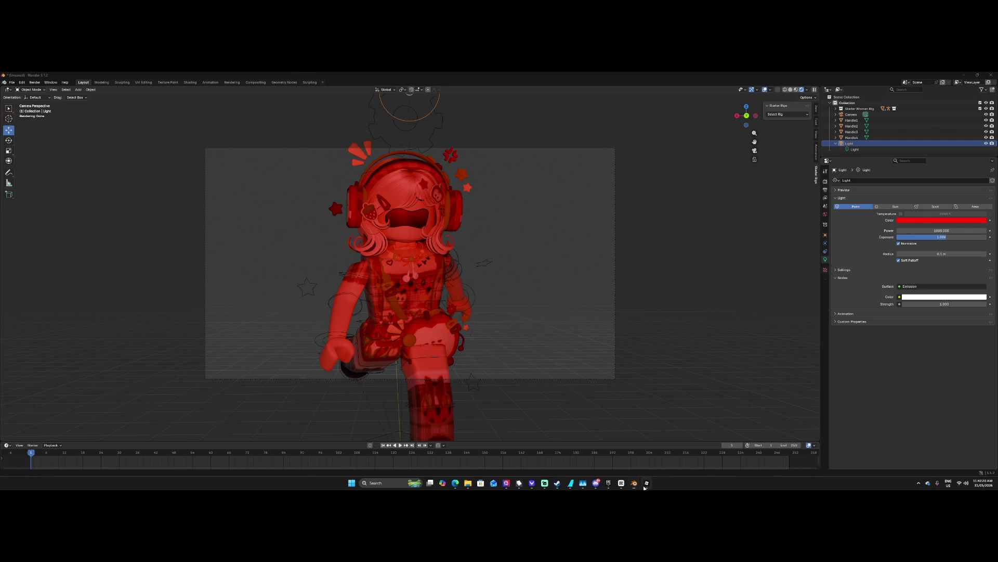
# Close Place1 without saving its changes.
pyautogui.click(5, 81)
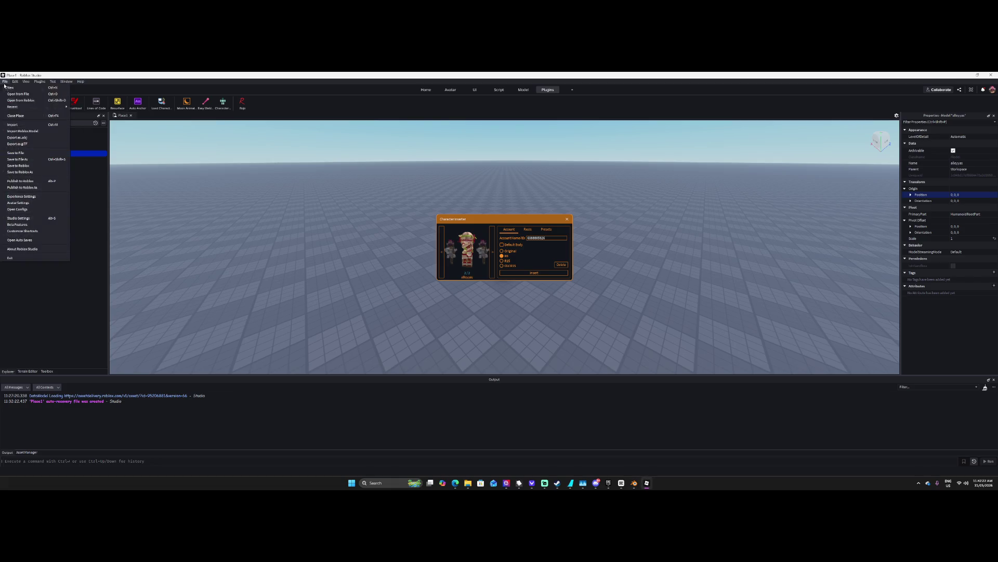
pyautogui.click(21, 117)
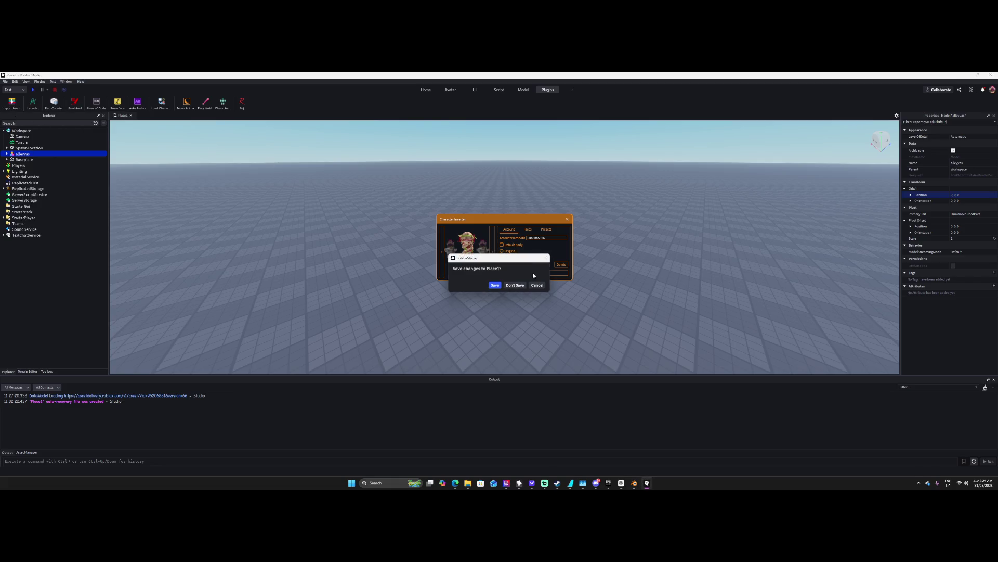
pyautogui.click(515, 285)
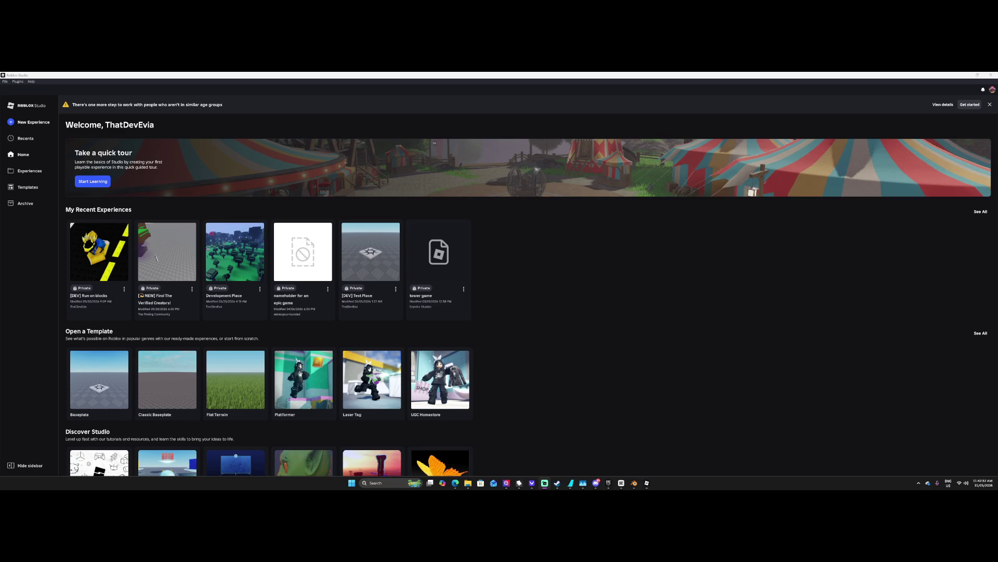
# Open the group experience '[TESTING] The Forgotten Asylum' from Group Experiences.
pyautogui.click(29, 171)
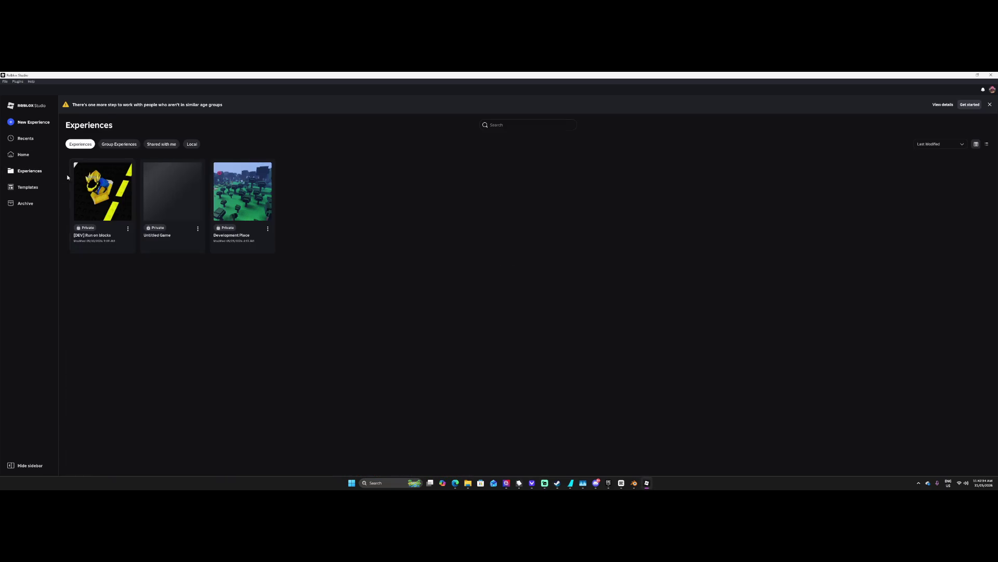
pyautogui.click(125, 144)
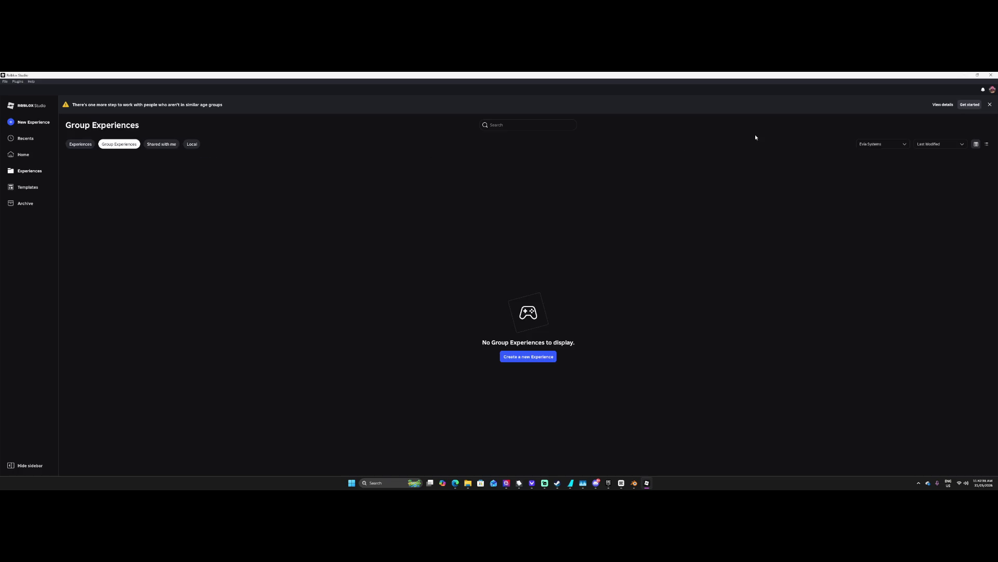
pyautogui.click(872, 145)
pyautogui.click(47, 202)
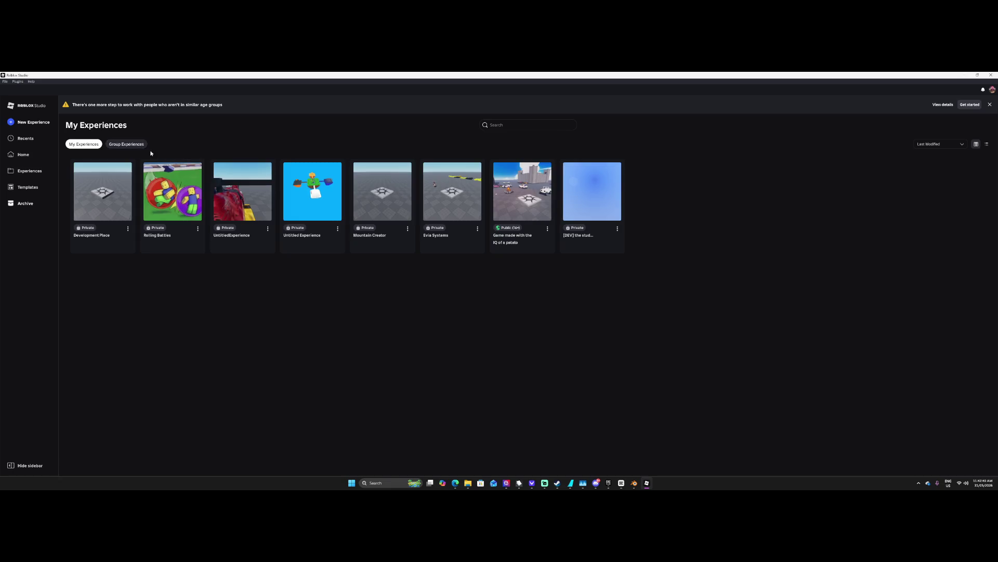
pyautogui.click(127, 144)
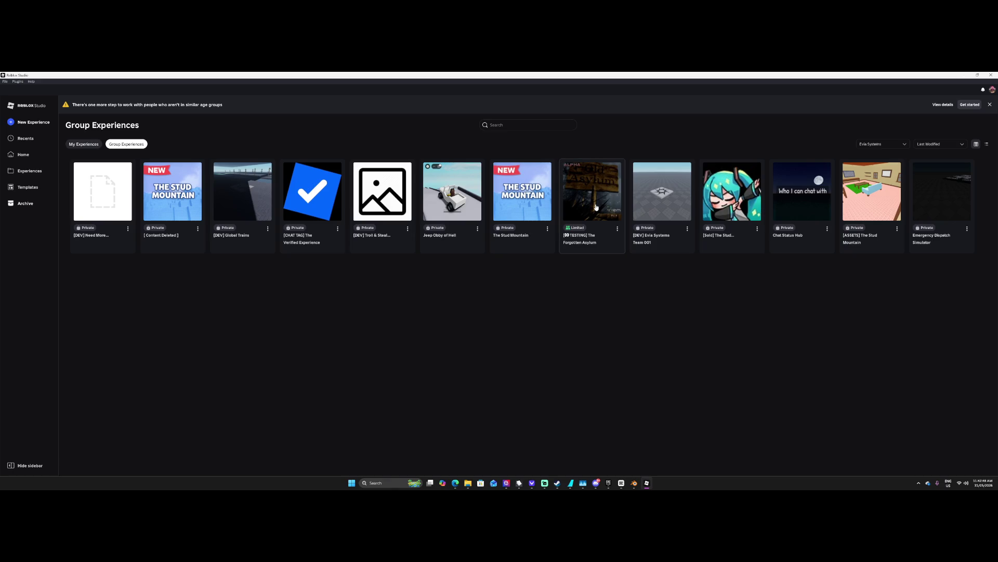
pyautogui.click(596, 207)
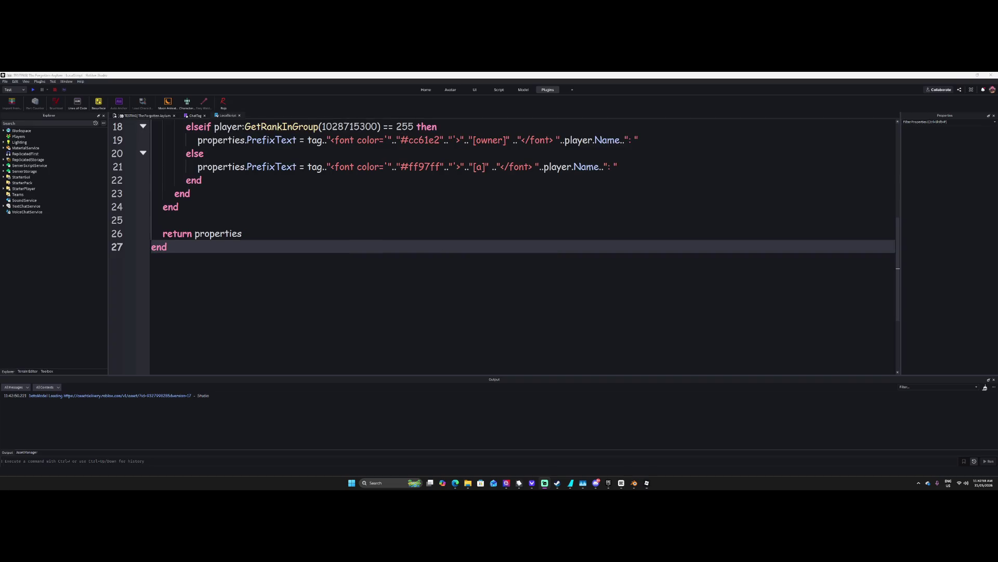
# Show the asylum's 3D scene, tilt the view up, and select FogPart and Patient_Enemy_Default.
pyautogui.click(166, 117)
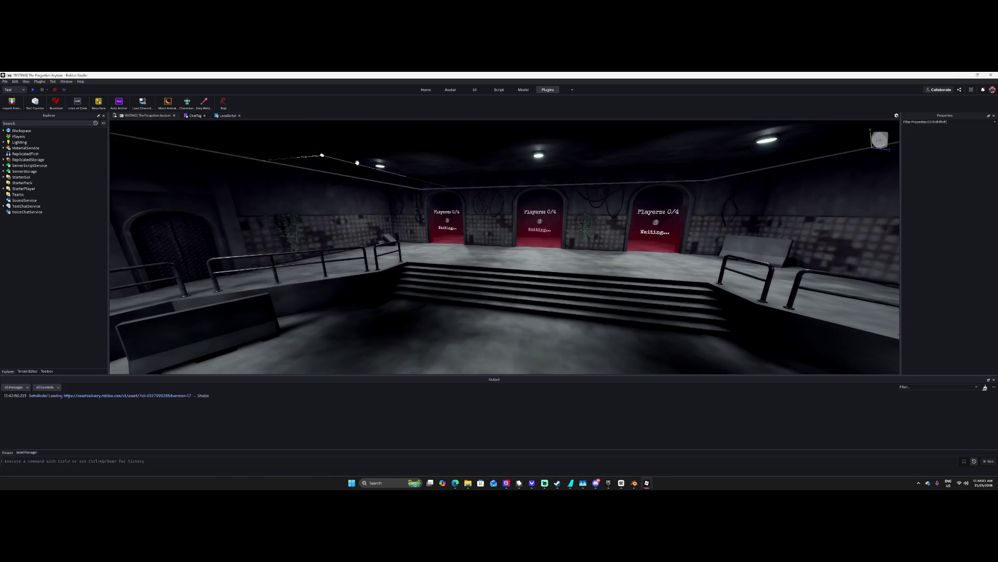
pyautogui.moveTo(511, 200)
pyautogui.mouseDown(button='right')
pyautogui.moveTo(493, 205)
pyautogui.moveTo(575, 215)
pyautogui.moveTo(557, 214)
pyautogui.moveTo(556, 237)
pyautogui.moveTo(497, 185)
pyautogui.mouseUp(button='right')
pyautogui.click(529, 213)
pyautogui.click(559, 218)
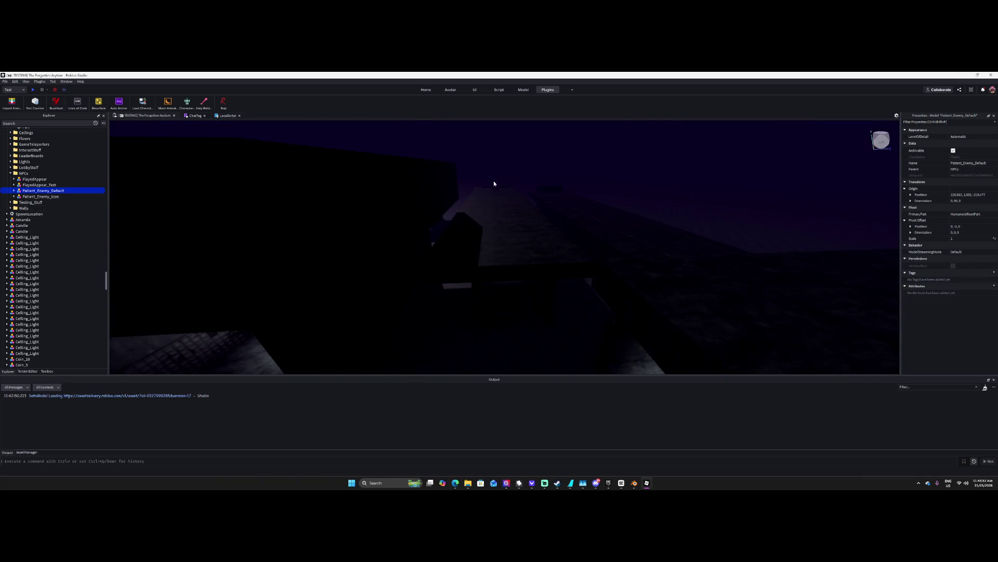
# Box-select the corridor pillars, frame them, and group them into one model with Ctrl+G.
pyautogui.moveTo(474, 175)
pyautogui.mouseDown()
pyautogui.moveTo(482, 223)
pyautogui.moveTo(544, 338)
pyautogui.mouseUp()
pyautogui.press('f')
pyautogui.press('s')
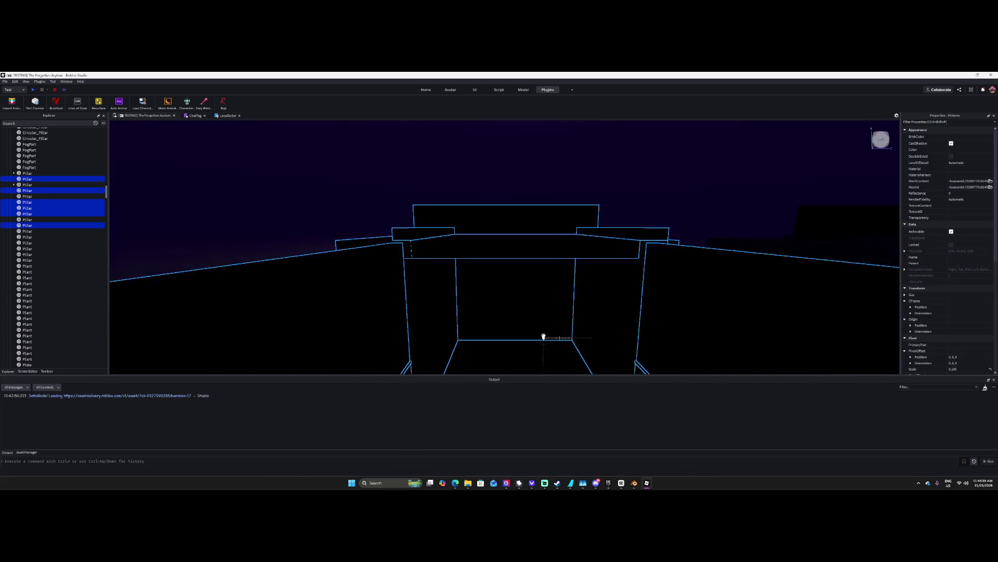
pyautogui.press('e')
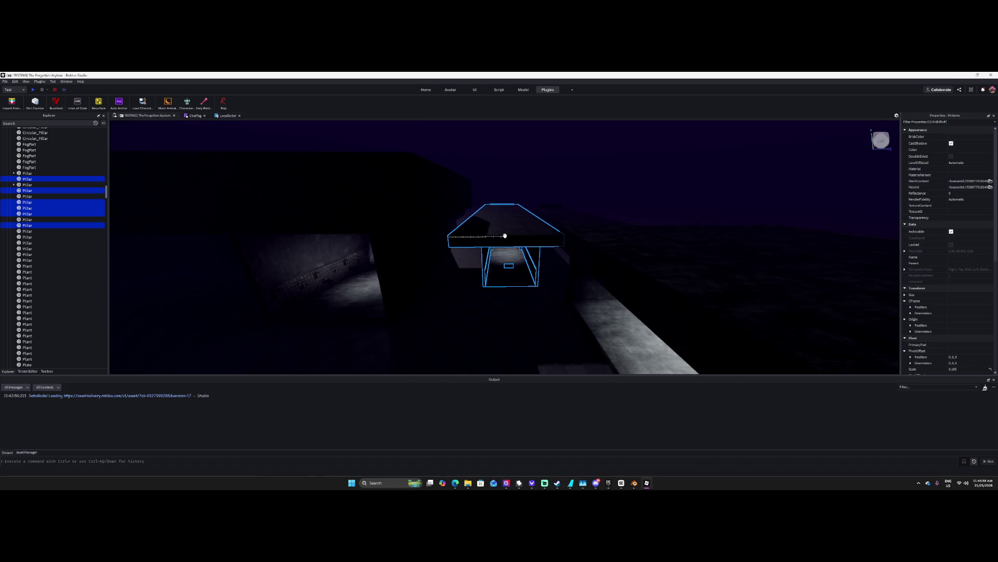
pyautogui.hotkey('ctrl', 'g')
# Export the pillar model as an OBJ file.
pyautogui.rightClick(26, 190)
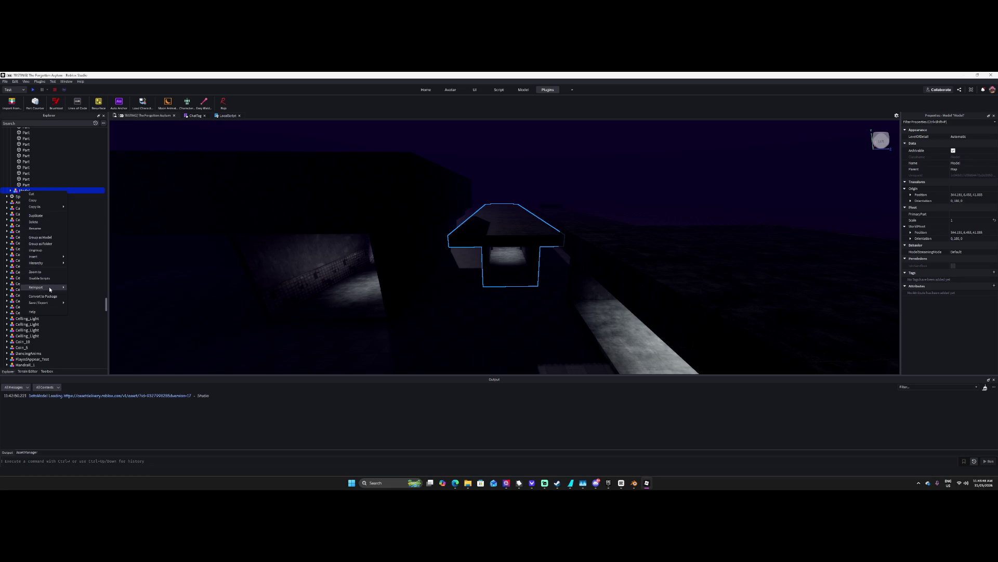
pyautogui.press('Escape')
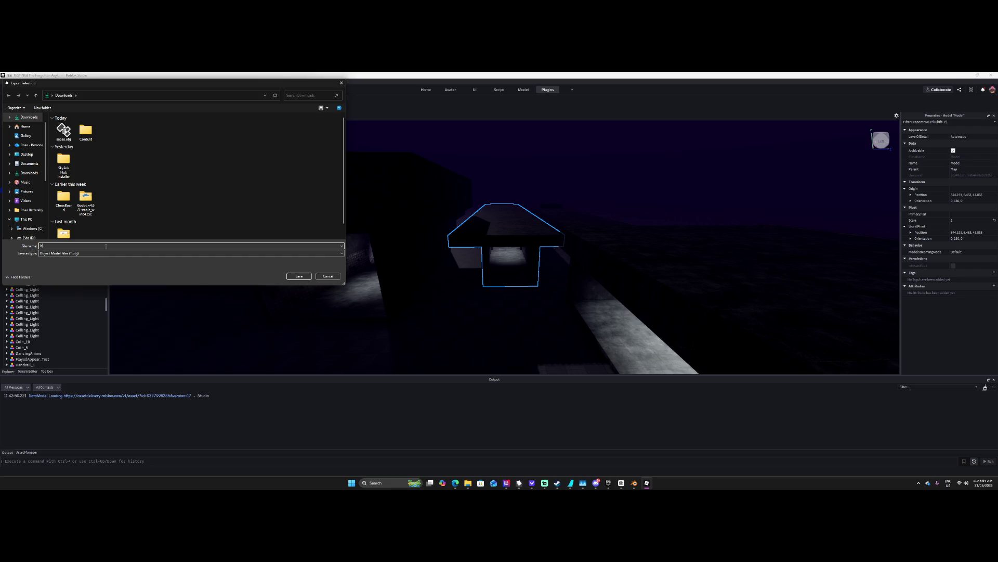
pyautogui.click(291, 276)
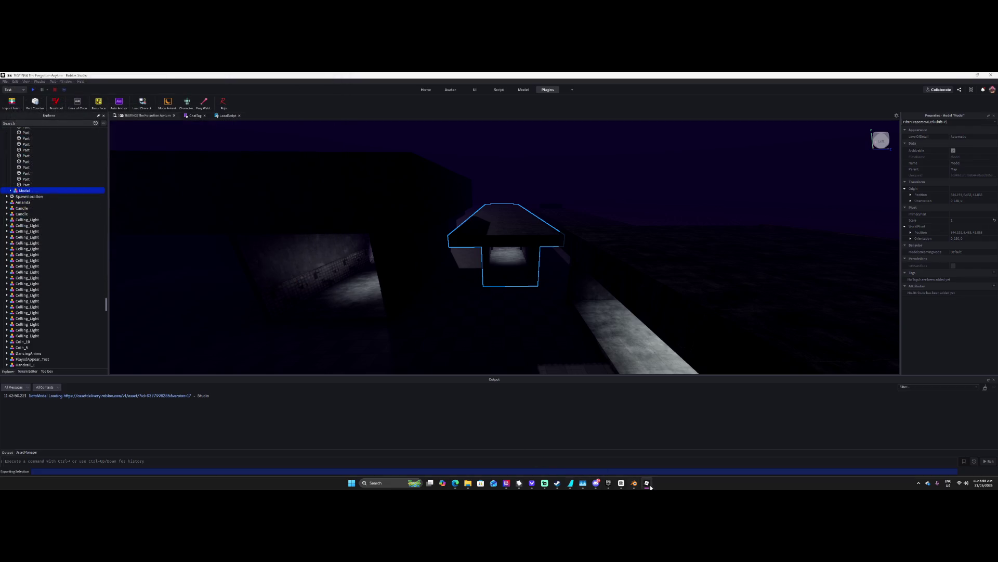
pyautogui.click(634, 483)
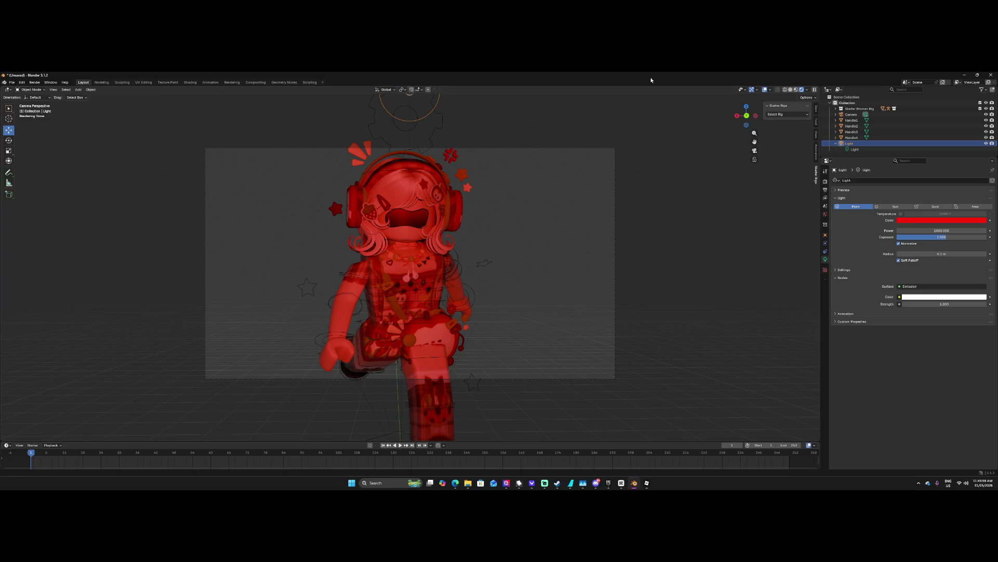
# Switch to Material Preview and import b.obj as a Wavefront OBJ.
pyautogui.click(796, 91)
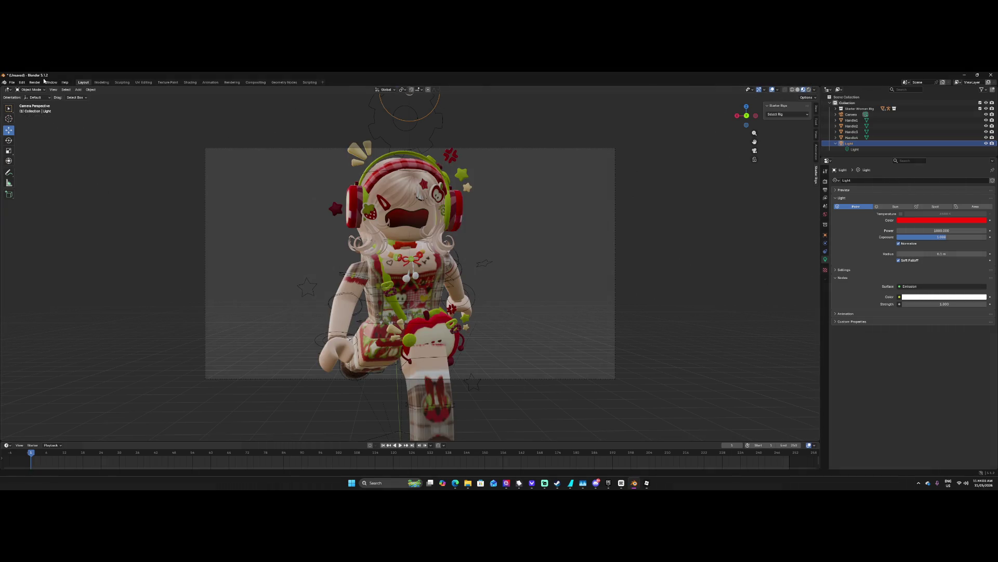
pyautogui.click(12, 82)
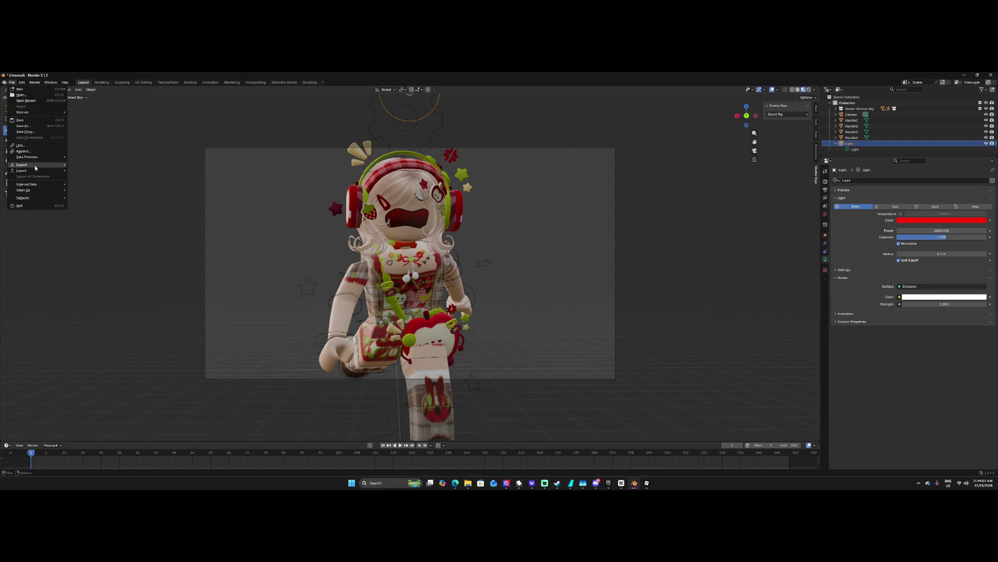
pyautogui.moveTo(34, 164)
pyautogui.click(90, 182)
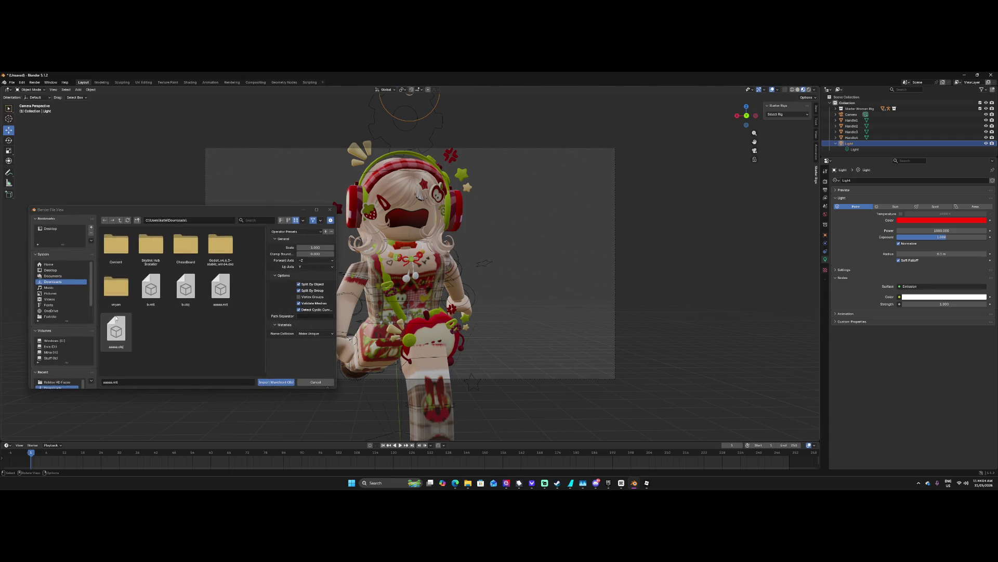
pyautogui.click(151, 295)
pyautogui.click(186, 291)
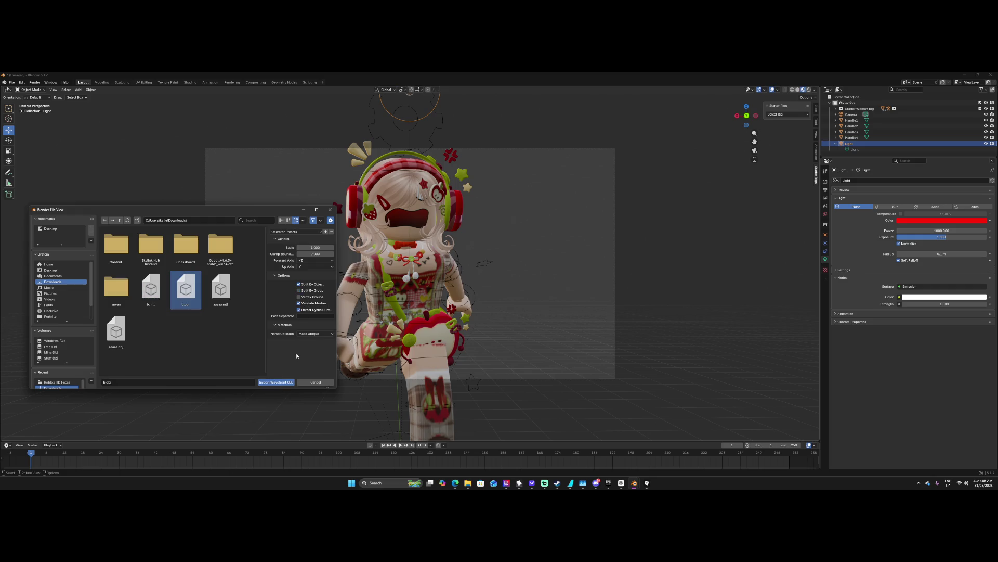
pyautogui.click(289, 383)
pyautogui.scroll(-4, 300, 300)
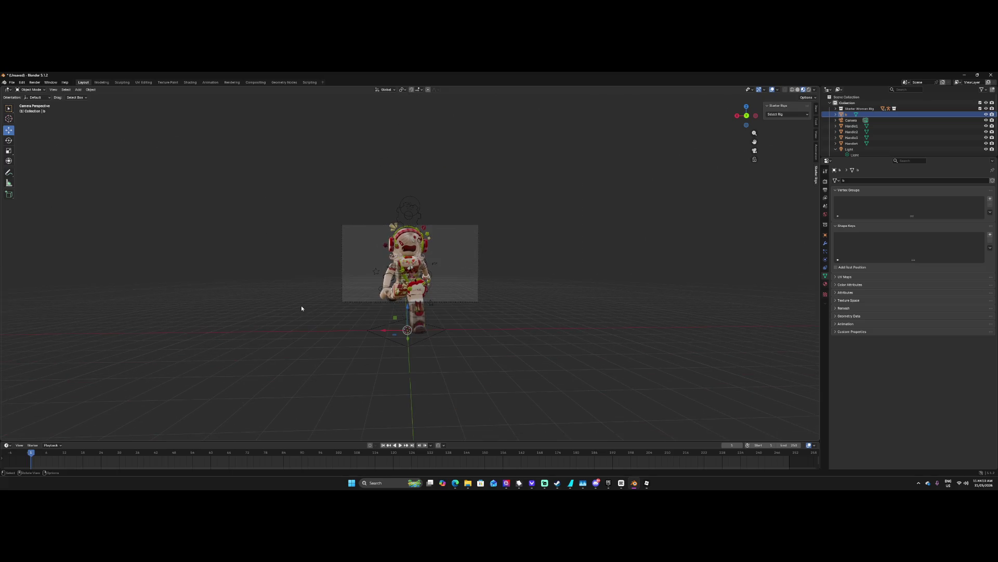
pyautogui.moveTo(303, 308); pyautogui.dragTo(366, 317, button='middle')
# Snap the imported corridor object to the world origin.
pyautogui.scroll(-5, 332, 314)
pyautogui.scroll(-5, 367, 317)
pyautogui.rightClick(175, 327)
pyautogui.moveTo(139, 298)
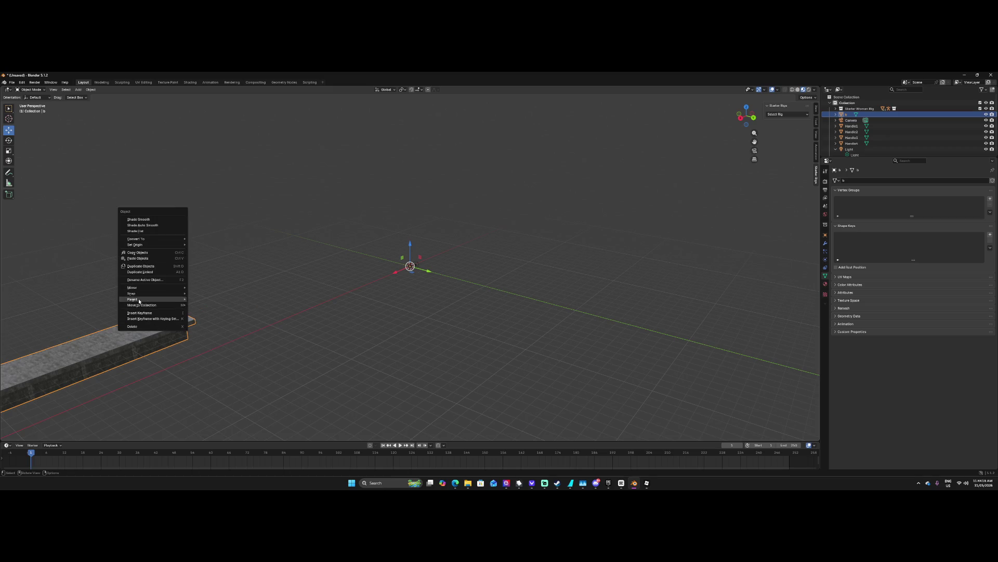
pyautogui.moveTo(167, 244)
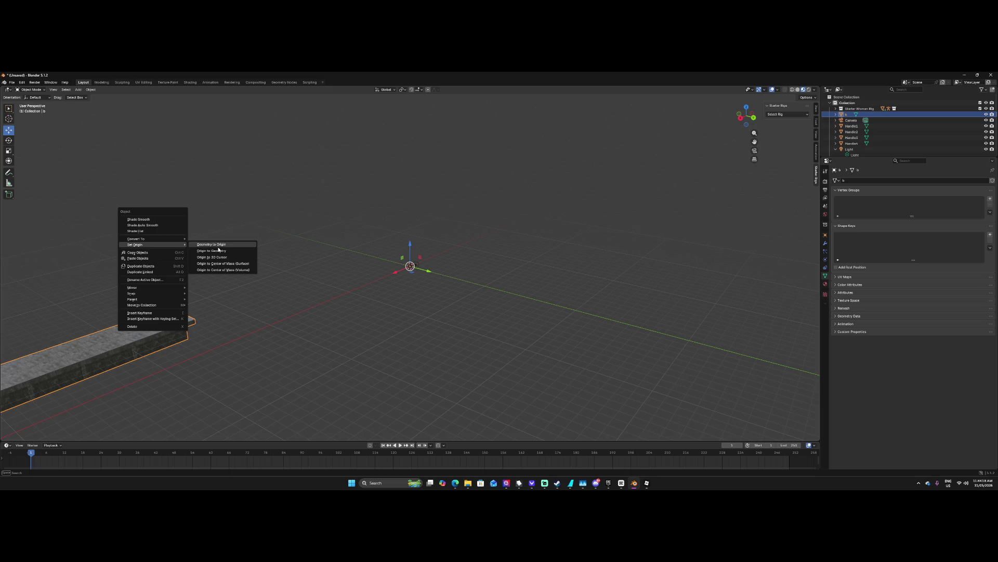
pyautogui.click(219, 252)
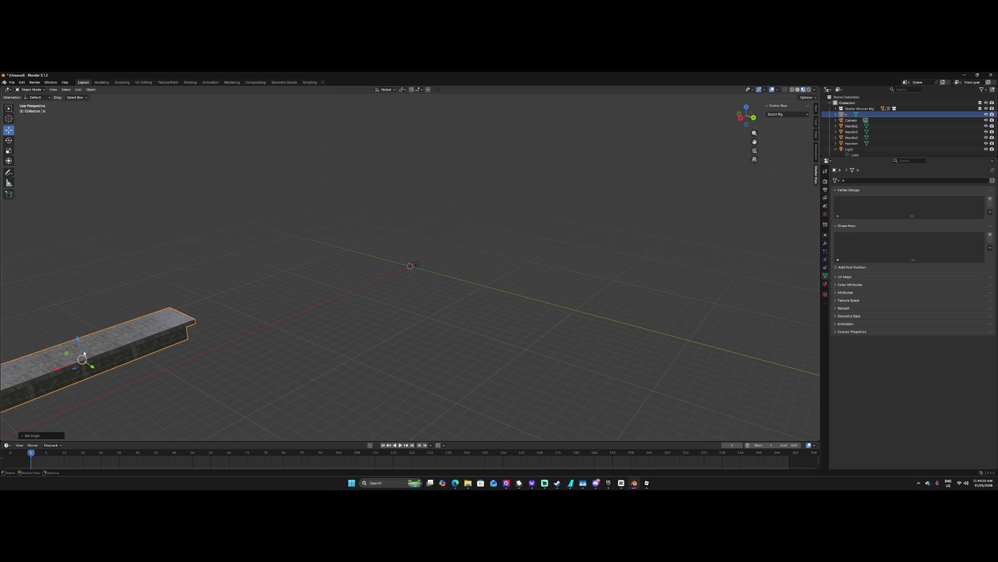
pyautogui.hotkey('ctrl', 'z')
pyautogui.rightClick(124, 324)
pyautogui.moveTo(125, 327)
pyautogui.click(188, 323)
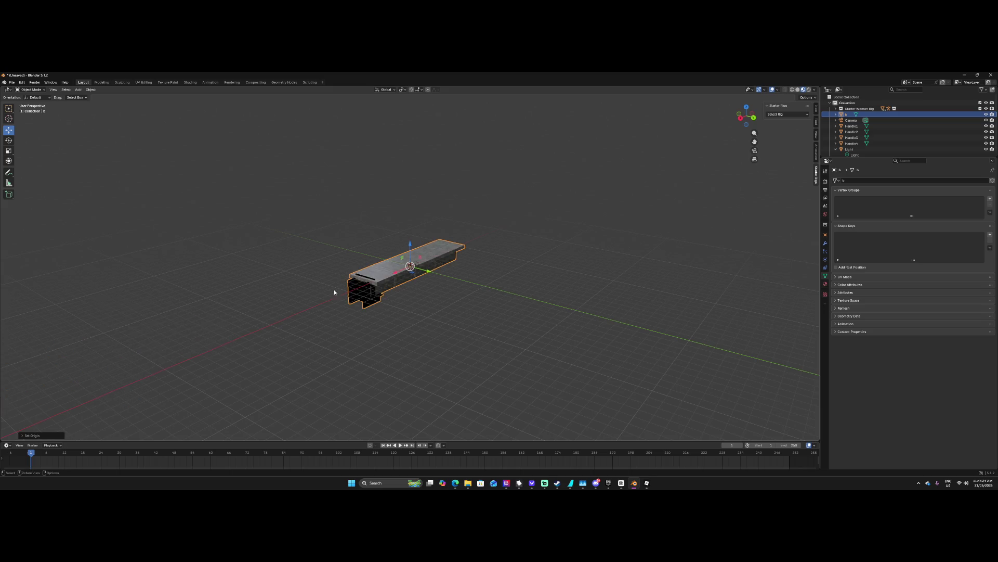
pyautogui.scroll(6, 378, 271)
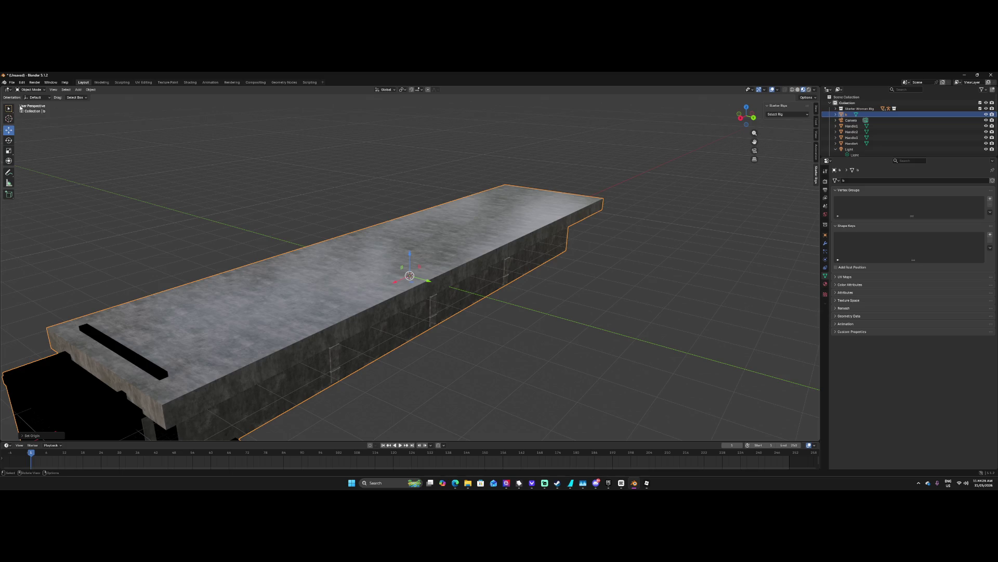
# Rotate the corridor piece around its vertical axis and level the view down it.
pyautogui.click(8, 141)
pyautogui.moveTo(419, 285)
pyautogui.mouseDown()
pyautogui.moveTo(442, 301)
pyautogui.moveTo(450, 272)
pyautogui.mouseUp()
pyautogui.scroll(5, 450, 271)
pyautogui.moveTo(430, 263); pyautogui.dragTo(439, 285, button='middle')
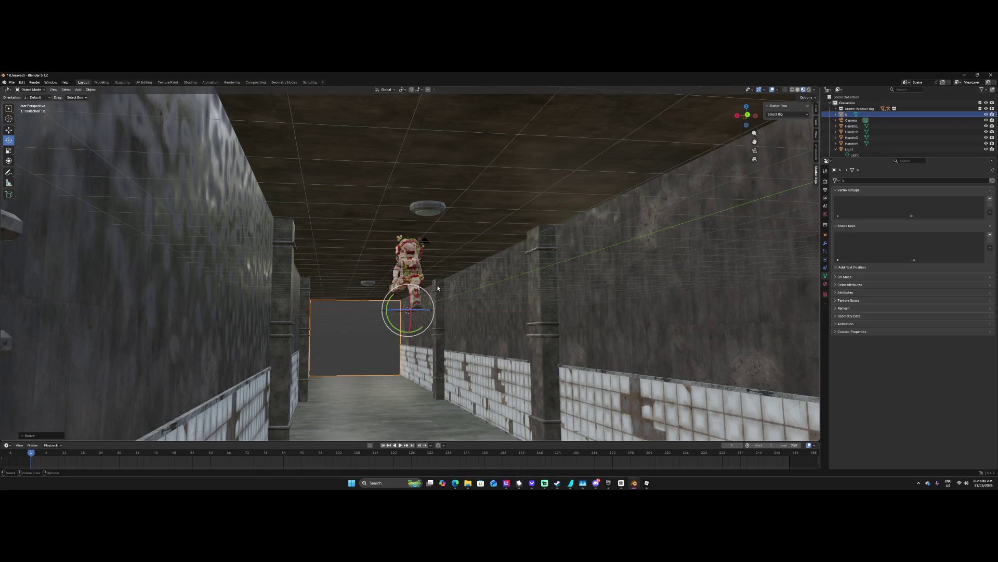
pyautogui.moveTo(304, 244); pyautogui.dragTo(291, 250, button='middle')
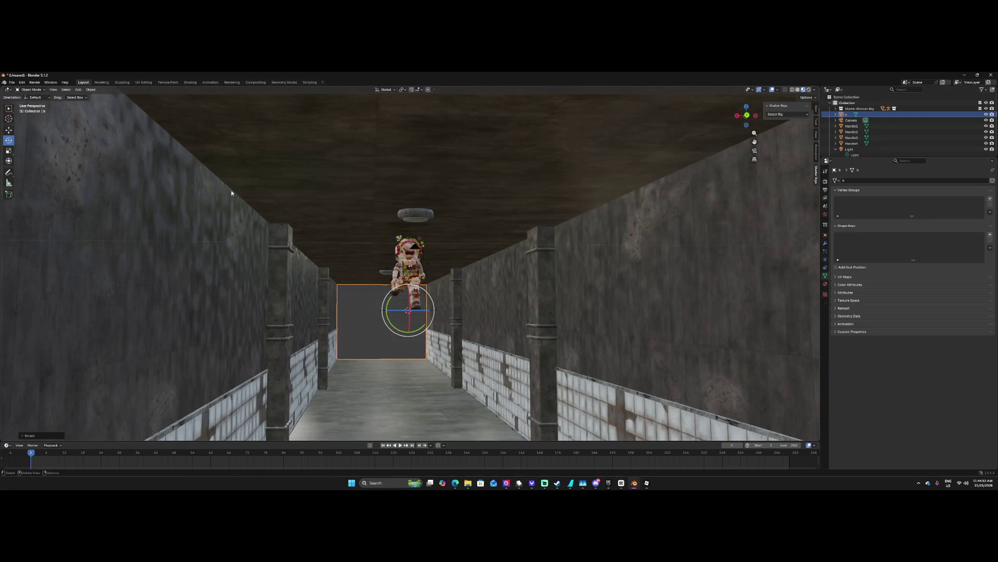
# Raise the rectangular light above the avatar and look through the scene camera.
pyautogui.click(9, 130)
pyautogui.moveTo(409, 298)
pyautogui.mouseDown()
pyautogui.moveTo(390, 146)
pyautogui.moveTo(390, 175)
pyautogui.mouseUp()
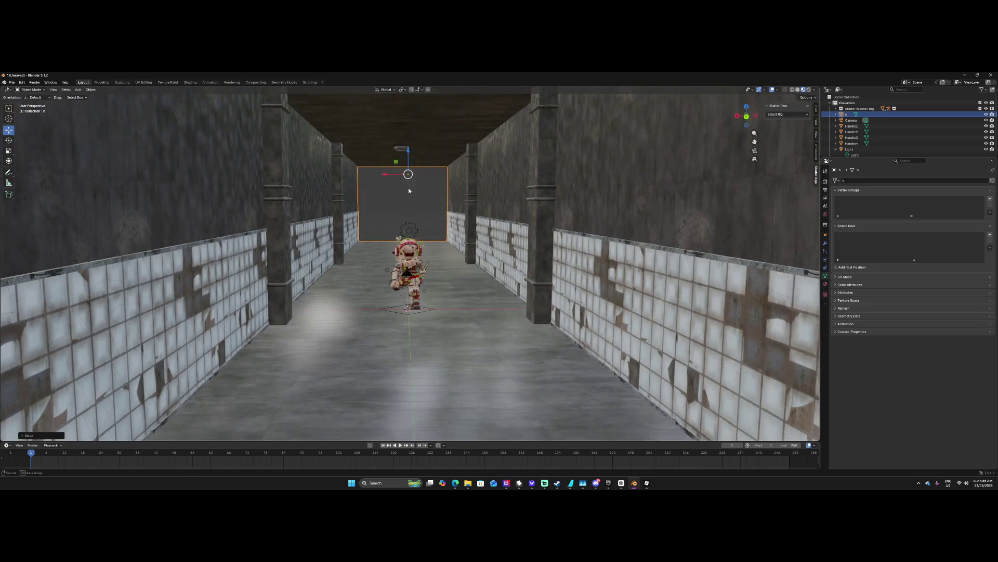
pyautogui.click(754, 152)
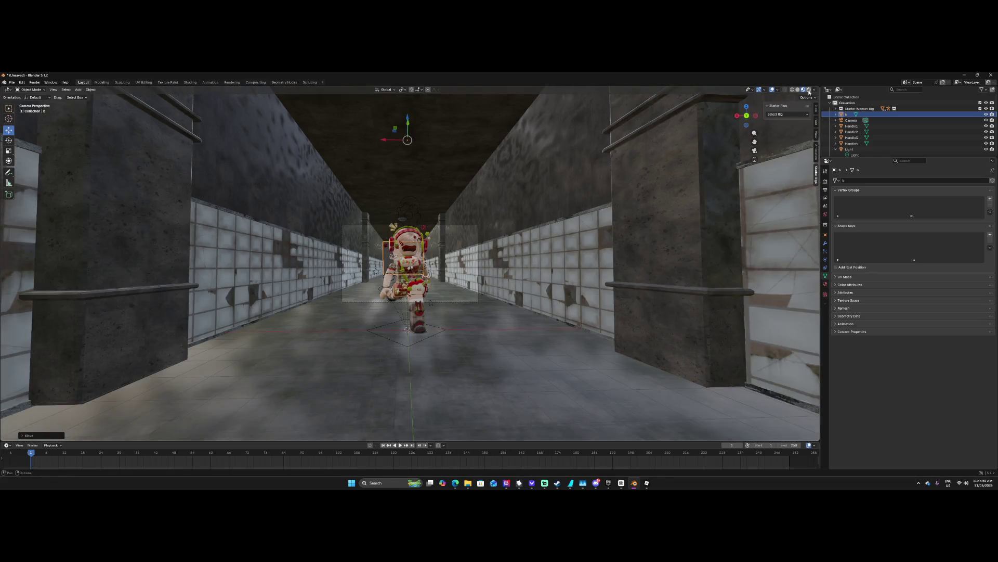
# Switch the viewport to Rendered shading and zoom the camera view on the red-lit avatar.
pyautogui.click(809, 89)
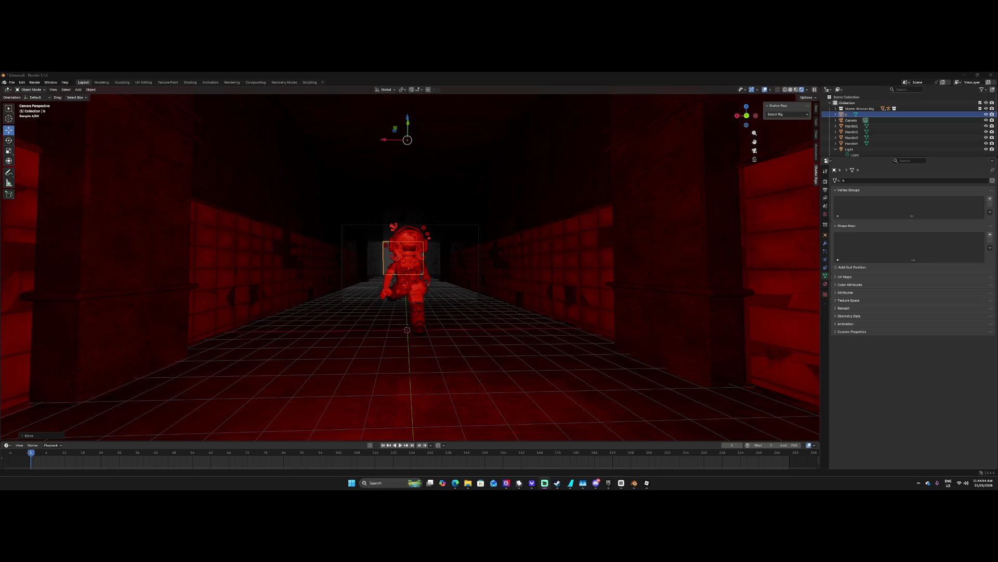
pyautogui.scroll(5, 524, 281)
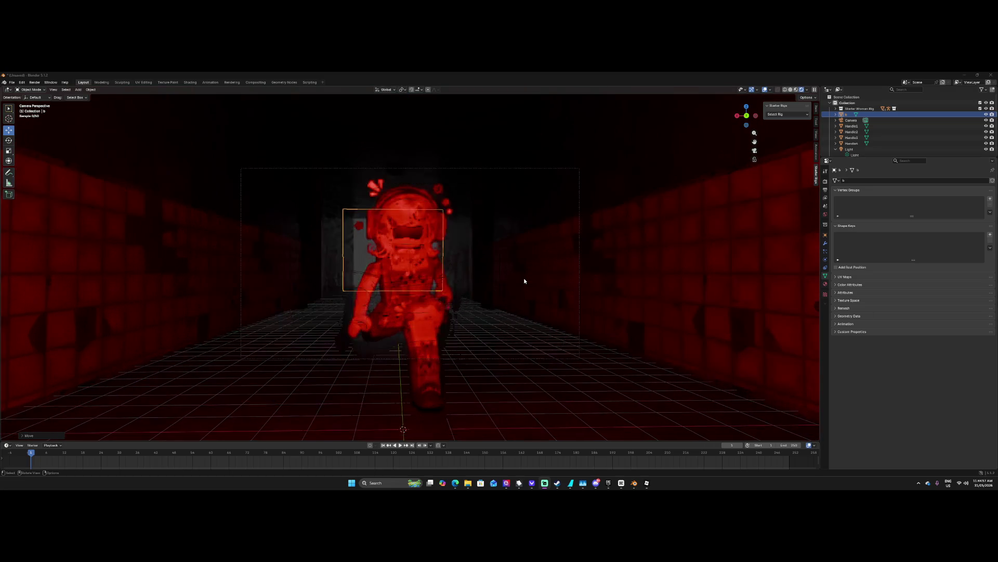
pyautogui.scroll(1, 525, 281)
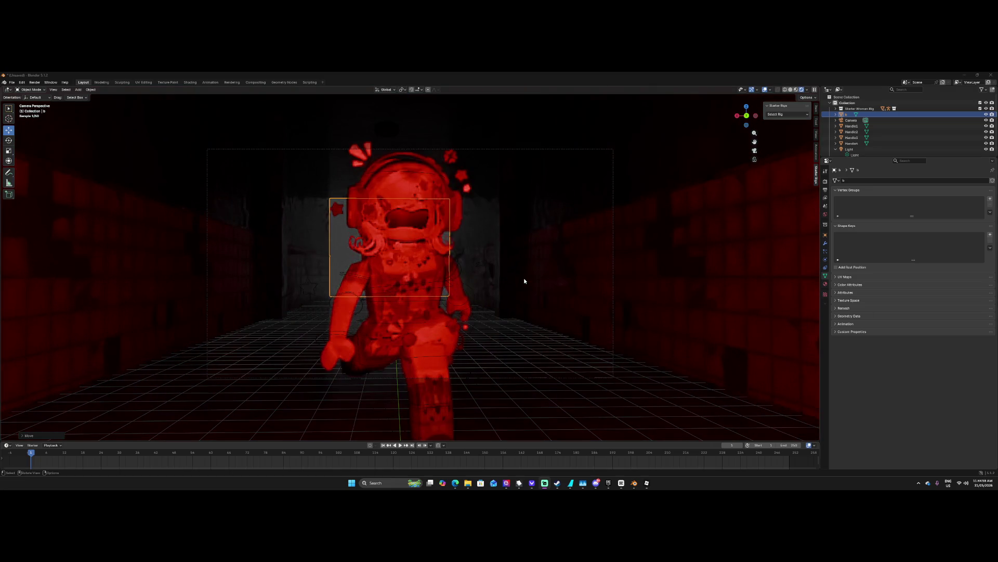
pyautogui.scroll(-1, 524, 280)
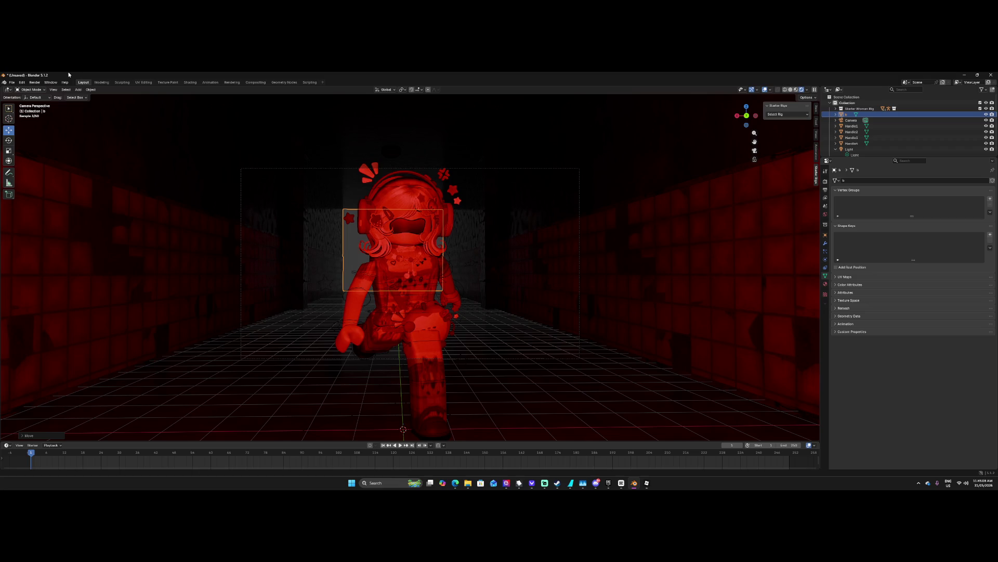
pyautogui.click(34, 84)
# Render the final camera image with Render Image from the Render menu.
pyautogui.press('super+shift+s')
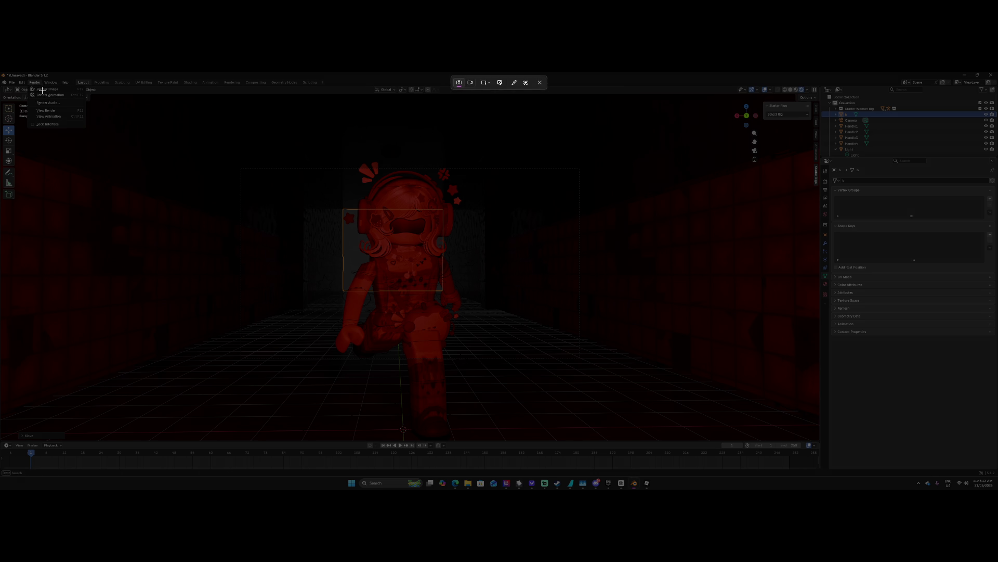
pyautogui.press('Escape')
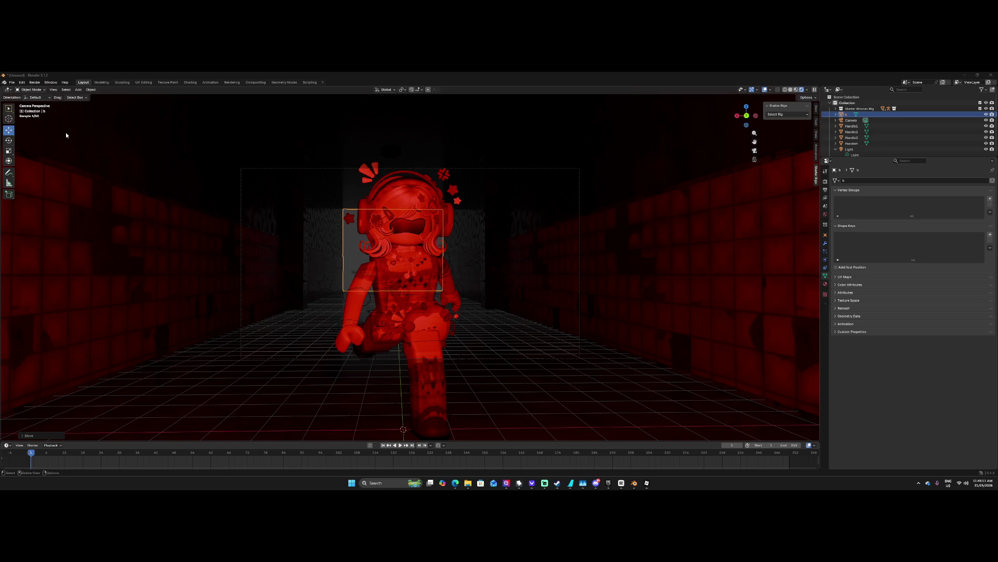
pyautogui.click(35, 84)
pyautogui.press('super+shift+s')
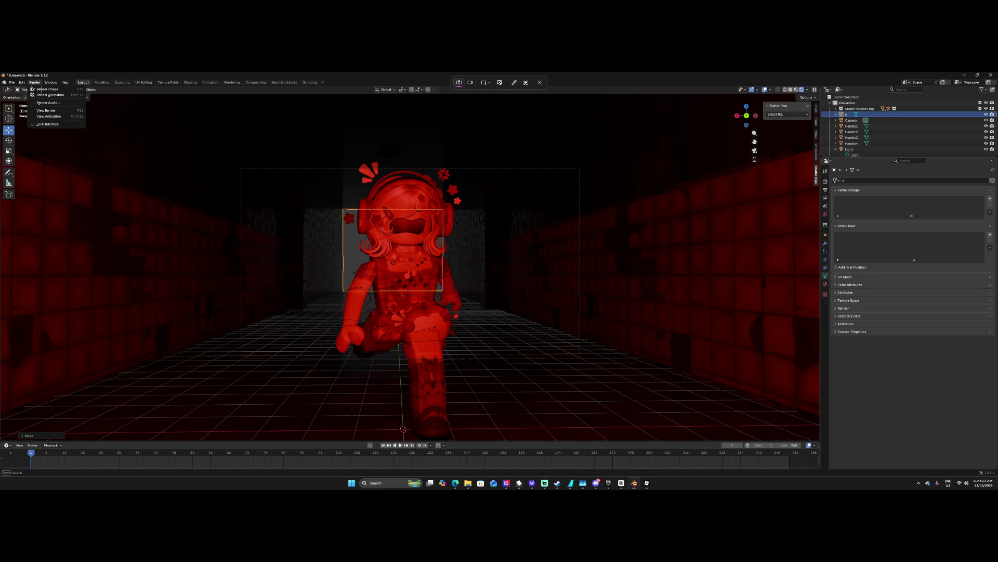
pyautogui.press('Escape')
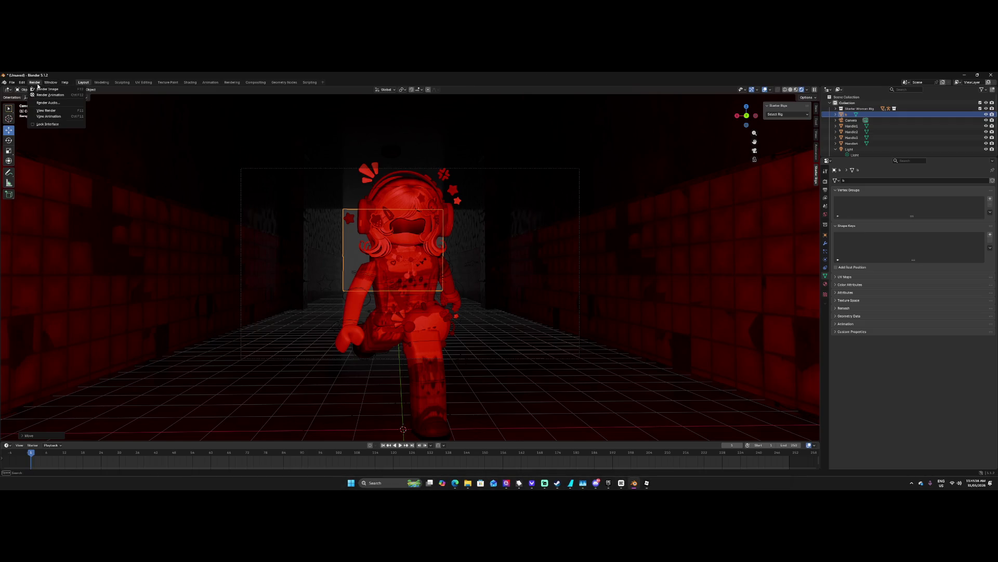
pyautogui.click(46, 89)
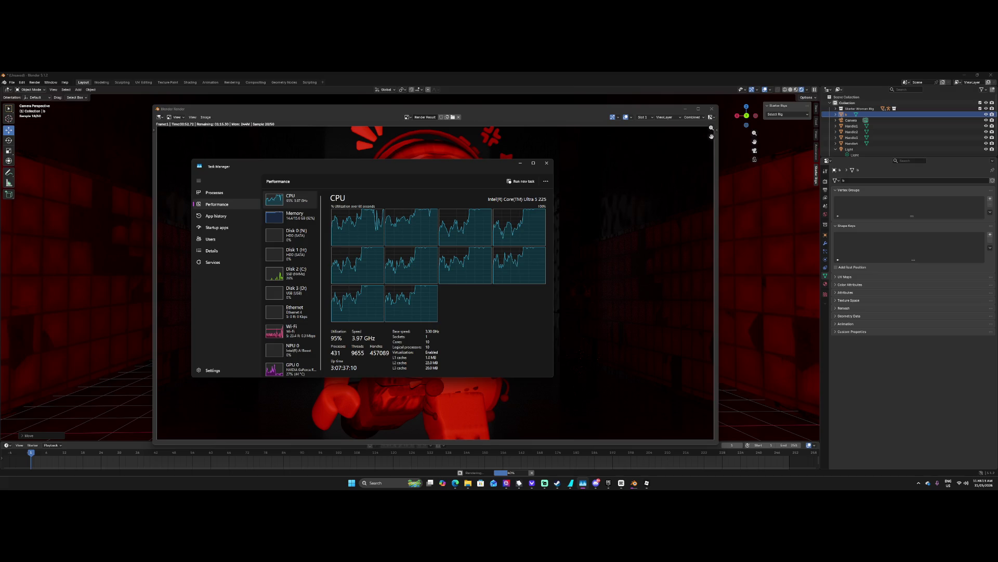
pyautogui.moveTo(622, 486)
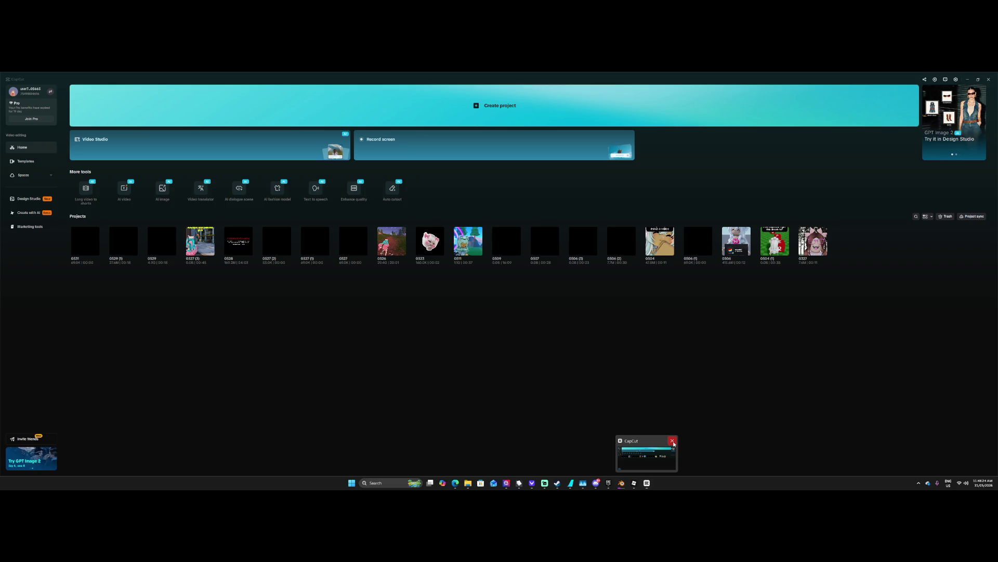
# Close CapCut and the Blender render window, then open MSI Center.
pyautogui.click(673, 442)
pyautogui.moveTo(606, 485)
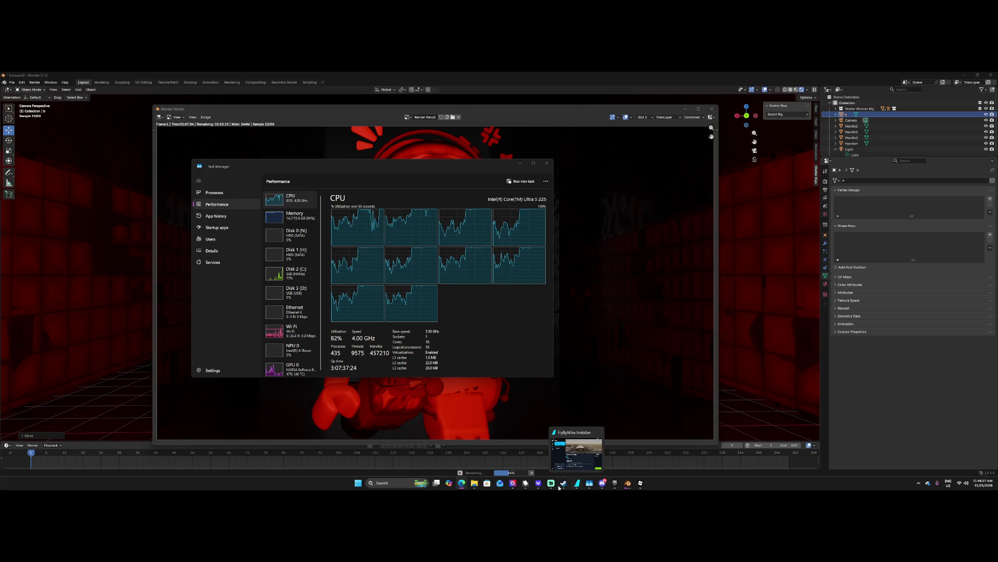
pyautogui.moveTo(539, 486)
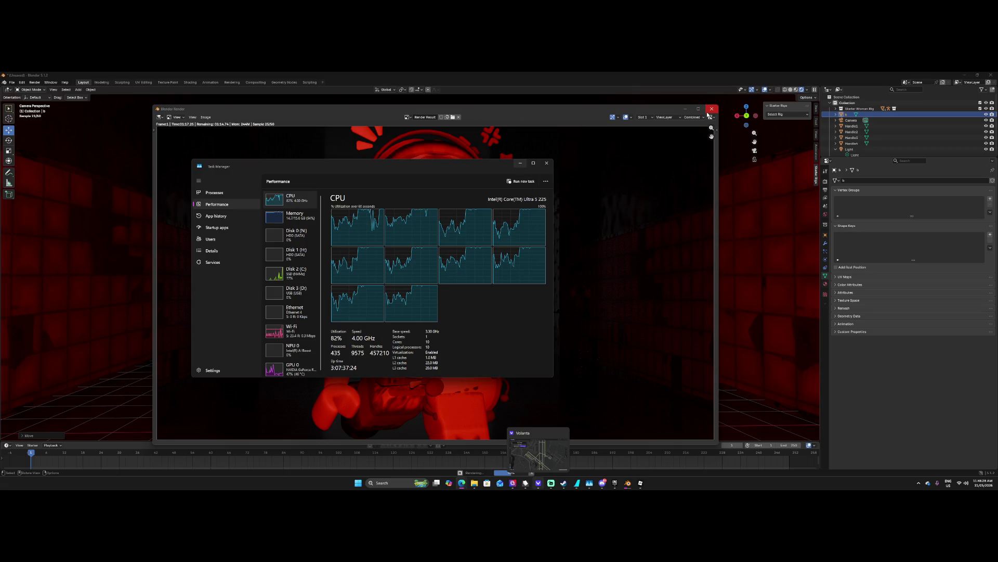
pyautogui.click(650, 117)
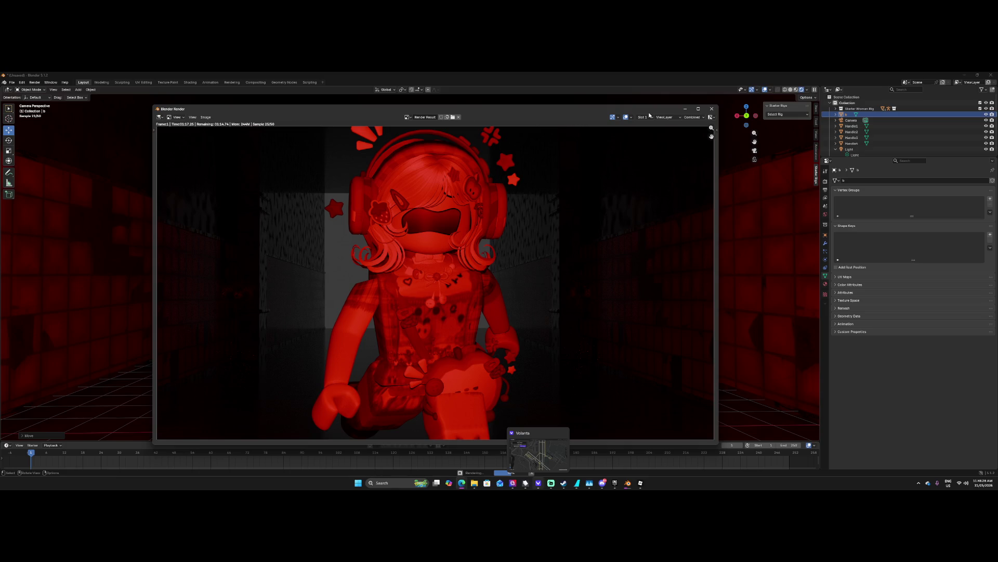
pyautogui.click(711, 108)
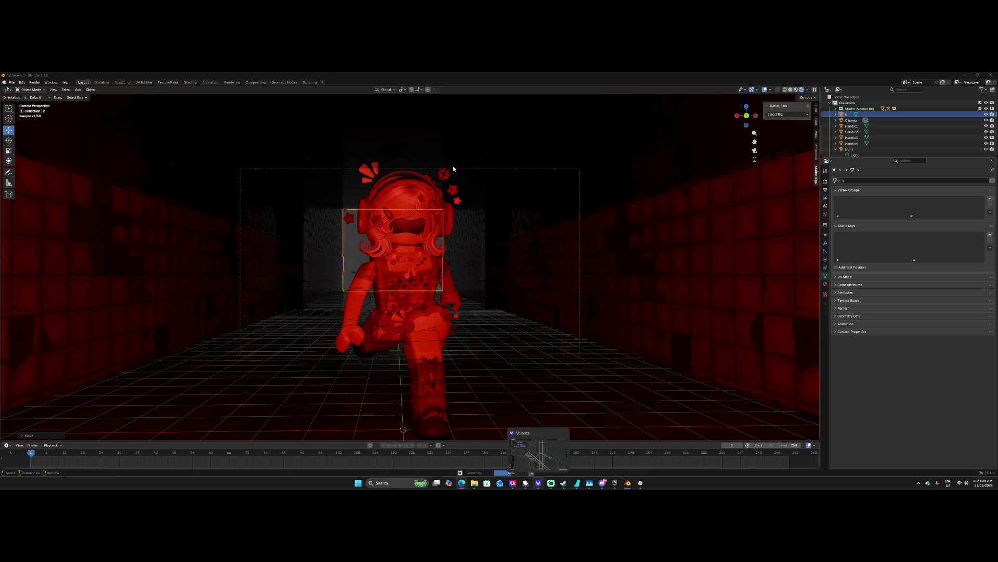
pyautogui.click(515, 483)
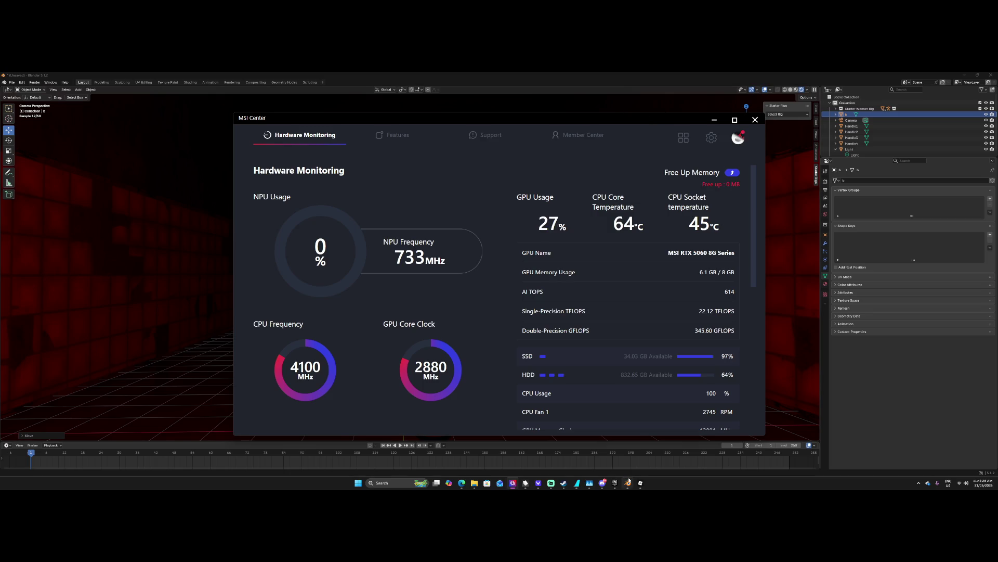
# Bring Blender forward and set its viewport to Material Preview shading.
pyautogui.click(794, 89)
pyautogui.click(792, 89)
pyautogui.click(803, 89)
# Free up memory in MSI Center's Hardware Monitoring, close it, and open Blender's World settings.
pyautogui.moveTo(603, 487)
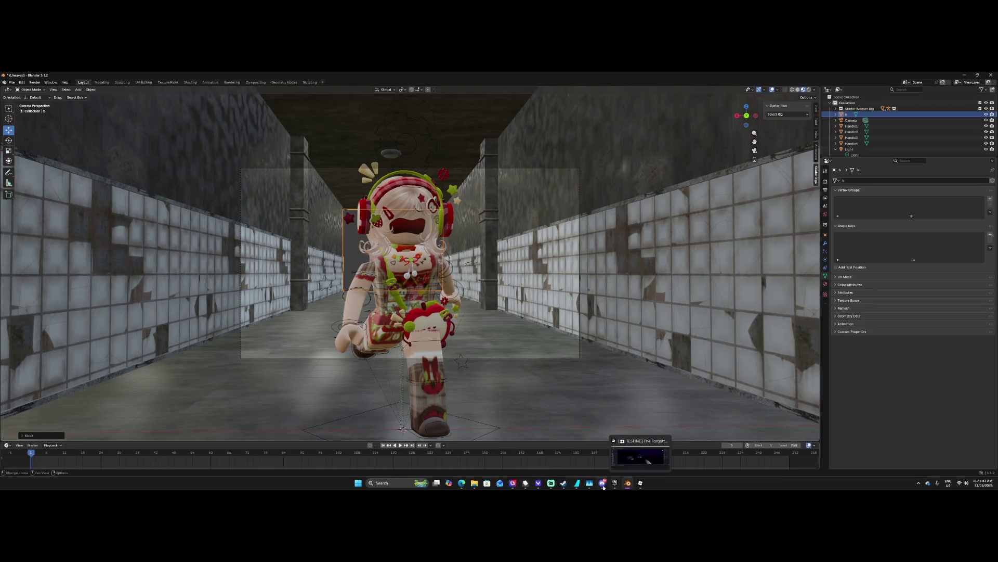
pyautogui.click(512, 483)
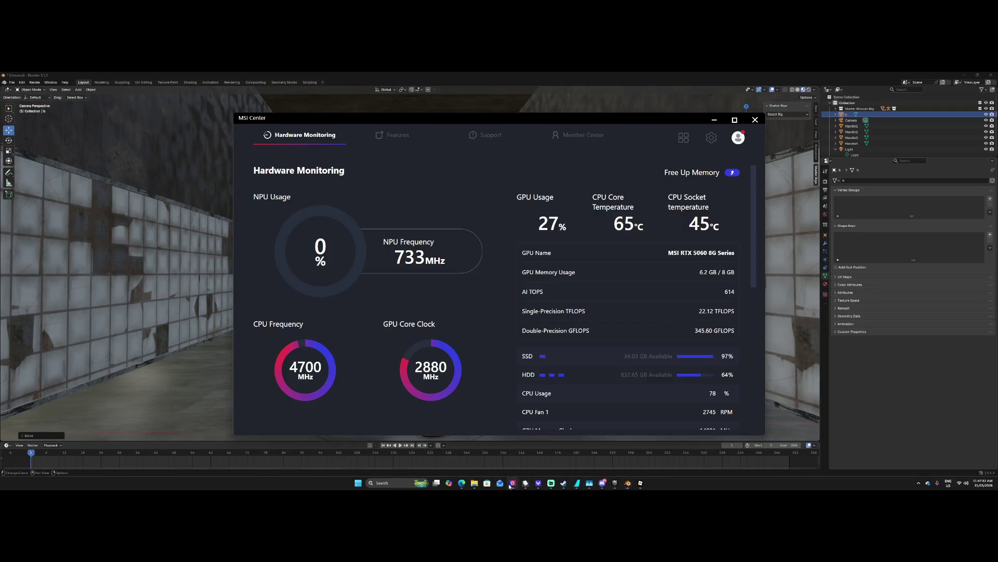
pyautogui.click(733, 173)
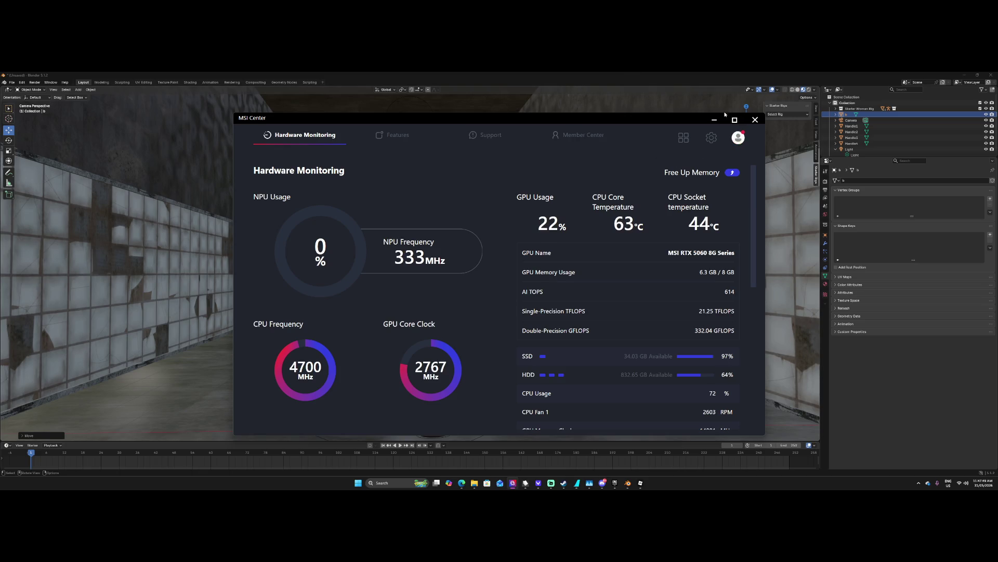
pyautogui.click(755, 120)
pyautogui.click(828, 215)
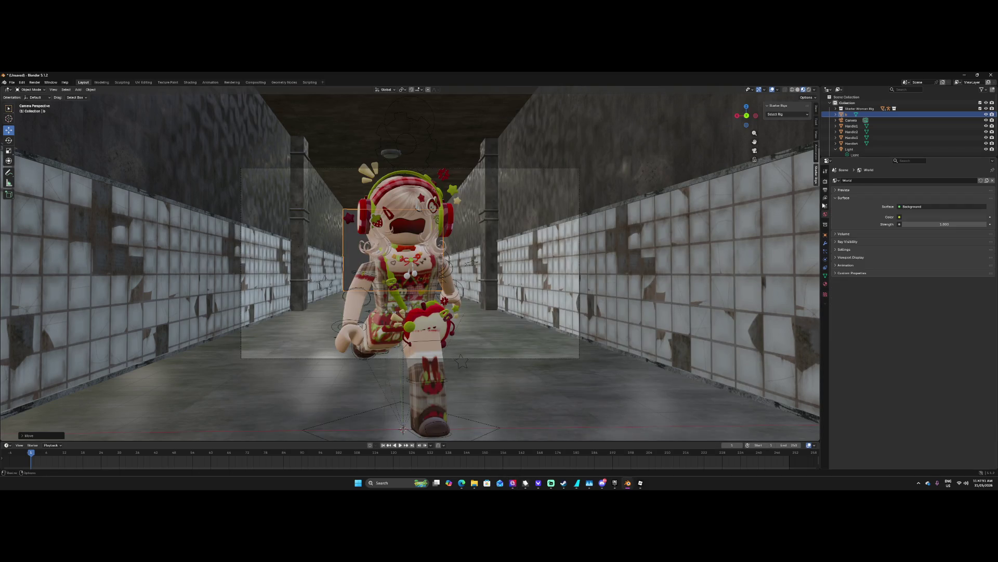
# In Render Properties, set the Cycles device to GPU Compute and start lowering the sample counts.
pyautogui.click(827, 191)
pyautogui.click(825, 182)
pyautogui.click(903, 228)
pyautogui.write('30')
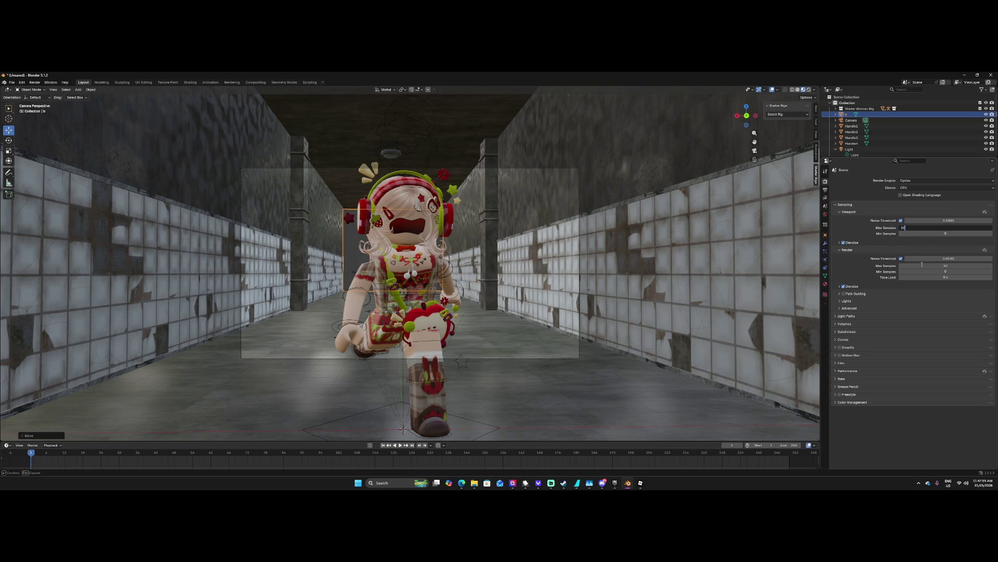
pyautogui.click(921, 265)
pyautogui.write('3')
pyautogui.press('Return')
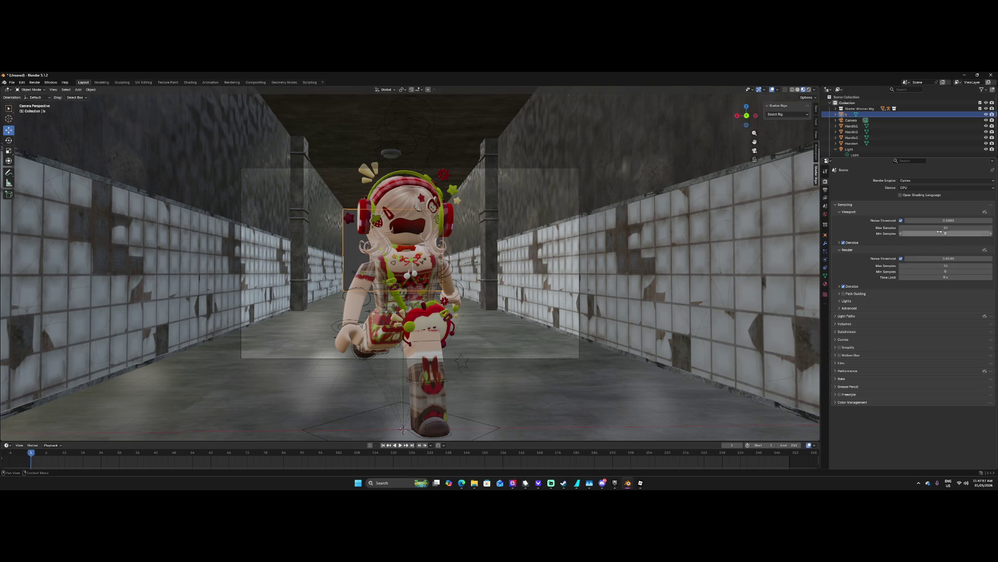
pyautogui.click(936, 187)
pyautogui.click(936, 201)
# Set viewport max samples to 2 and render max samples to 25, then preview in Rendered shading.
pyautogui.click(932, 228)
pyautogui.click(942, 266)
pyautogui.write('265')
pyautogui.press('Return')
pyautogui.click(808, 89)
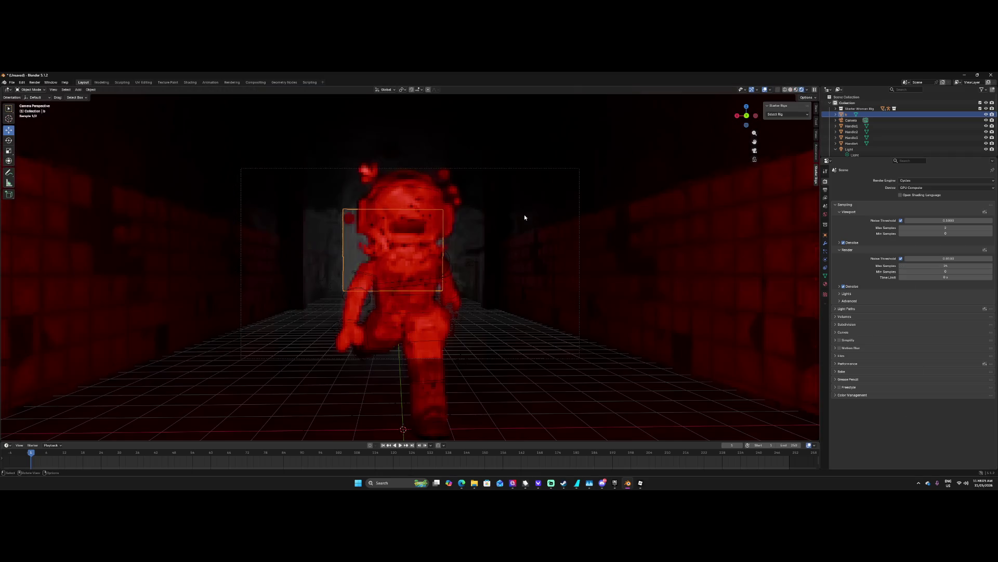
pyautogui.click(34, 82)
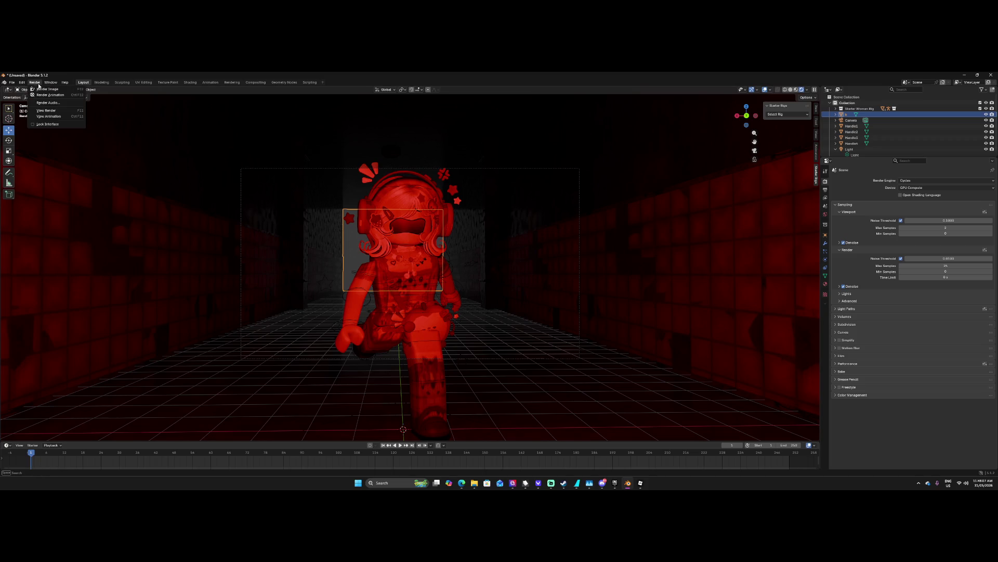
# Render the red-lit avatar image, then open Save As from the render window's Image menu.
pyautogui.click(44, 89)
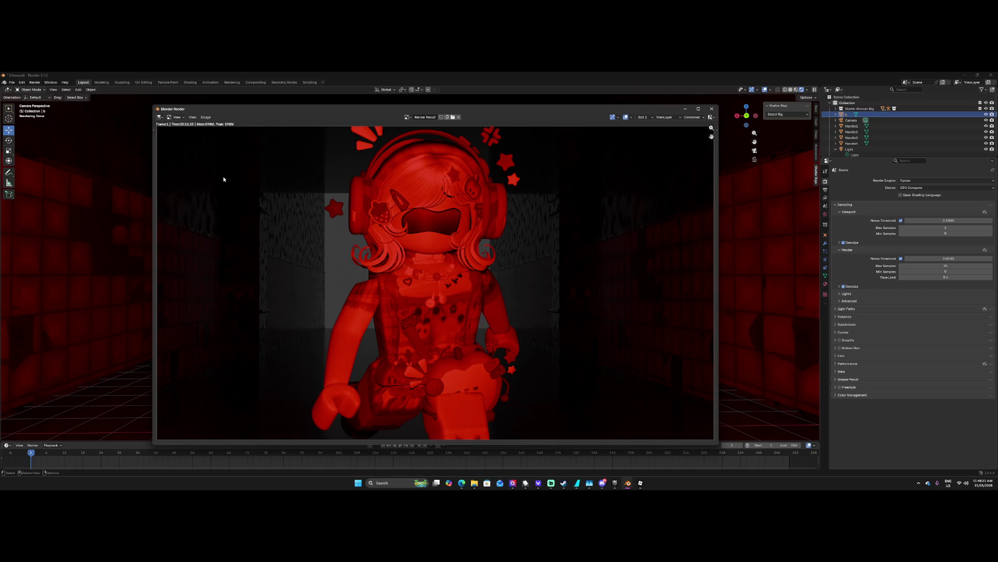
pyautogui.click(195, 119)
pyautogui.click(205, 117)
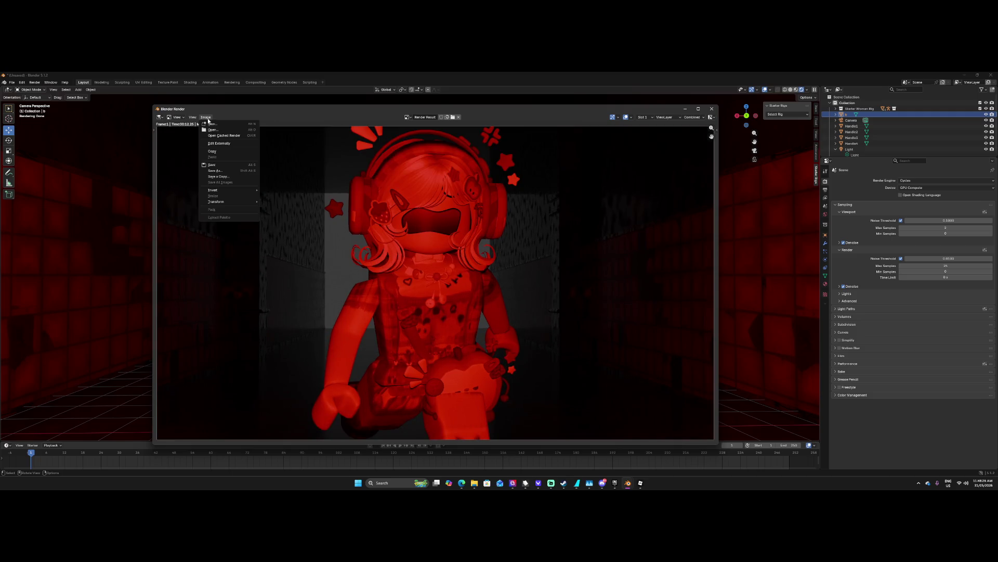
pyautogui.click(216, 164)
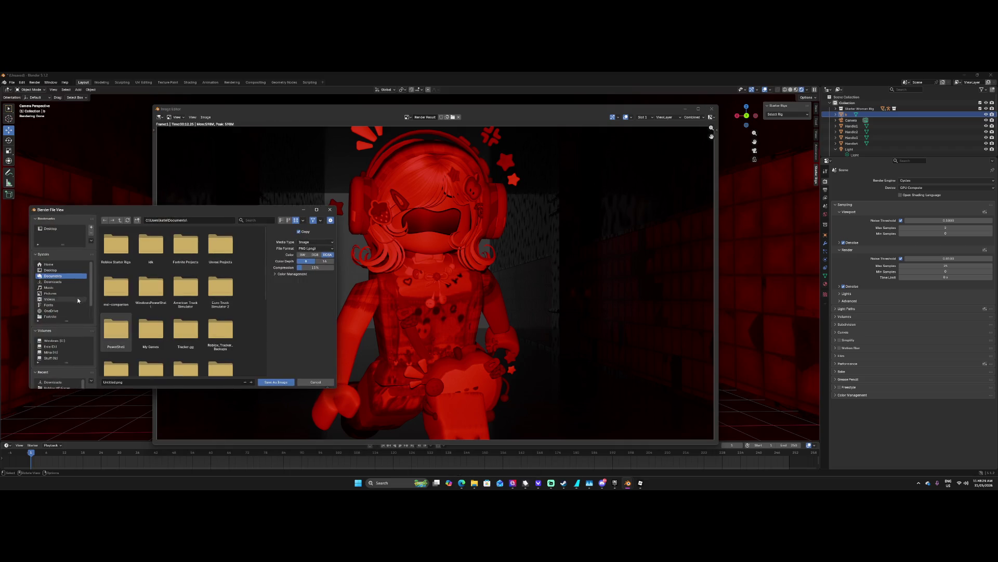
# Save the render as a PNG in the Pictures folder, then switch to Discord.
pyautogui.click(53, 381)
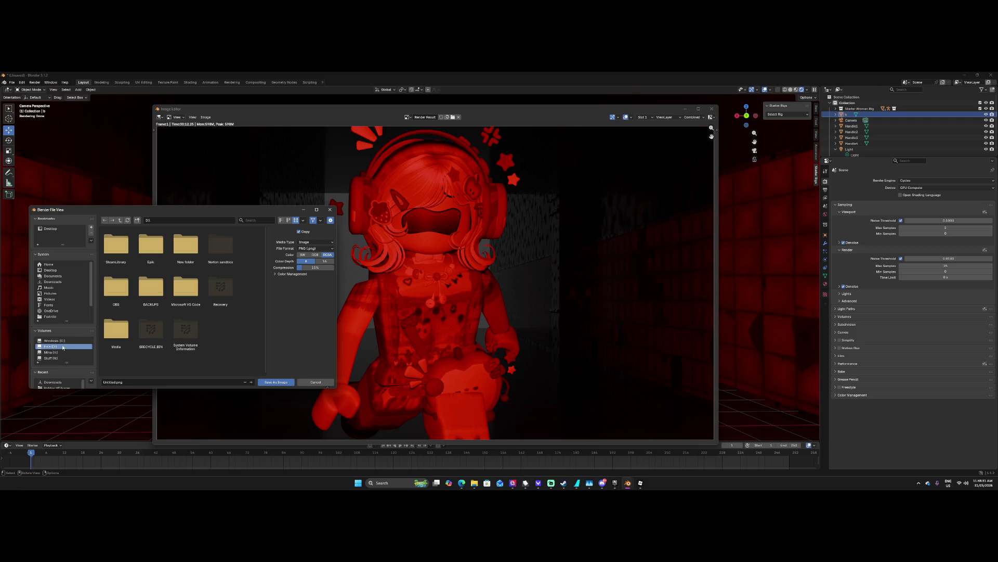
pyautogui.scroll(-1, 57, 359)
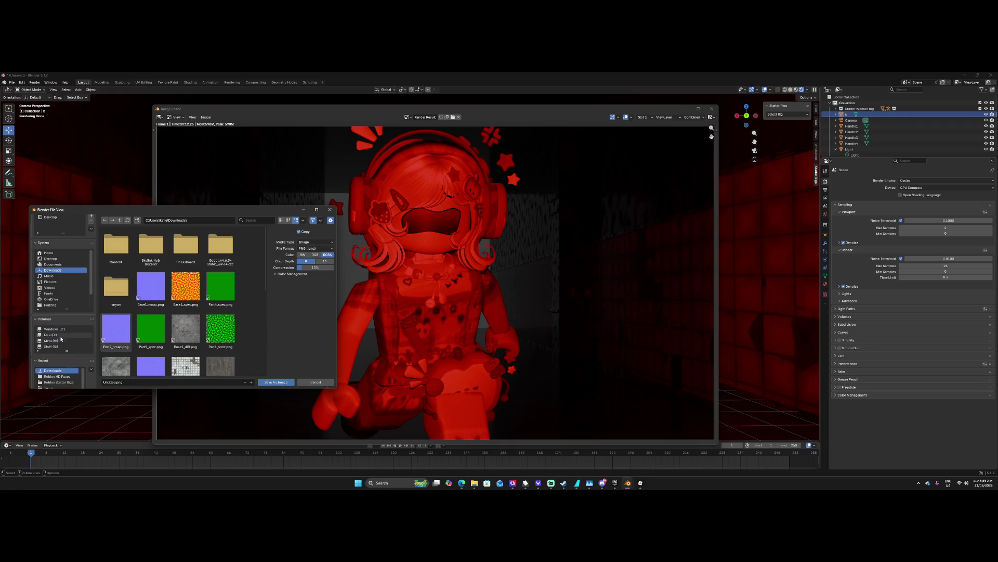
pyautogui.click(73, 329)
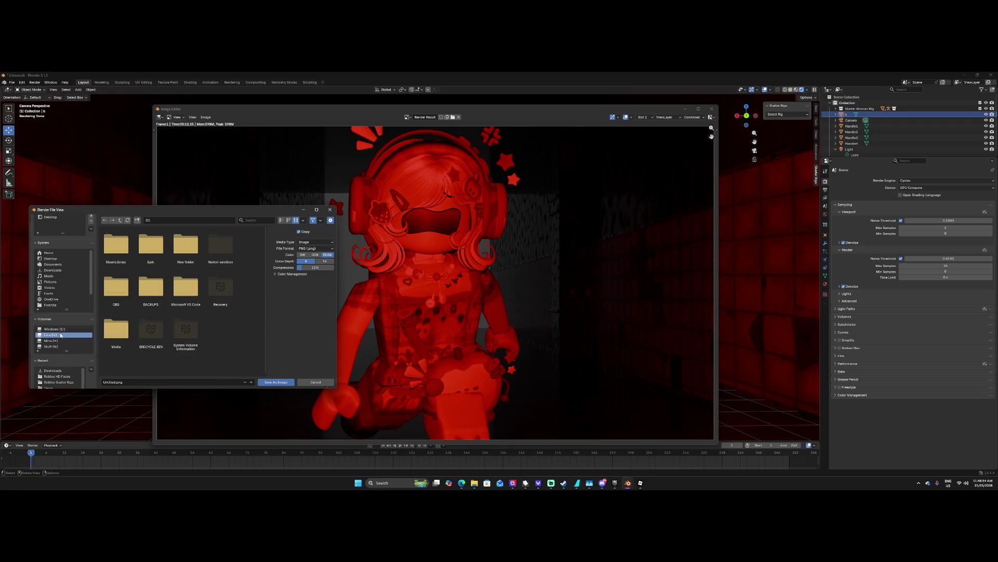
pyautogui.click(50, 281)
pyautogui.click(195, 381)
pyautogui.write('fsfsr')
pyautogui.press('Return')
pyautogui.click(270, 383)
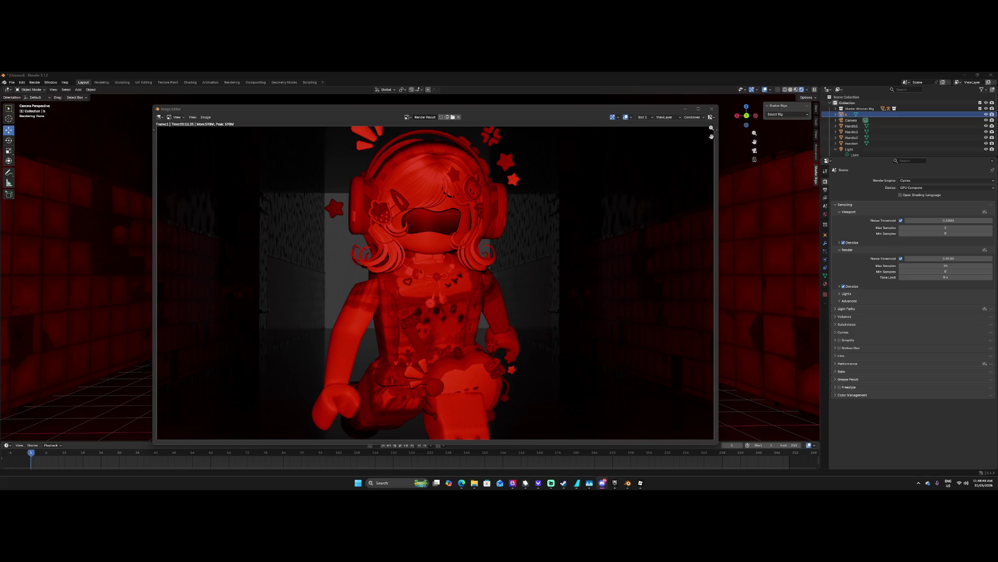
pyautogui.hotkey('alt', 'Tab')
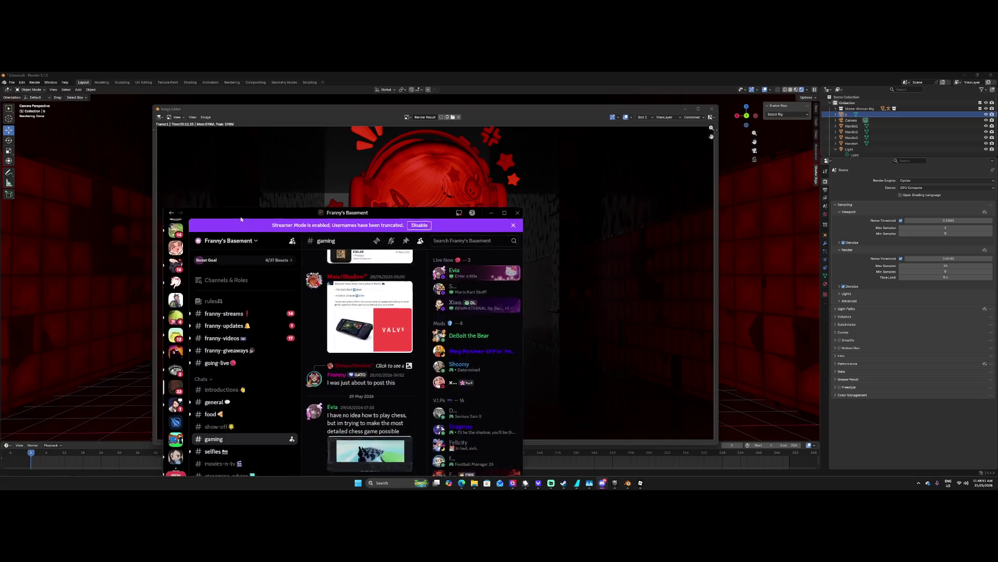
# Go to the #gaming channel of the Discord server.
pyautogui.click(248, 345)
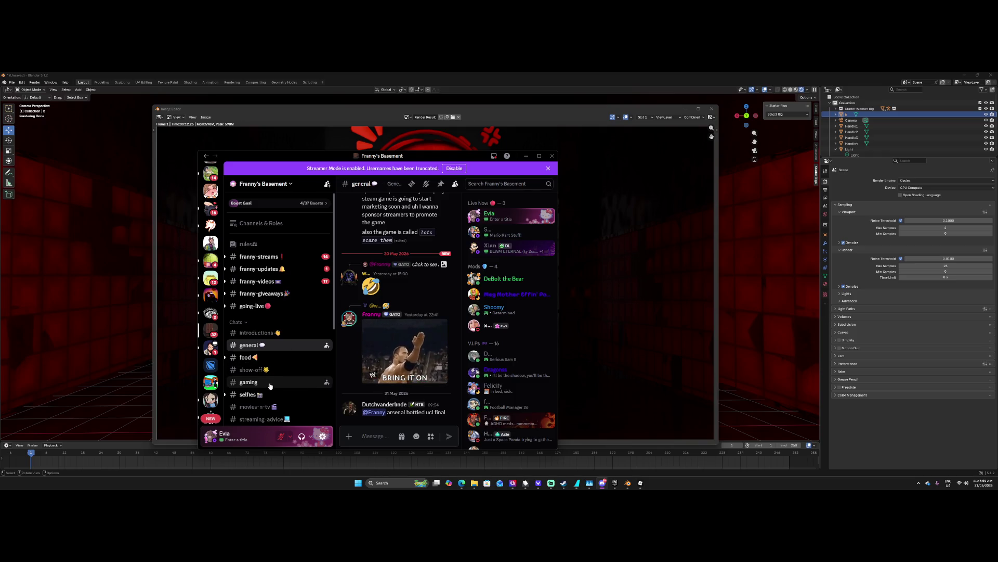
pyautogui.scroll(-1, 278, 354)
pyautogui.click(274, 352)
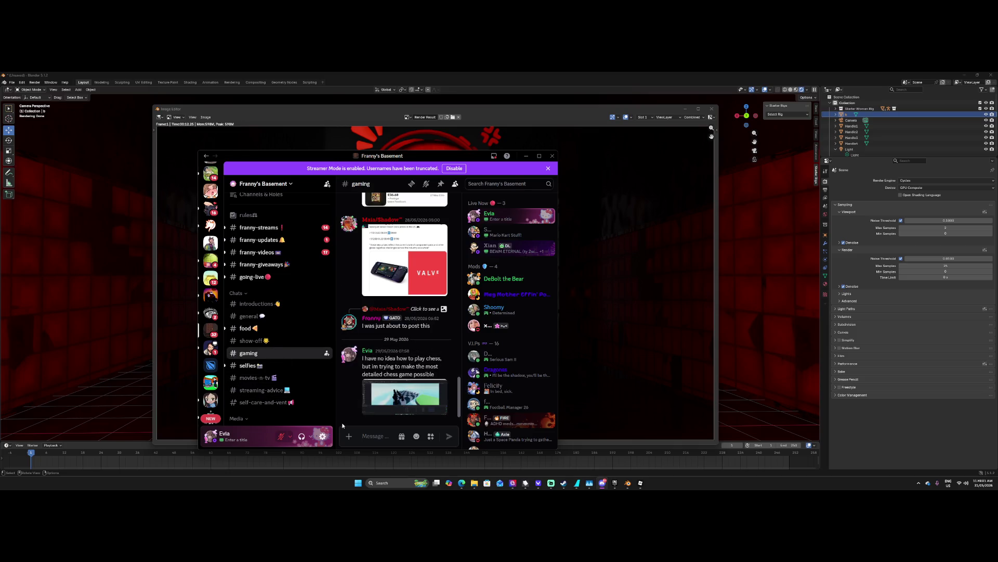
# Upload hehe.png from Pictures, send it, and maximize the Discord window.
pyautogui.click(347, 438)
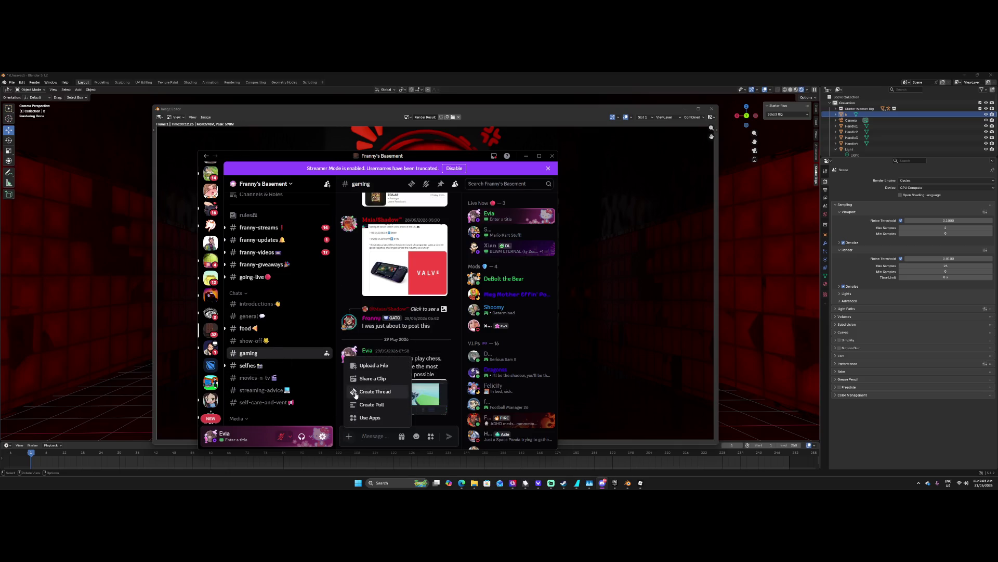
pyautogui.click(375, 361)
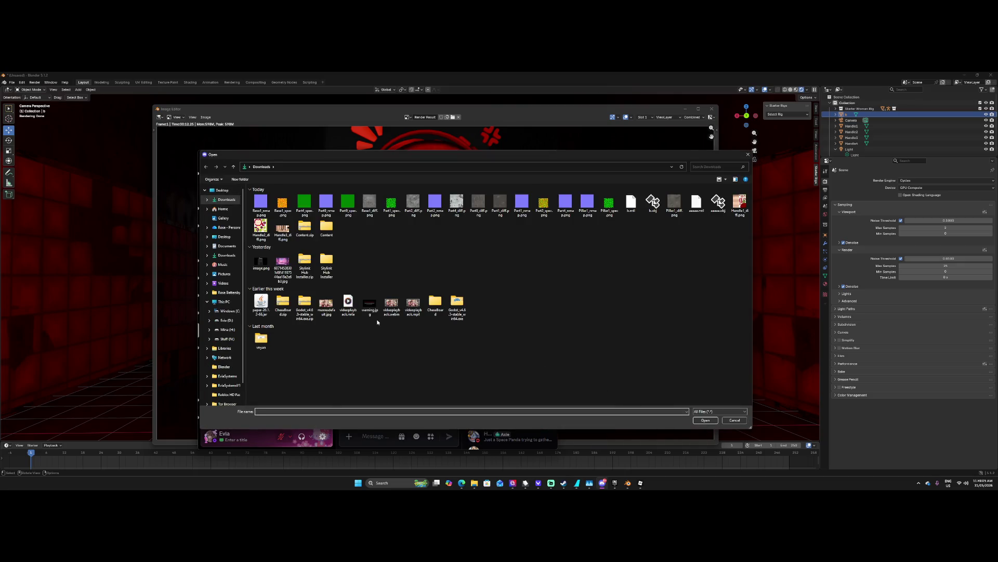
pyautogui.click(225, 273)
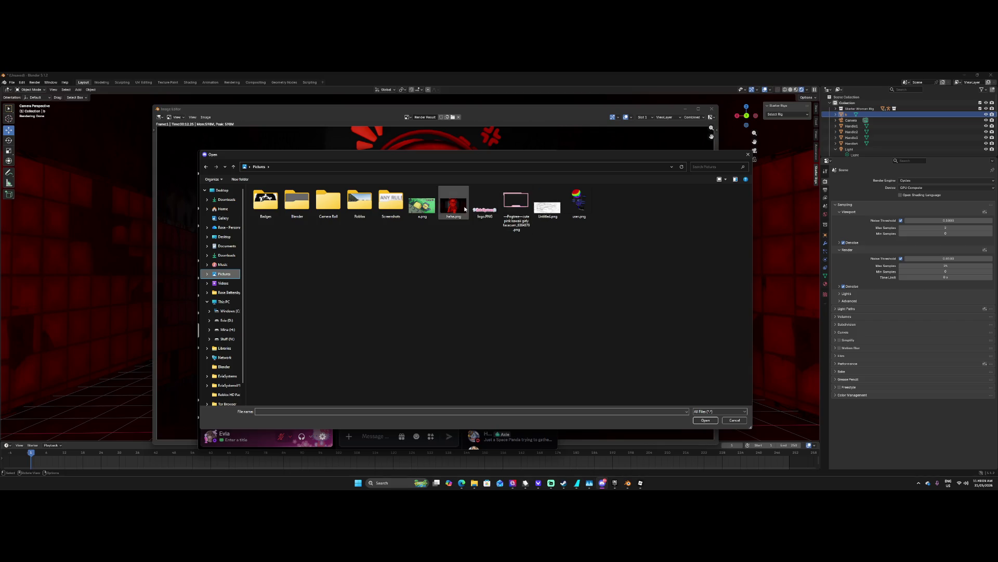
pyautogui.doubleClick(465, 208)
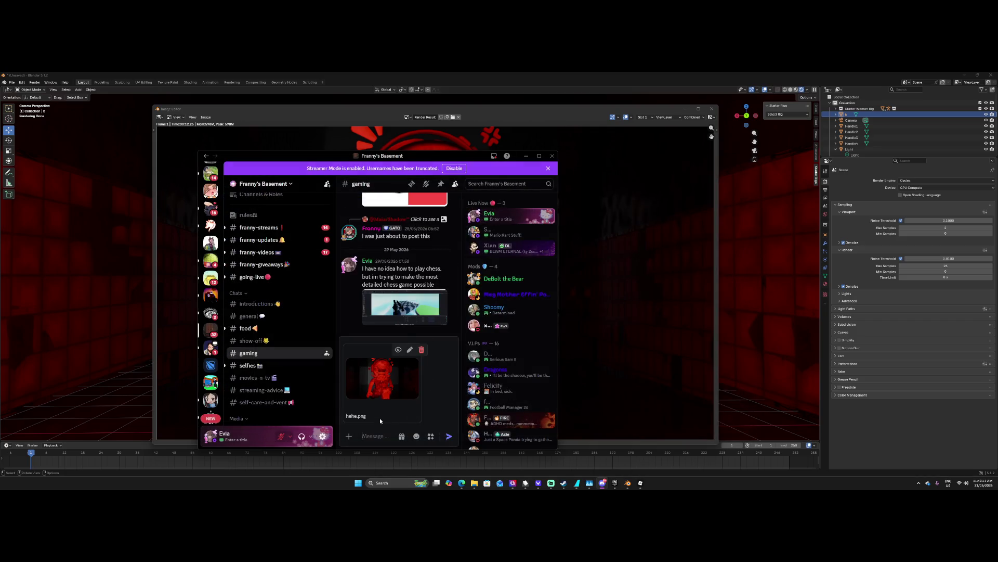
pyautogui.click(449, 436)
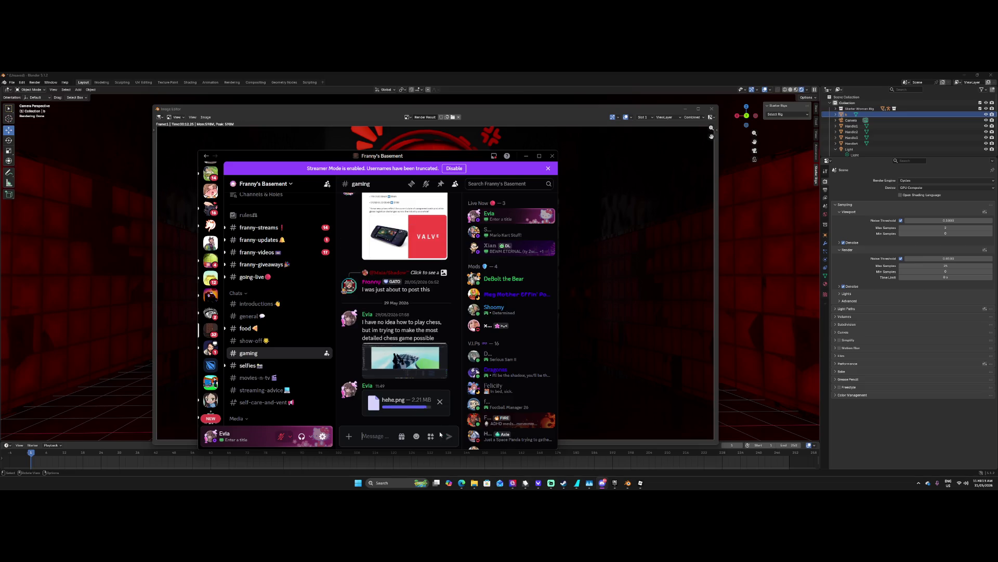
pyautogui.doubleClick(455, 161)
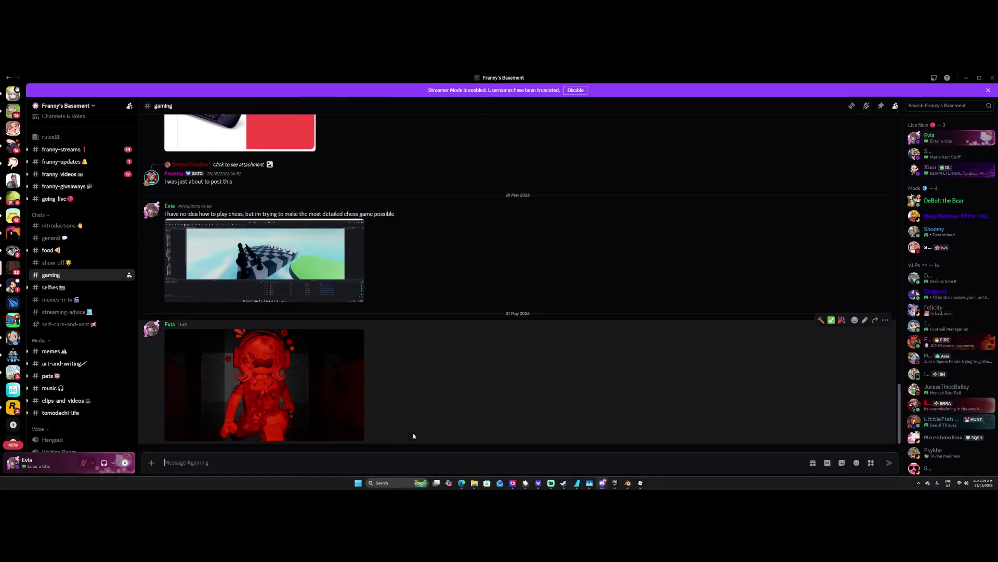
# Edit the image message to add the caption 'graphic design is fun'.
pyautogui.press('Up')
pyautogui.write('gr')
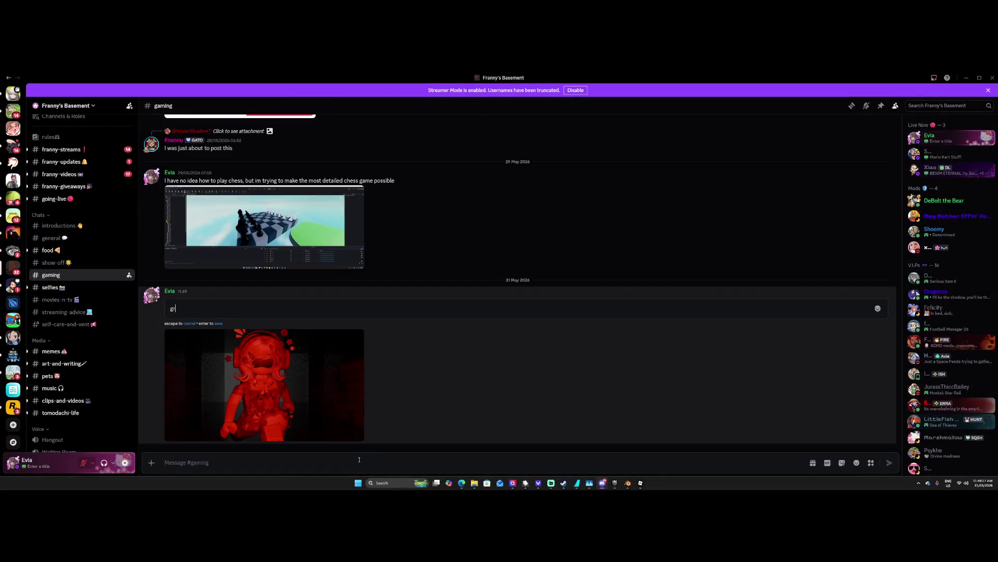
pyautogui.write('aphic design')
pyautogui.press('Escape')
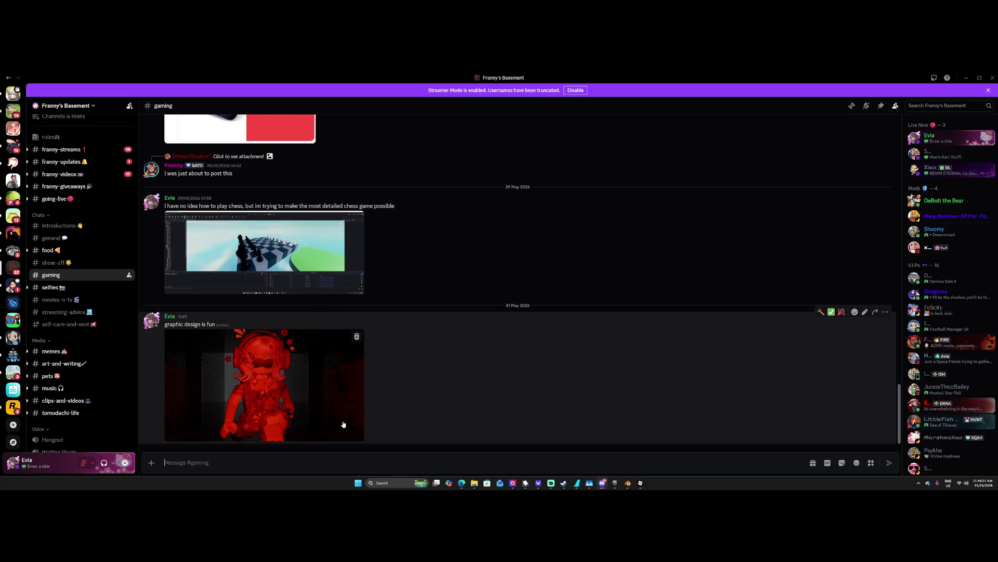
# View the posted render full size, close it, and switch to the Roblox browser window.
pyautogui.click(337, 417)
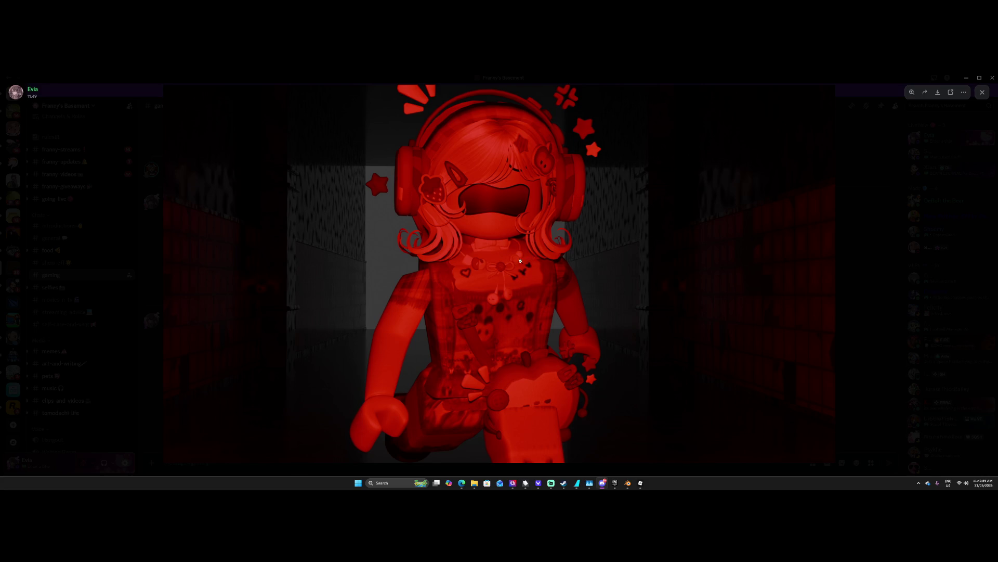
pyautogui.click(157, 370)
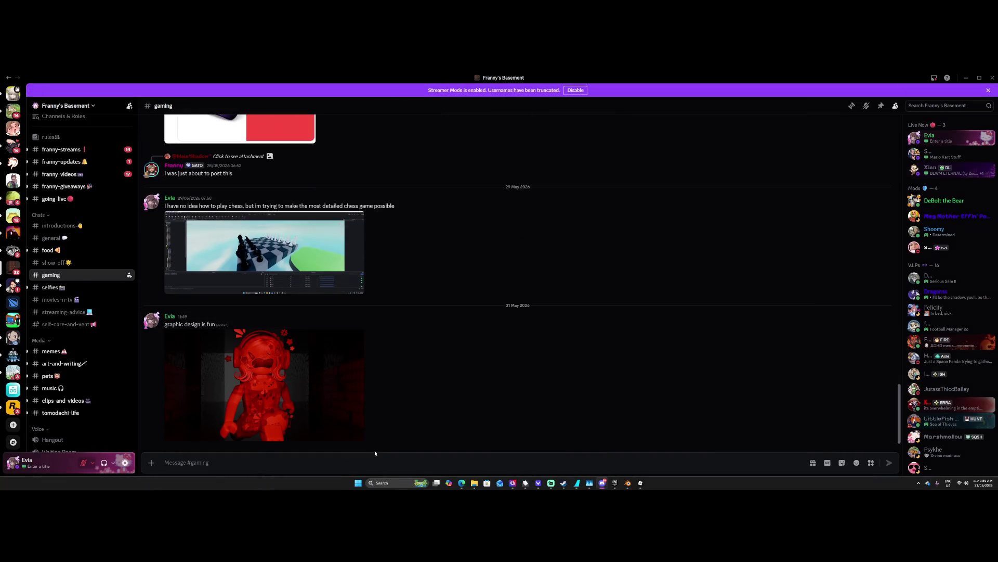
pyautogui.moveTo(461, 484)
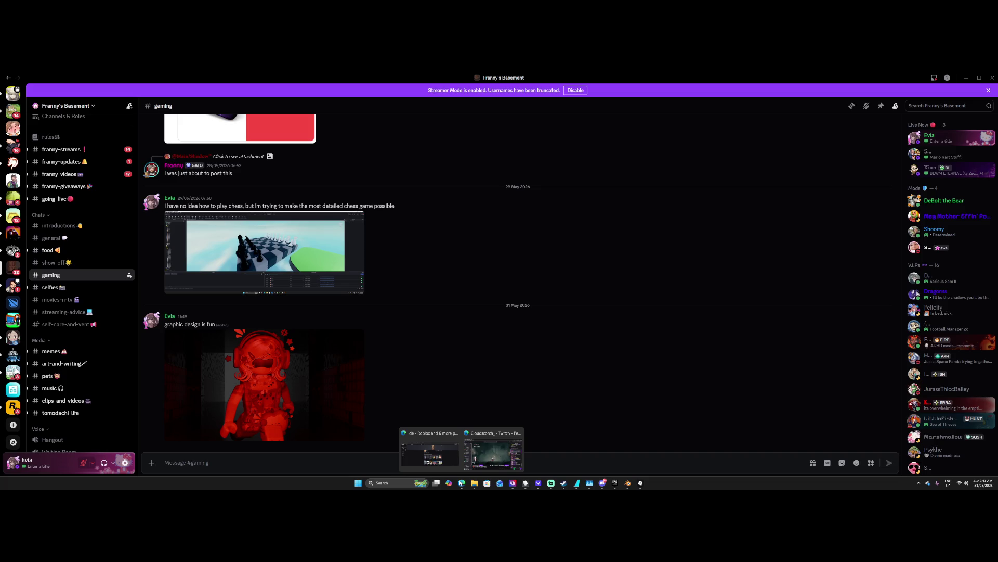
pyautogui.click(437, 448)
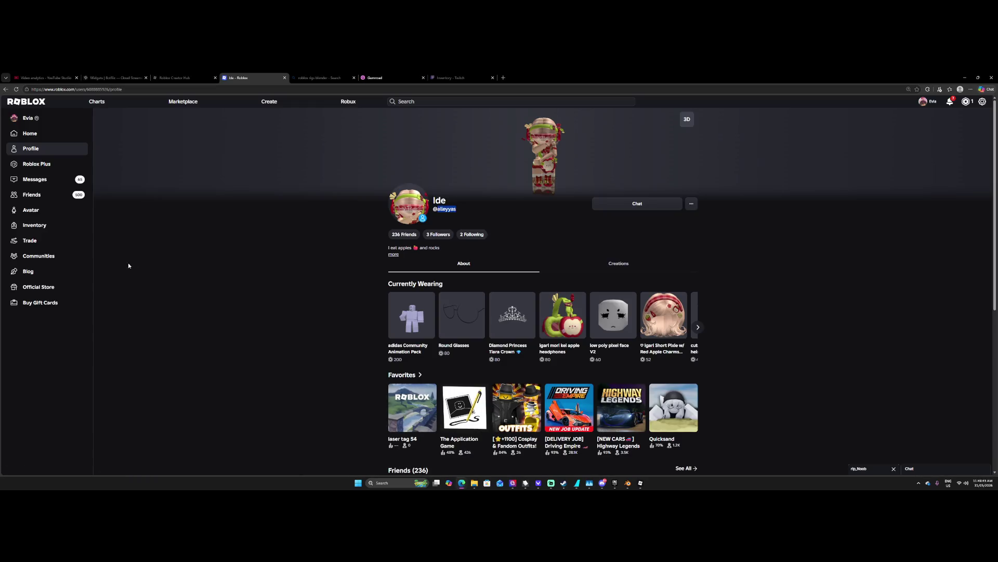
# Open the Evia Systems community and start a new announcement.
pyautogui.click(73, 259)
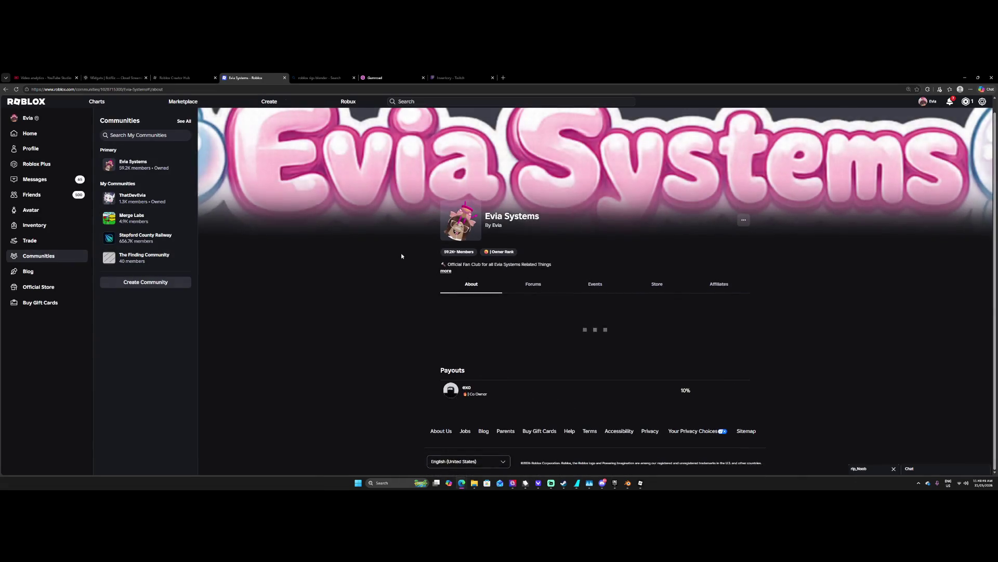
pyautogui.scroll(-2, 448, 261)
pyautogui.click(737, 189)
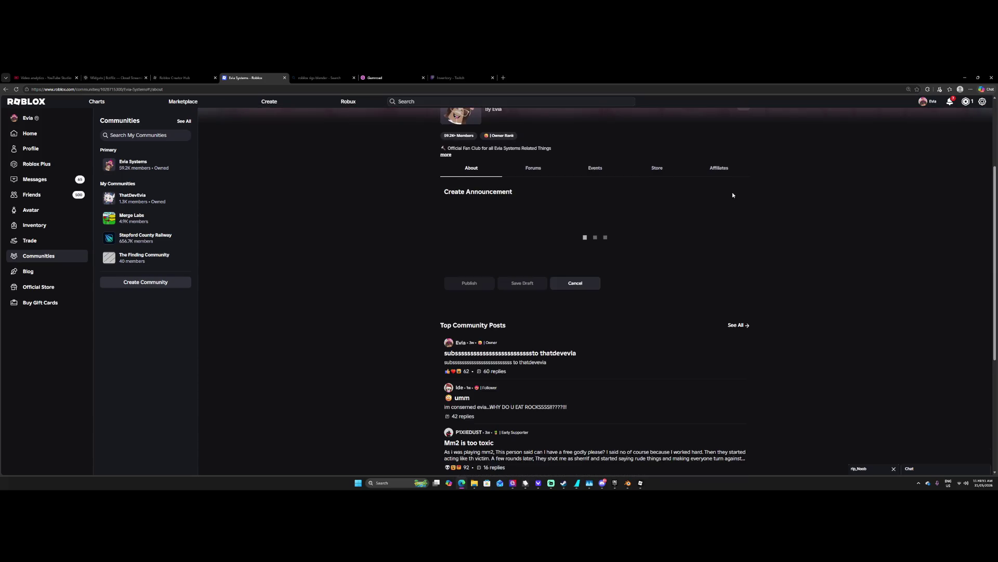
pyautogui.click(496, 227)
# Attach hehe.png from the Gallery folder as the announcement image.
pyautogui.click(627, 354)
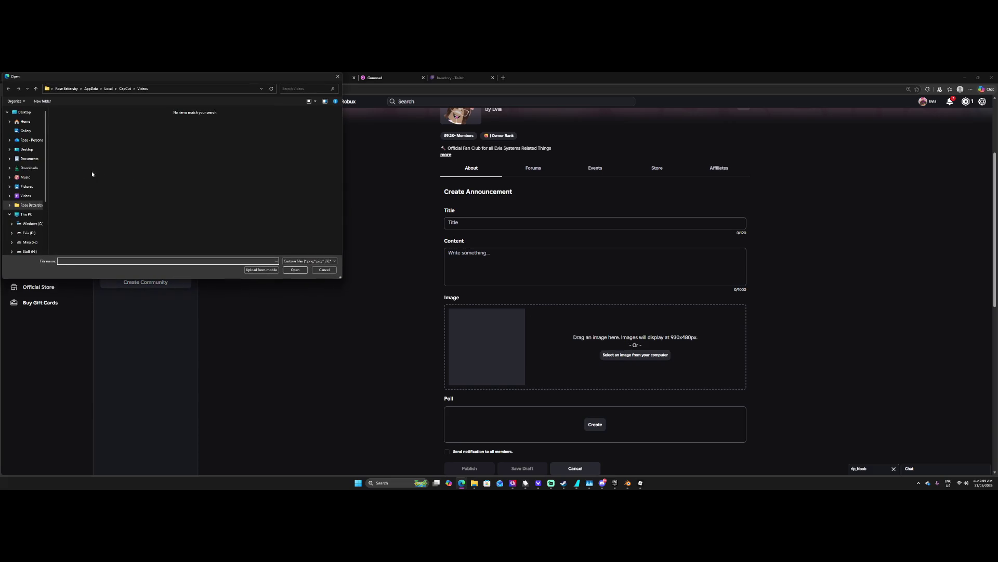
pyautogui.click(28, 167)
pyautogui.click(30, 148)
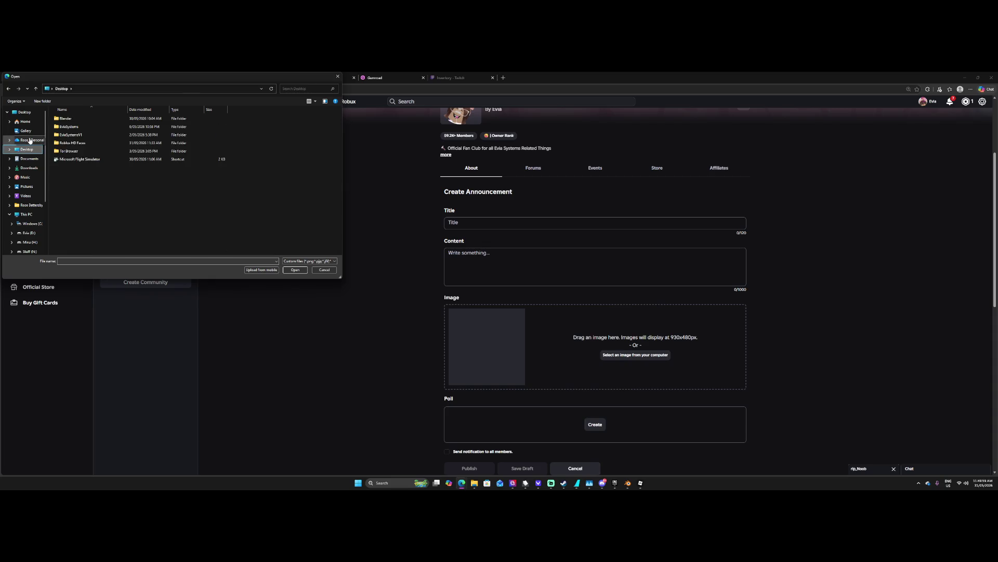
pyautogui.click(26, 131)
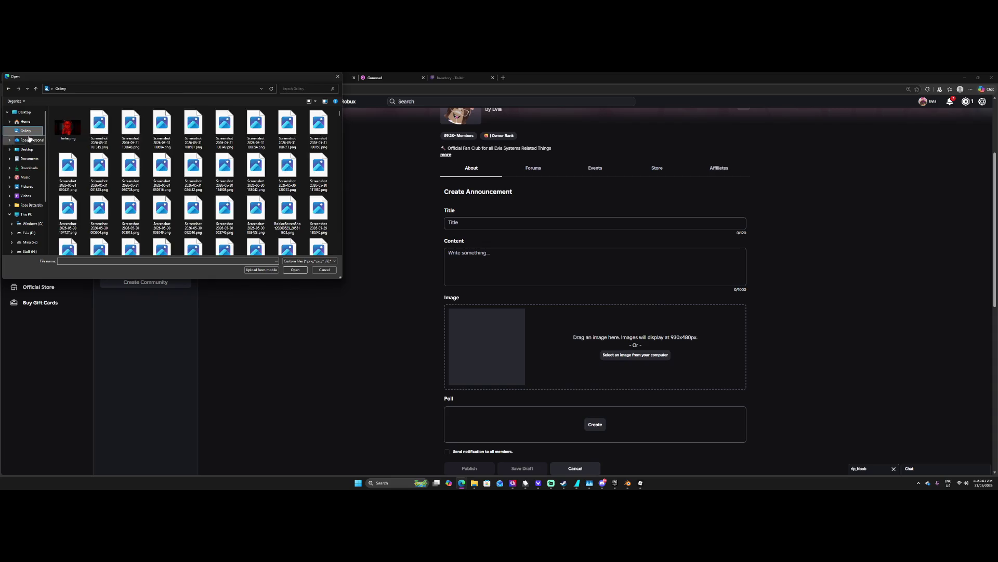
pyautogui.doubleClick(66, 130)
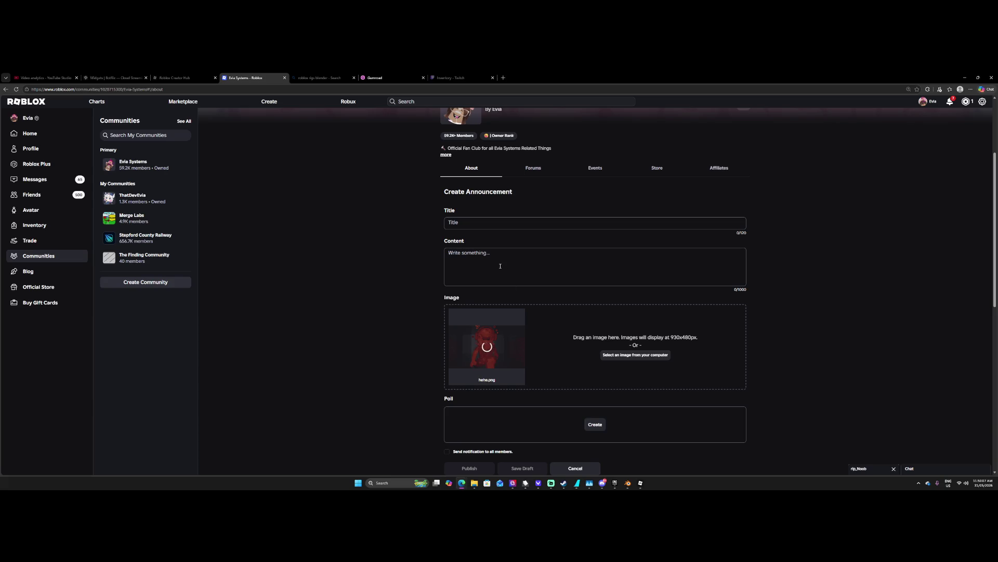
pyautogui.click(492, 227)
# Title the announcement 'Project Leak 2'.
pyautogui.write('Leak 2')
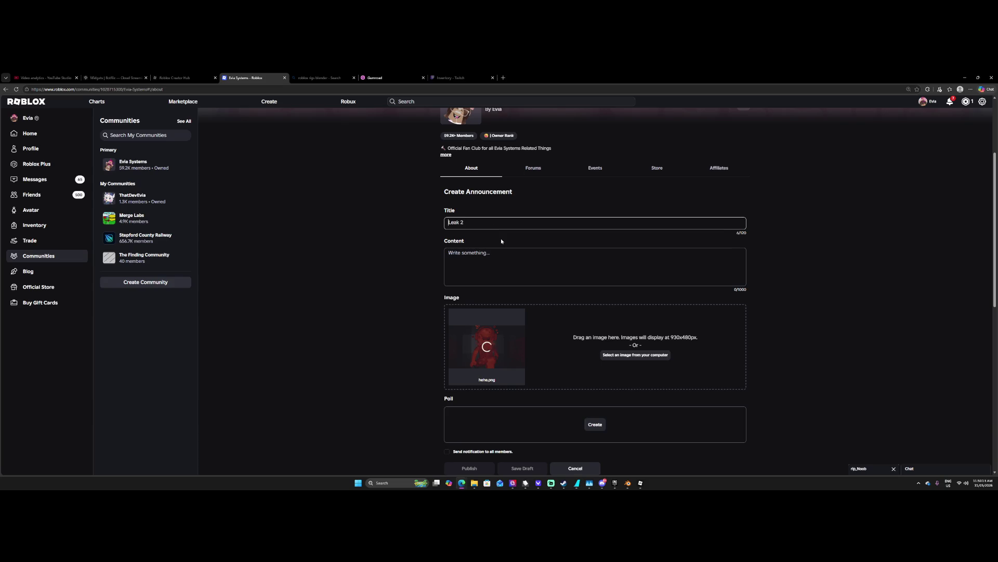
pyautogui.press('Home')
pyautogui.write('Pr')
pyautogui.write('oject')
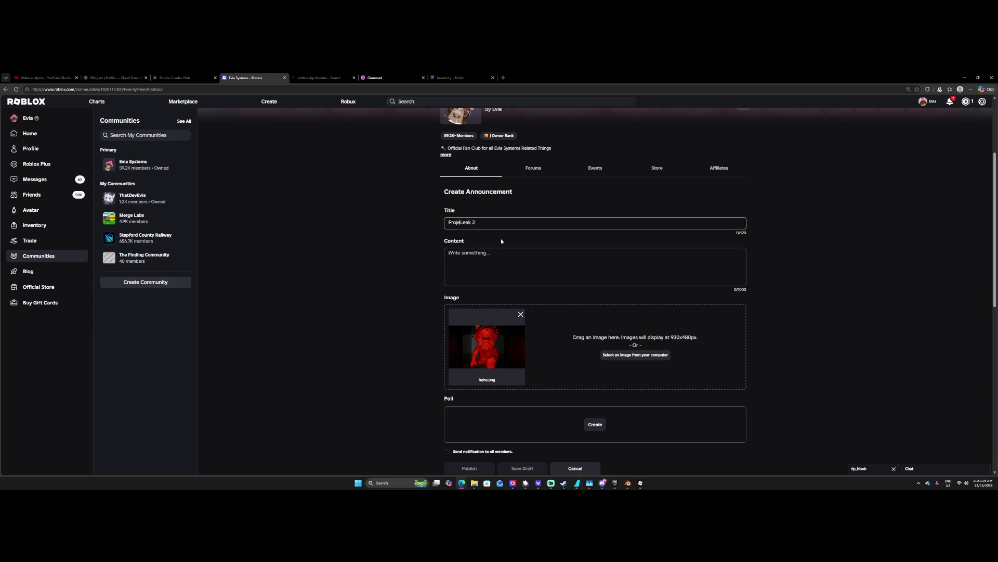
# Write the content 'Why is she running', removing the extra credits lines.
pyautogui.click(490, 256)
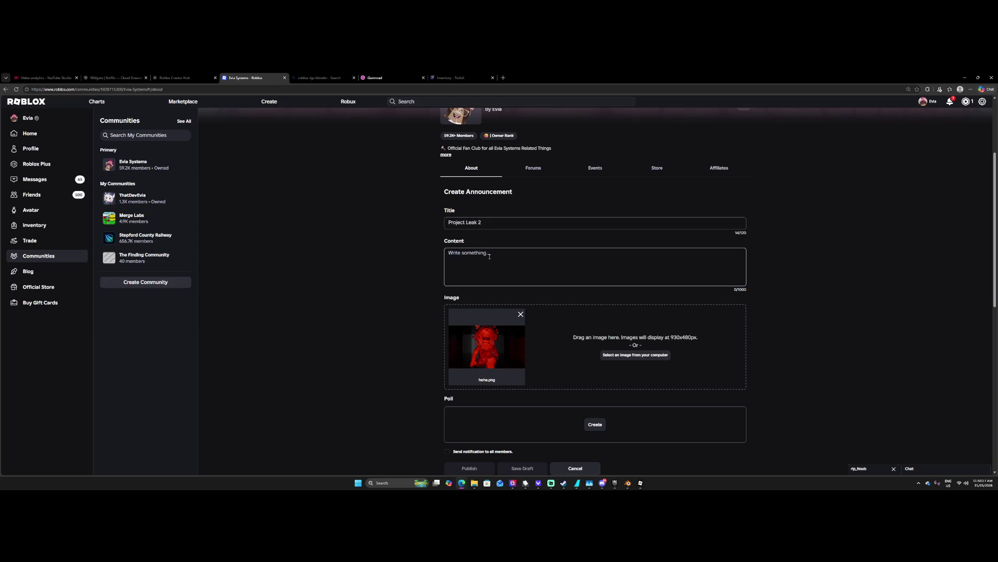
pyautogui.write('Why is she ru')
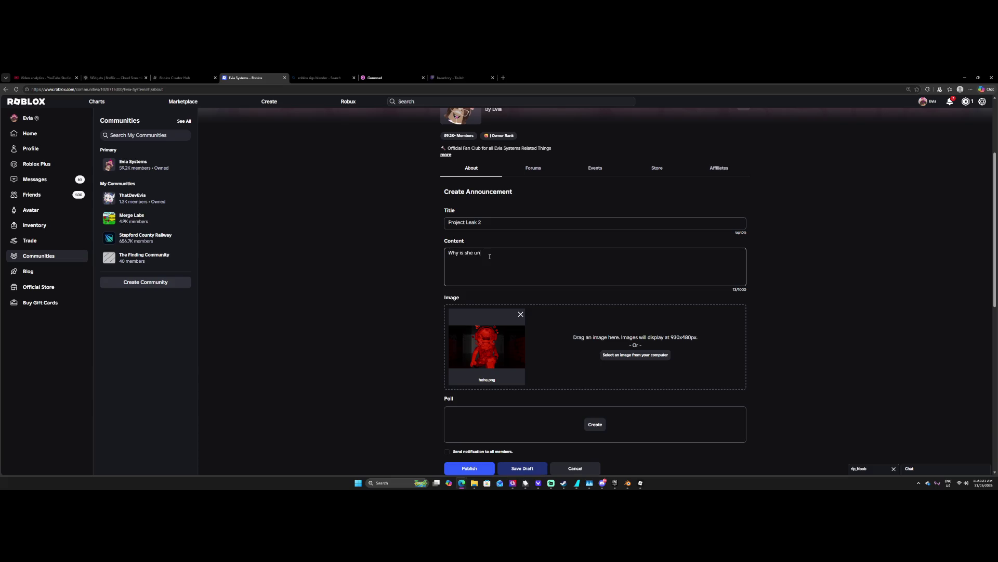
pyautogui.write('nning')
pyautogui.press('Return')
pyautogui.press('Return')
pyautogui.write('CEEDIT')
pyautogui.write('THATDEVEVIA')
pyautogui.hotkey('shift', 'Home')
pyautogui.press('BackSpace')
pyautogui.write('- IDE')
pyautogui.hotkey('shift', 'Up')
pyautogui.hotkey('shift', 'Home')
pyautogui.press('BackSpace')
# Enable notifying all members, discard the poll, and reload the community page.
pyautogui.click(468, 452)
pyautogui.scroll(-1, 472, 426)
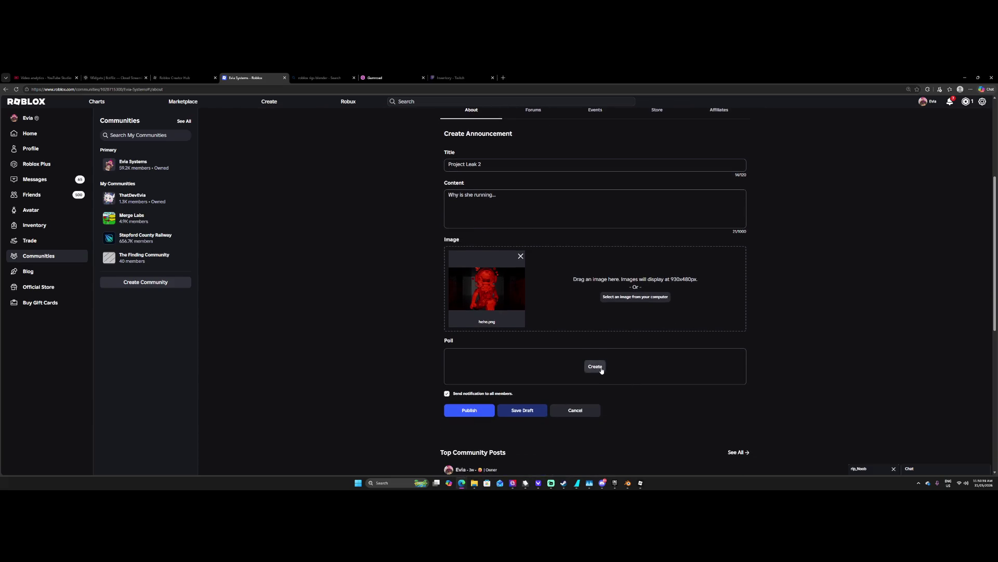
pyautogui.click(595, 367)
pyautogui.click(460, 283)
pyautogui.click(463, 302)
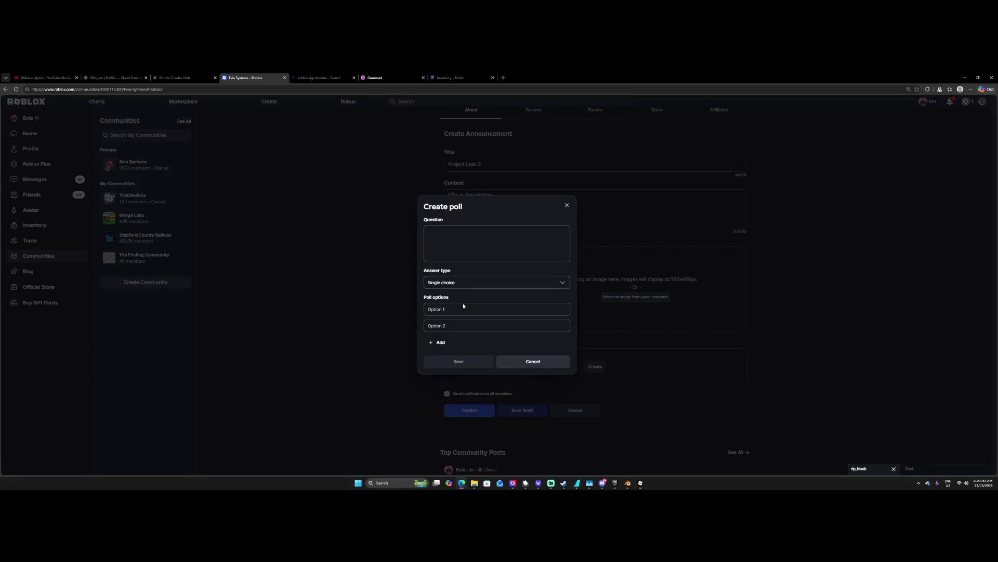
pyautogui.click(530, 362)
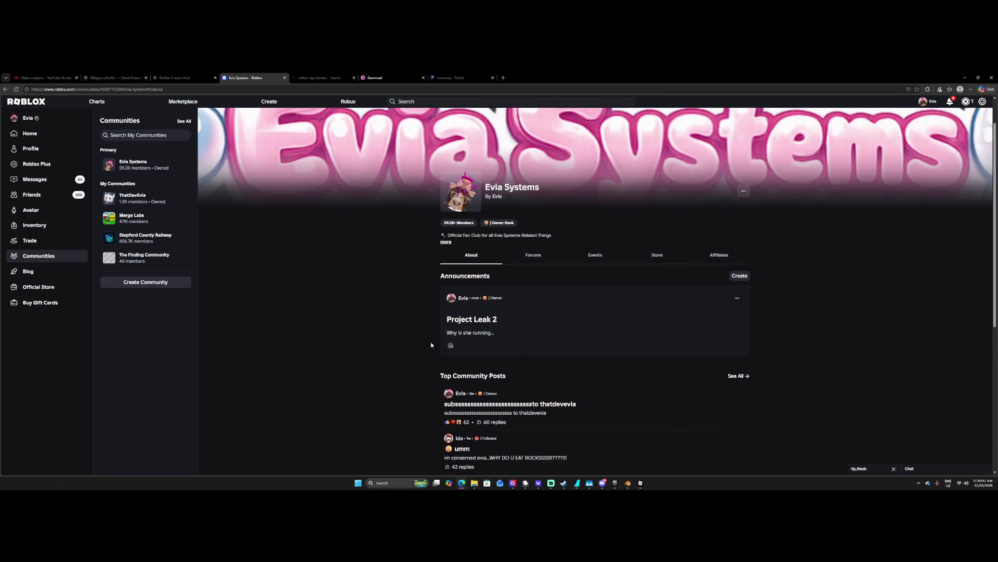
pyautogui.press('F5')
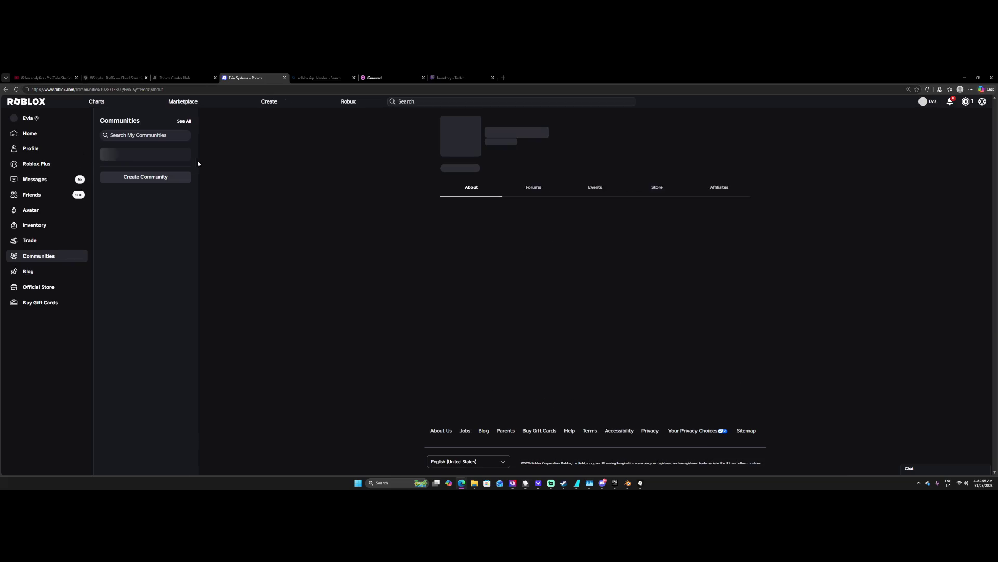
# Scroll the reloaded Evia Systems page down to the Announcements section.
pyautogui.scroll(-2, 434, 260)
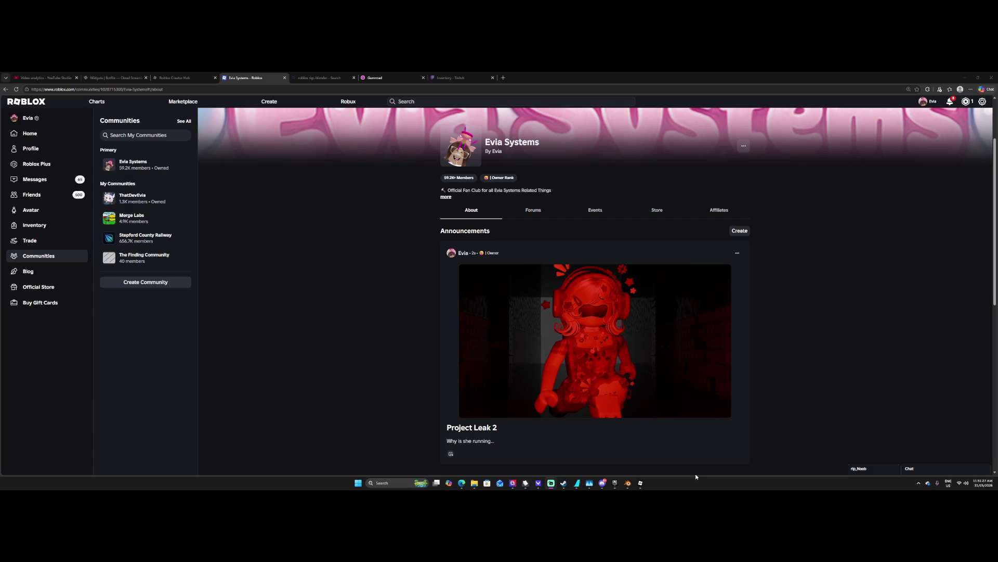
pyautogui.moveTo(628, 483)
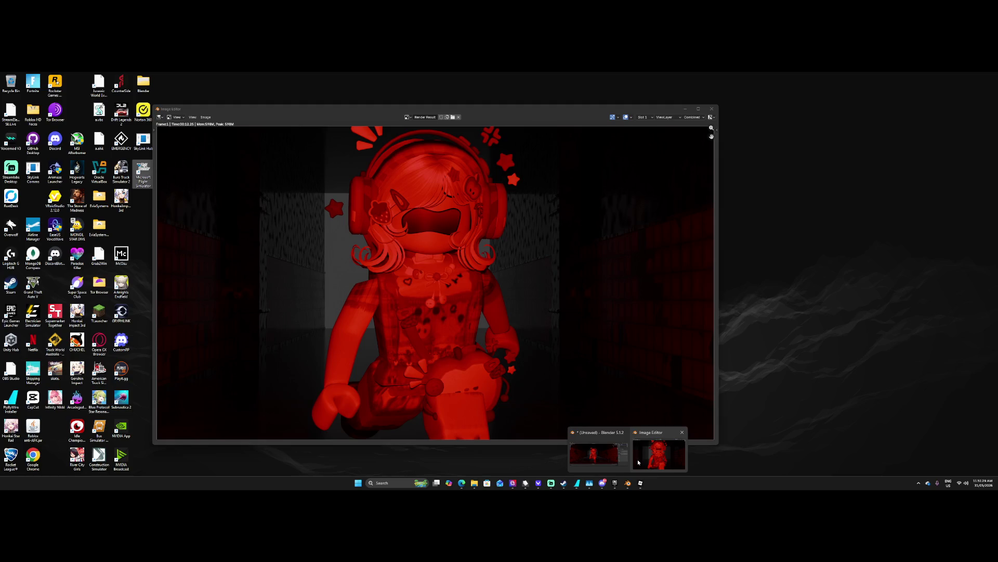
# Close the render image window and switch the Blender viewport to Solid shading.
pyautogui.middleClick(650, 456)
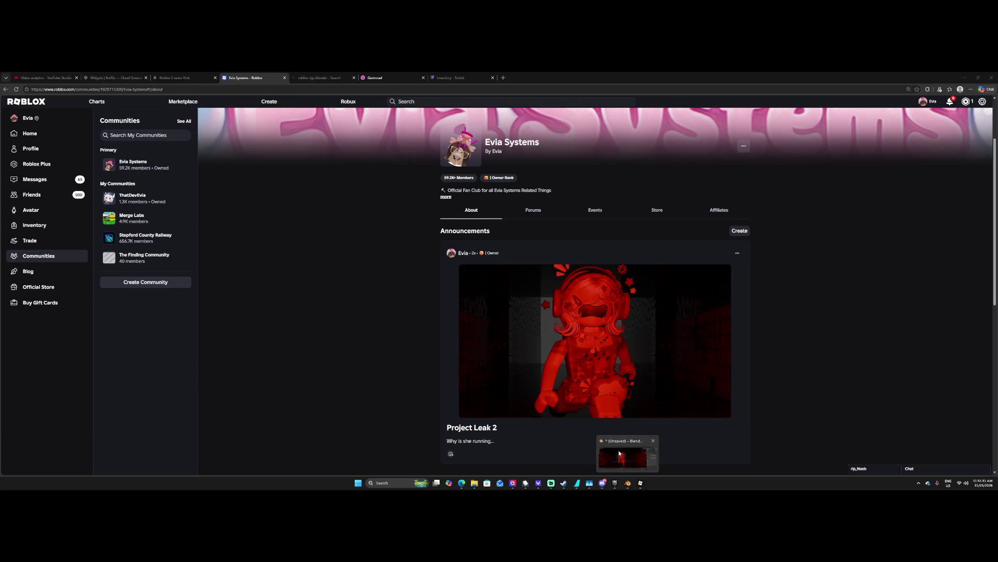
pyautogui.click(619, 450)
pyautogui.moveTo(482, 378)
pyautogui.mouseDown(button='middle')
pyautogui.moveTo(518, 387)
pyautogui.moveTo(595, 373)
pyautogui.moveTo(486, 381)
pyautogui.moveTo(497, 353)
pyautogui.mouseUp(button='middle')
pyautogui.moveTo(583, 247)
pyautogui.mouseDown(button='middle')
pyautogui.moveTo(579, 238)
pyautogui.moveTo(635, 181)
pyautogui.mouseUp(button='middle')
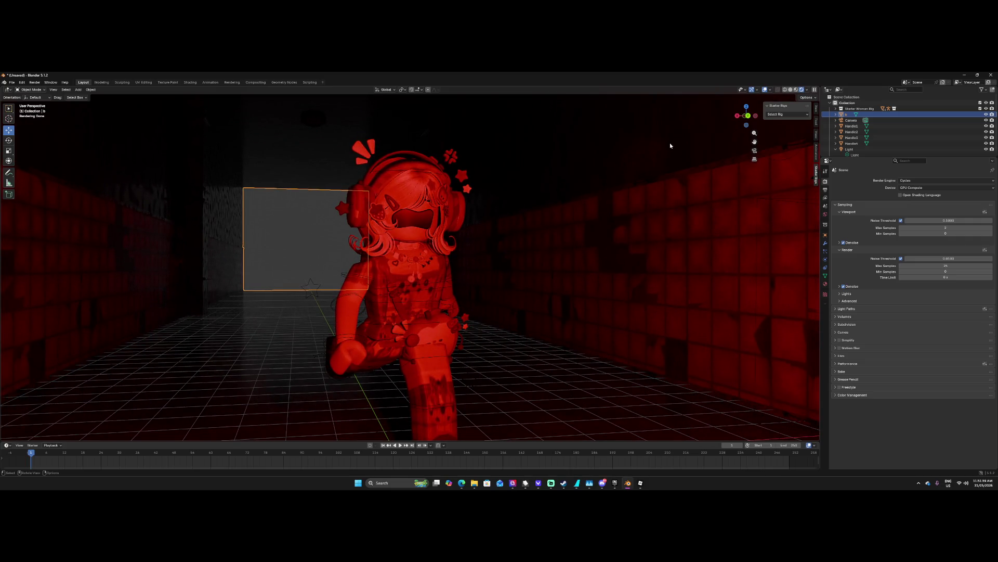
pyautogui.click(786, 92)
pyautogui.moveTo(534, 247)
pyautogui.mouseDown(button='middle')
pyautogui.moveTo(575, 272)
pyautogui.moveTo(500, 295)
pyautogui.mouseUp(button='middle')
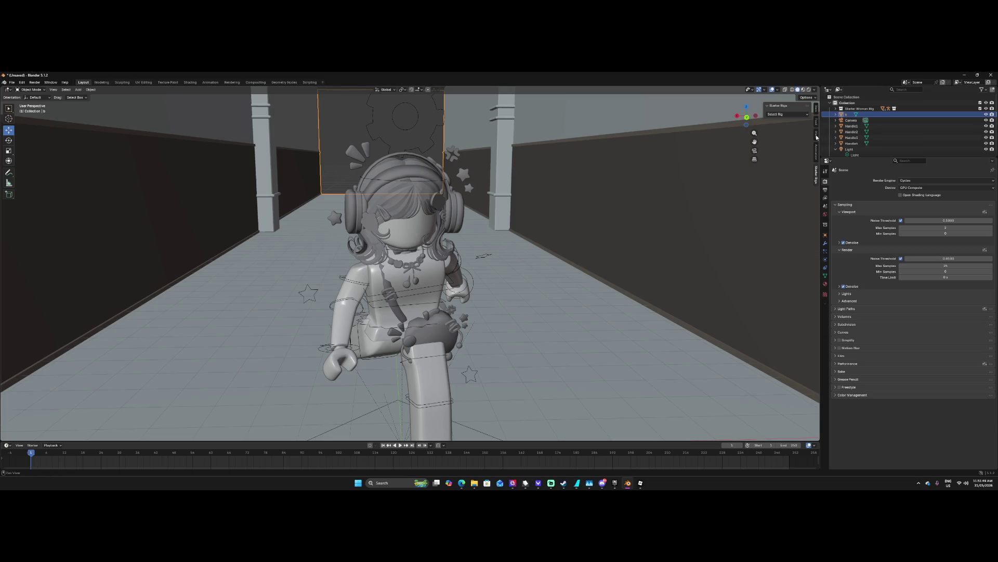
pyautogui.keyDown('ctrl'); pyautogui.scroll(1, 814, 130); pyautogui.keyUp('ctrl')
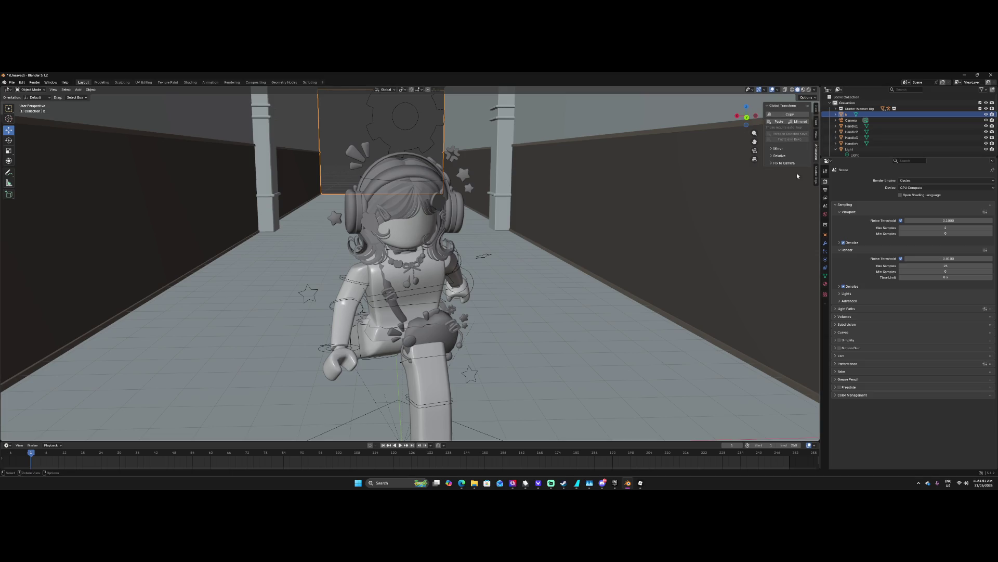
pyautogui.keyDown('ctrl'); pyautogui.scroll(-1, 816, 123); pyautogui.keyUp('ctrl')
# Add the Starter Man Rig and Starter Blocky Rig from the Starter Rigs list.
pyautogui.click(782, 115)
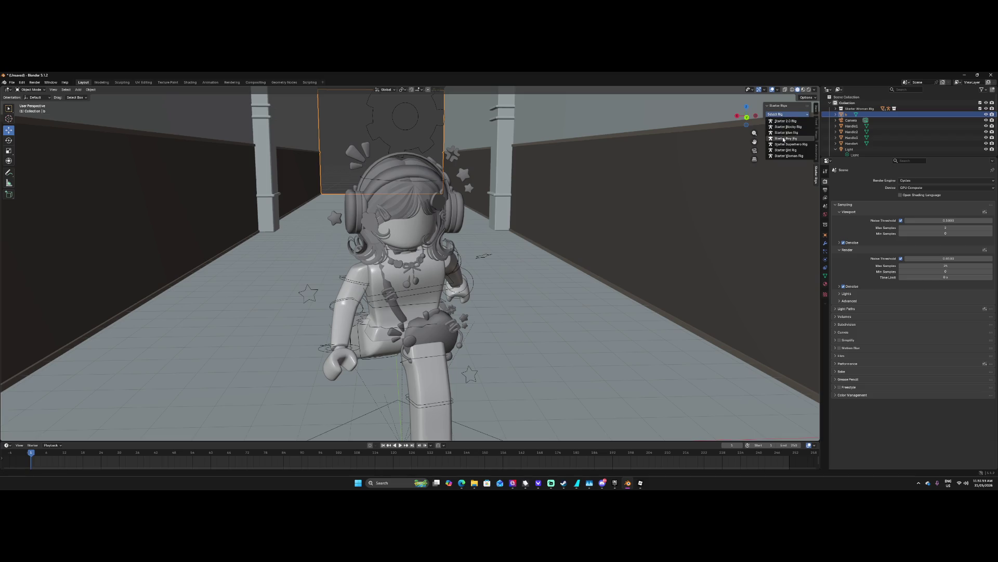
pyautogui.click(786, 132)
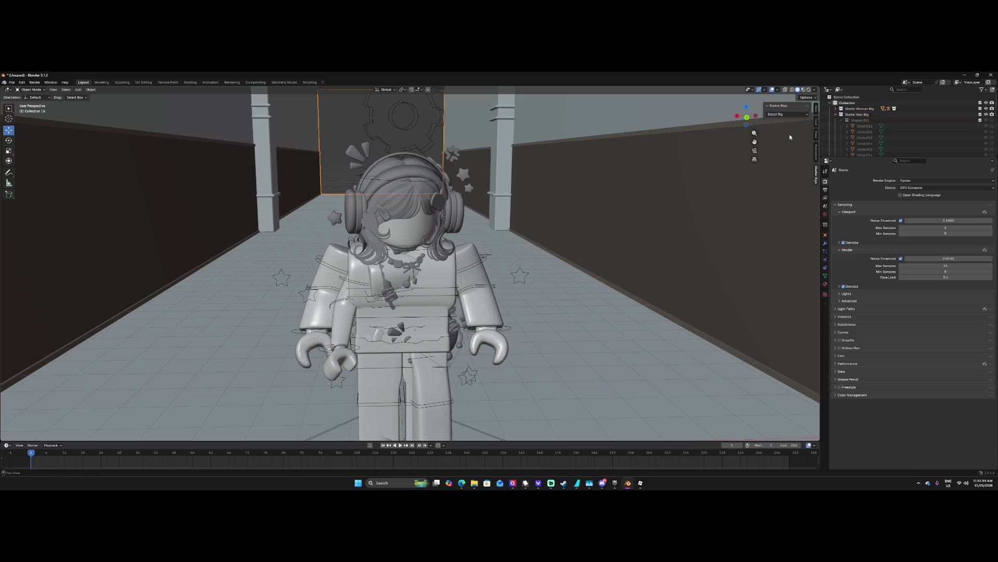
pyautogui.moveTo(789, 137); pyautogui.dragTo(595, 212, button='middle')
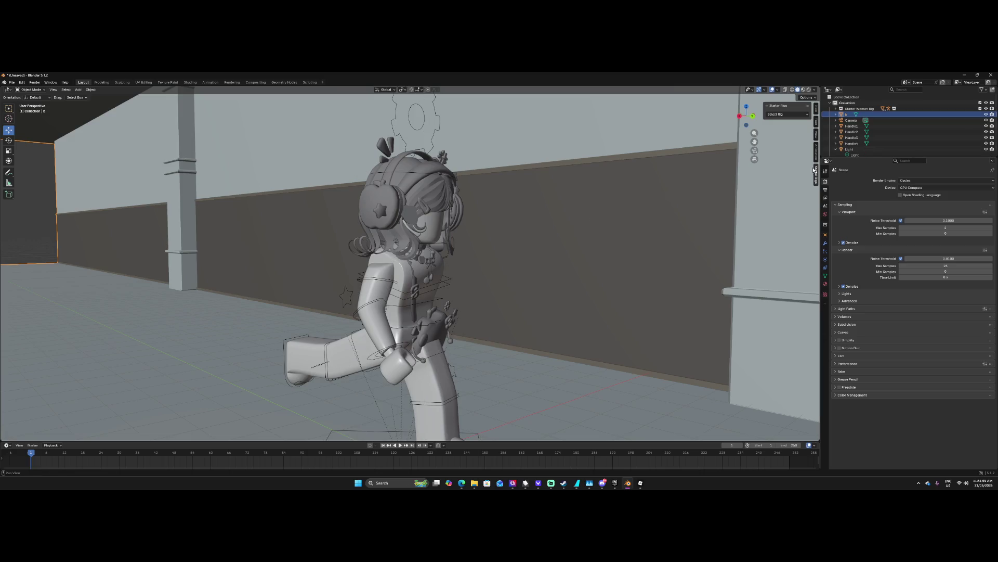
pyautogui.click(792, 117)
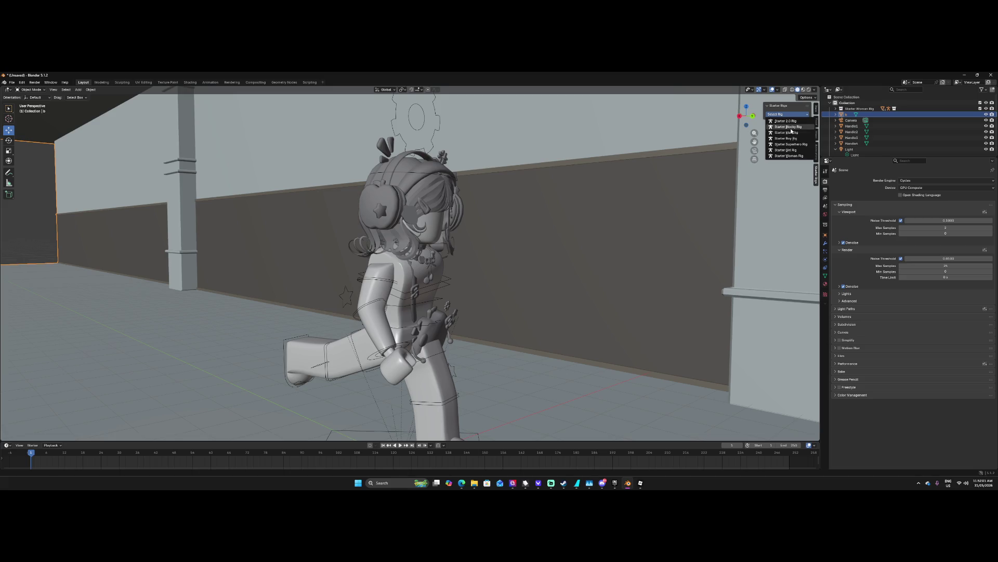
pyautogui.click(791, 127)
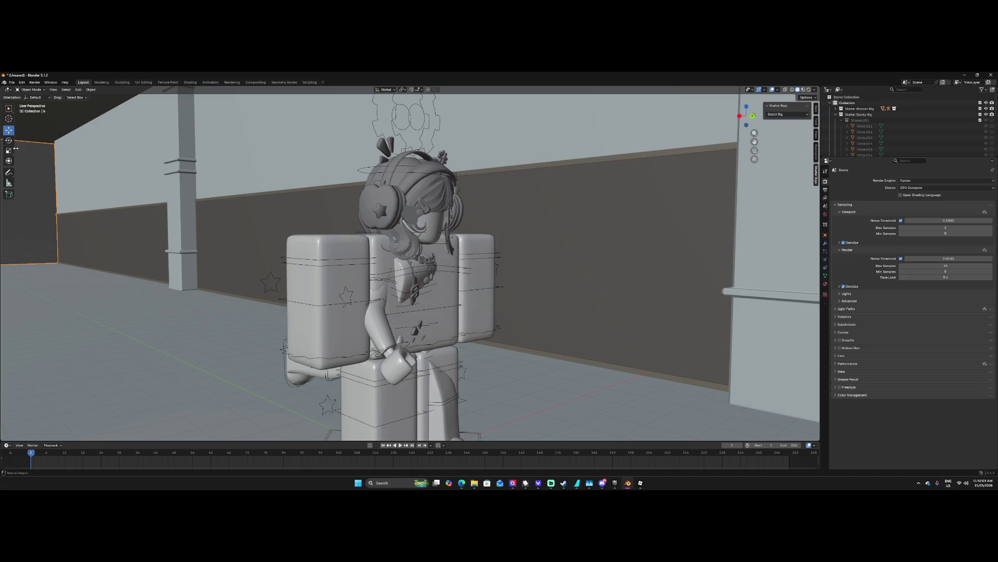
pyautogui.scroll(2, 166, 177)
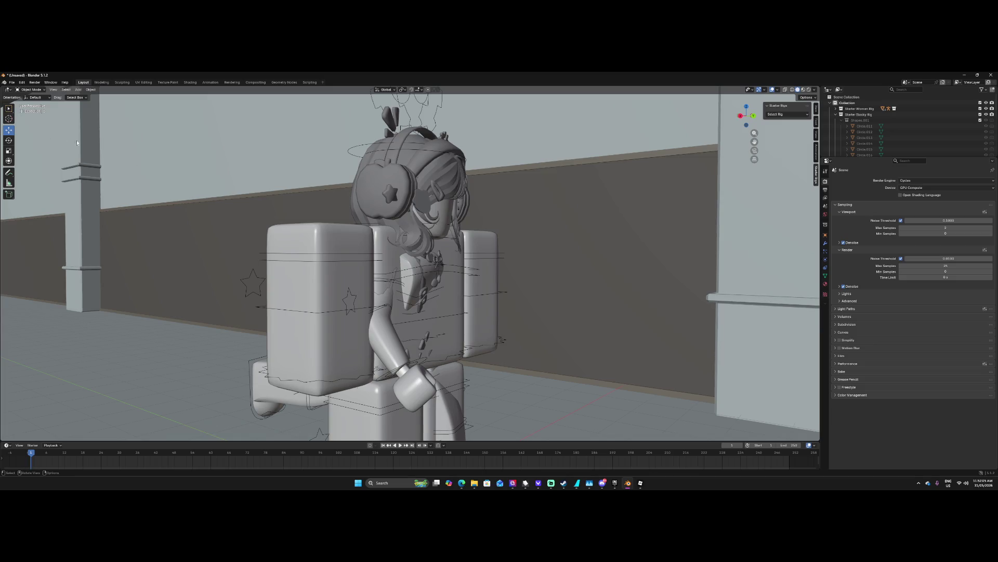
# Select the Starter Blocky Rig and move it far back behind the avatar.
pyautogui.click(368, 264)
pyautogui.click(405, 273)
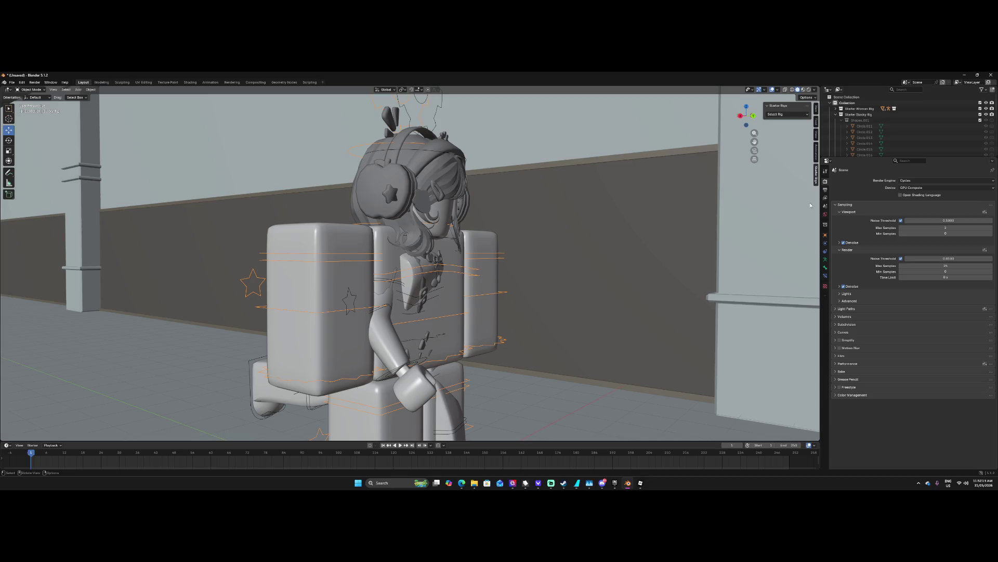
pyautogui.press('KP_Subtract')
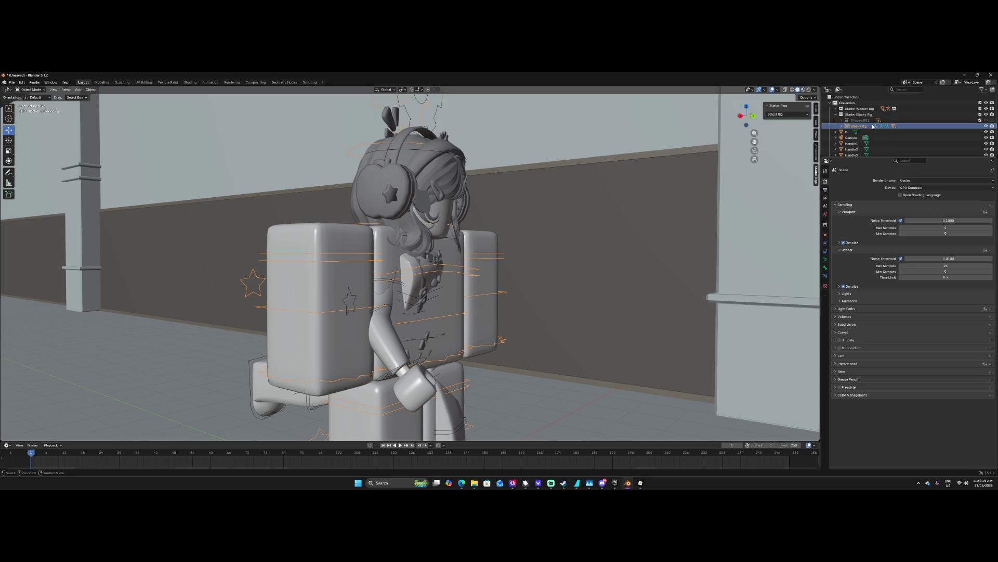
pyautogui.click(860, 115)
pyautogui.moveTo(533, 235)
pyautogui.mouseDown(button='middle')
pyautogui.moveTo(428, 283)
pyautogui.moveTo(407, 308)
pyautogui.moveTo(408, 354)
pyautogui.mouseUp(button='middle')
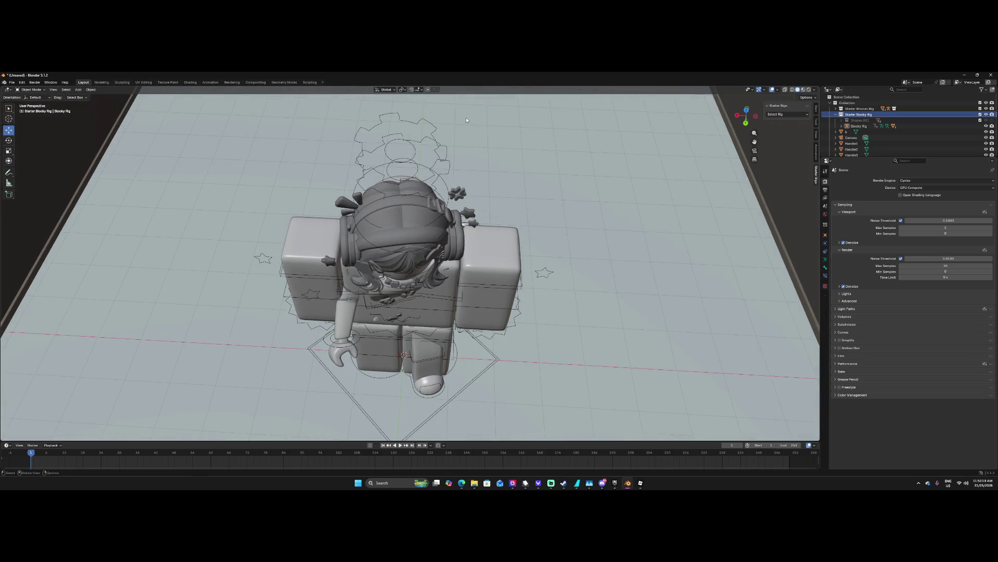
pyautogui.click(436, 299)
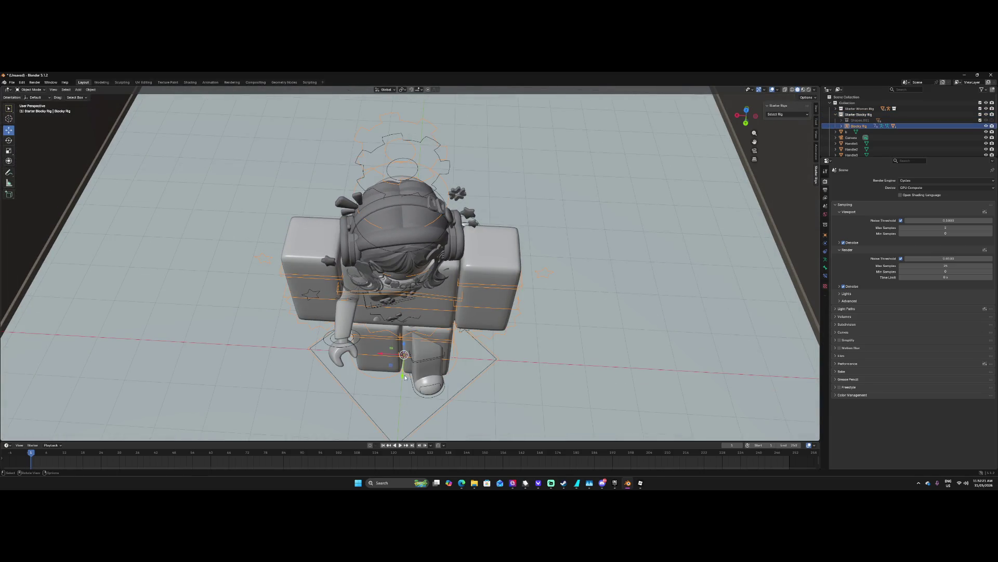
pyautogui.moveTo(402, 374)
pyautogui.mouseDown()
pyautogui.moveTo(413, 208)
pyautogui.moveTo(433, 132)
pyautogui.mouseUp()
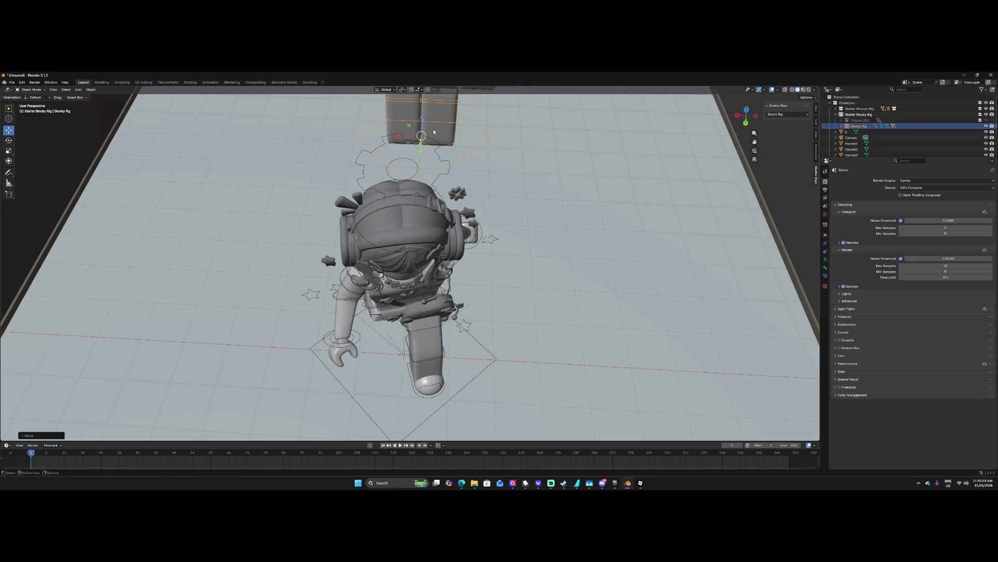
pyautogui.moveTo(405, 136); pyautogui.dragTo(355, 176, button='middle')
pyautogui.scroll(-3, 364, 190)
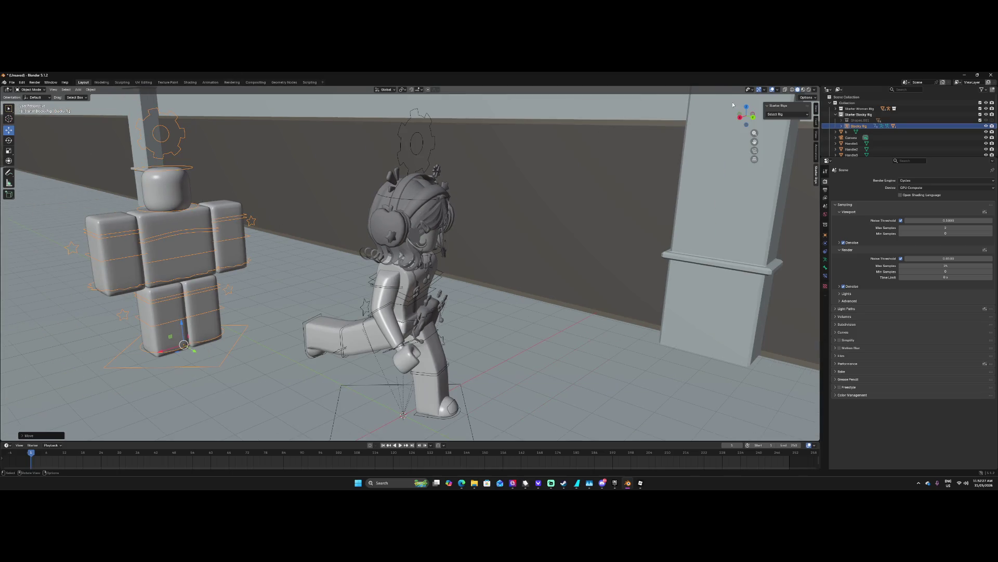
pyautogui.click(802, 90)
# Switch to Rendered shading and look through the scene camera.
pyautogui.click(808, 91)
pyautogui.moveTo(364, 261)
pyautogui.mouseDown(button='middle')
pyautogui.moveTo(344, 252)
pyautogui.moveTo(325, 263)
pyautogui.moveTo(352, 263)
pyautogui.mouseUp(button='middle')
pyautogui.moveTo(346, 269)
pyautogui.mouseDown()
pyautogui.moveTo(432, 234)
pyautogui.moveTo(769, 153)
pyautogui.moveTo(734, 158)
pyautogui.mouseUp()
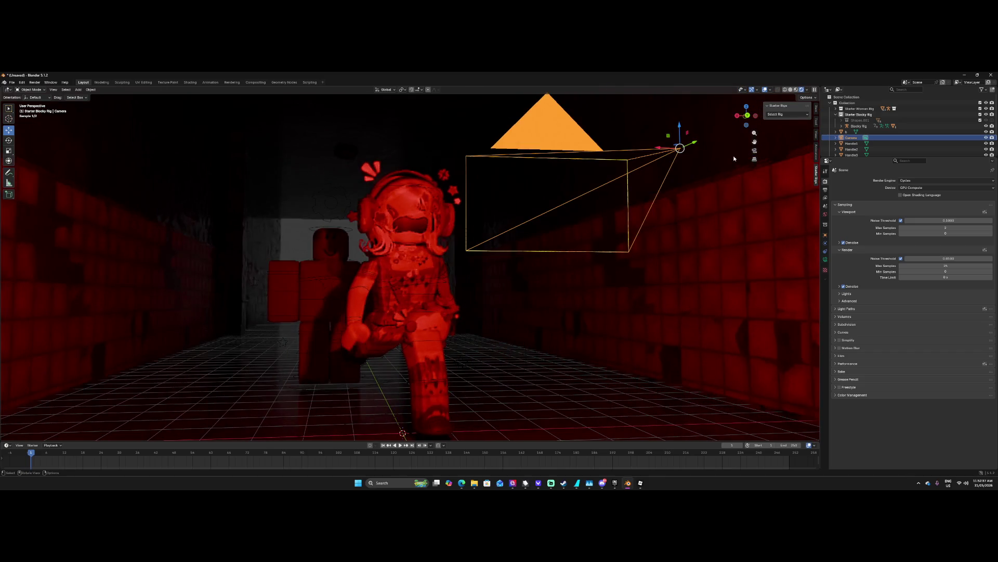
pyautogui.click(755, 150)
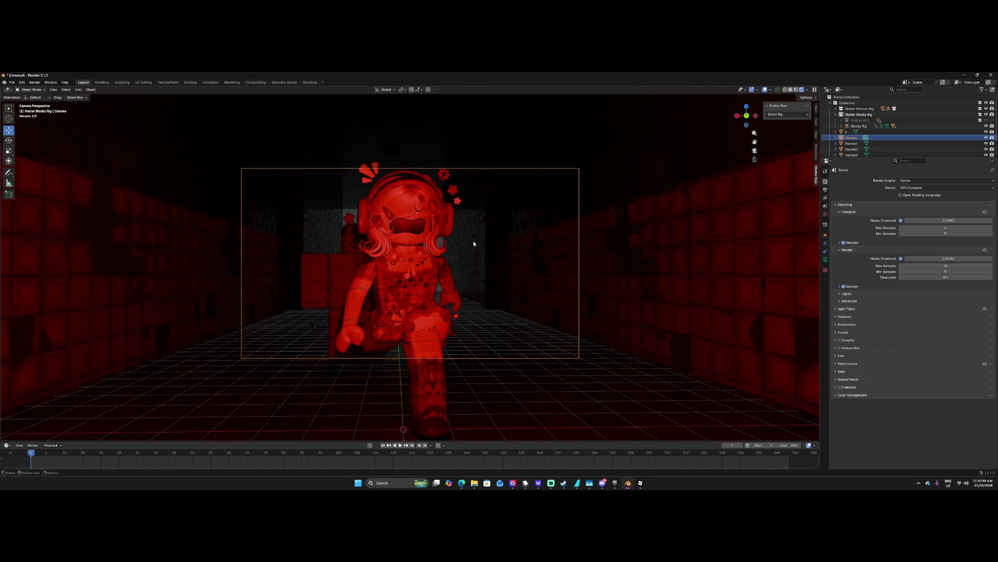
# Limit rendering to a Ctrl+B render border over the camera frame and zoom in.
pyautogui.hotkey('ctrl', 'b')
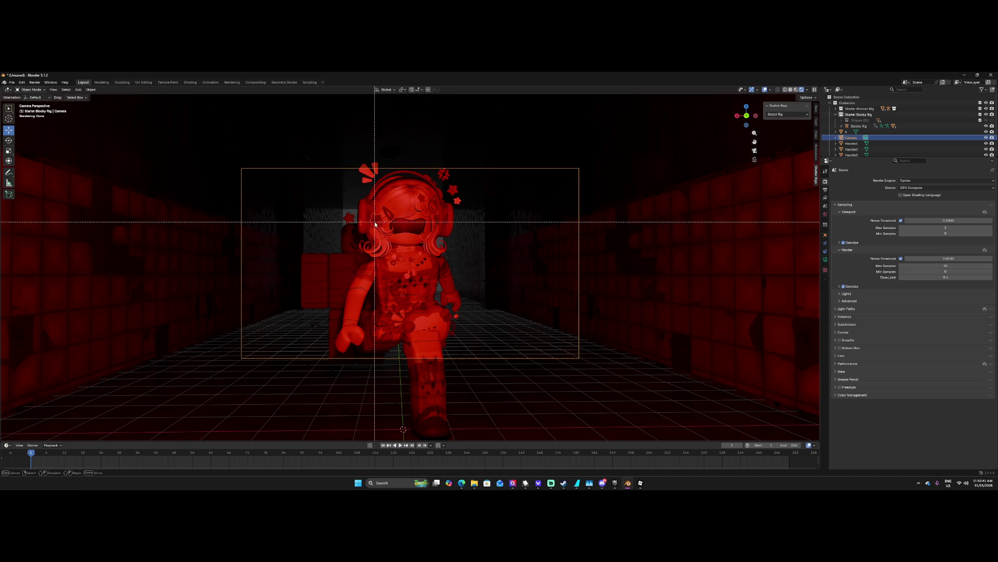
pyautogui.moveTo(241, 168)
pyautogui.mouseDown()
pyautogui.moveTo(277, 170)
pyautogui.moveTo(438, 290)
pyautogui.moveTo(578, 357)
pyautogui.mouseUp()
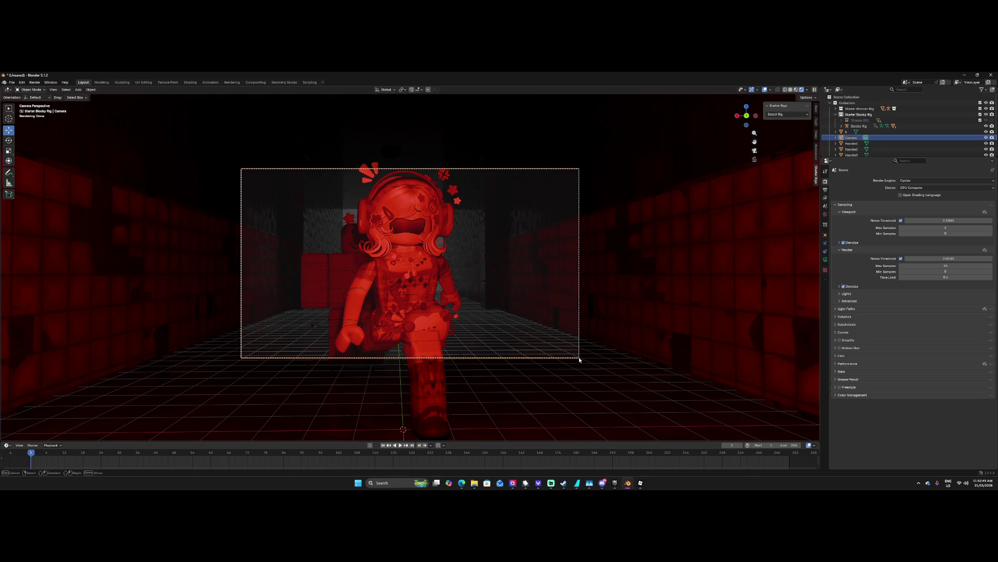
pyautogui.scroll(3, 489, 337)
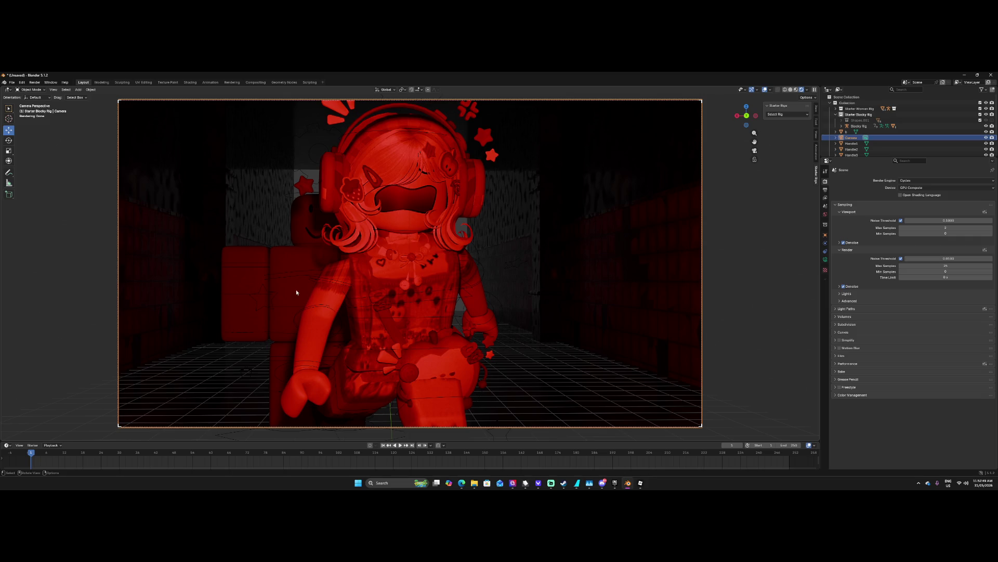
pyautogui.click(274, 280)
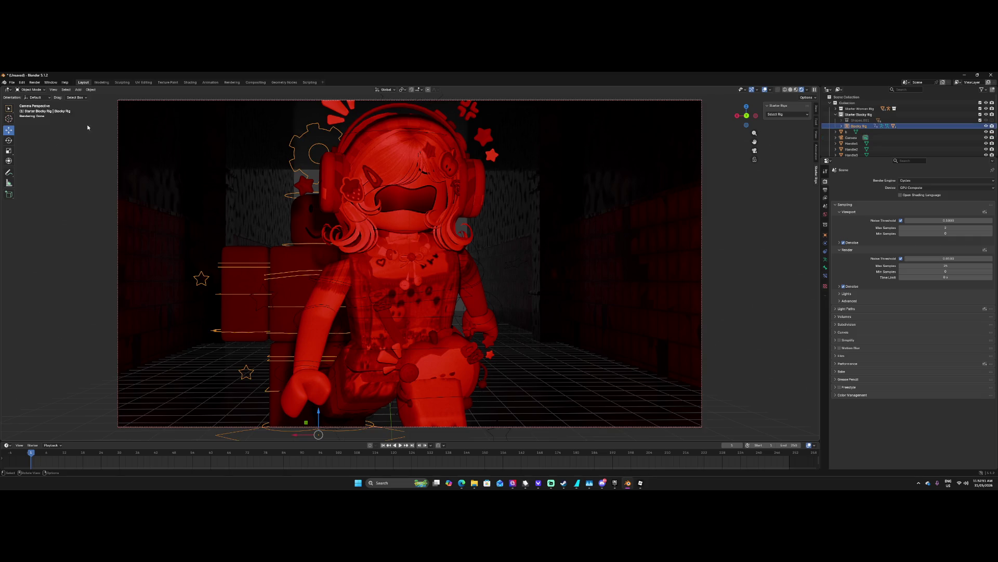
# Put the blocky rig in Pose Mode and rotate its right upper arm about 40 degrees.
pyautogui.click(30, 90)
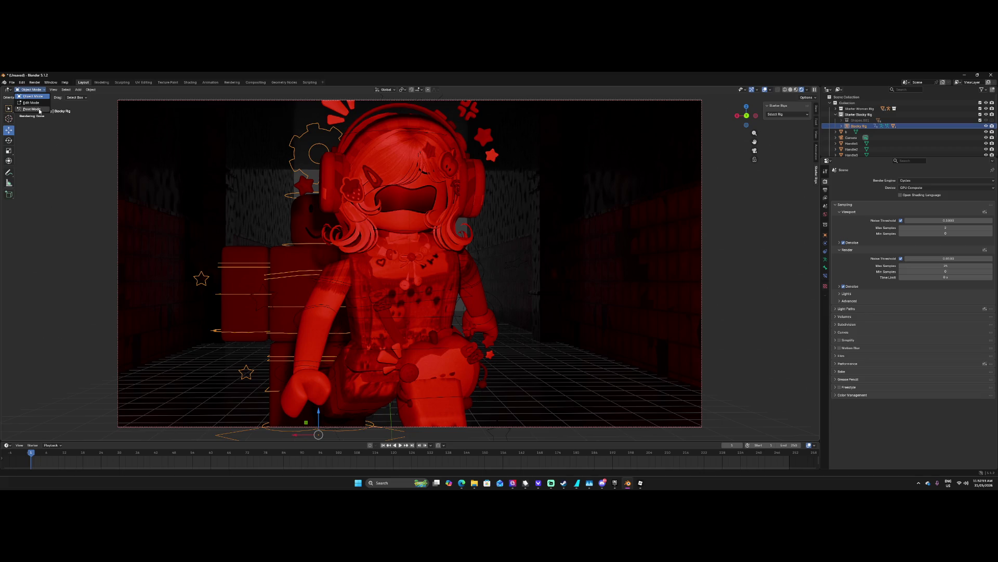
pyautogui.click(34, 108)
pyautogui.click(234, 267)
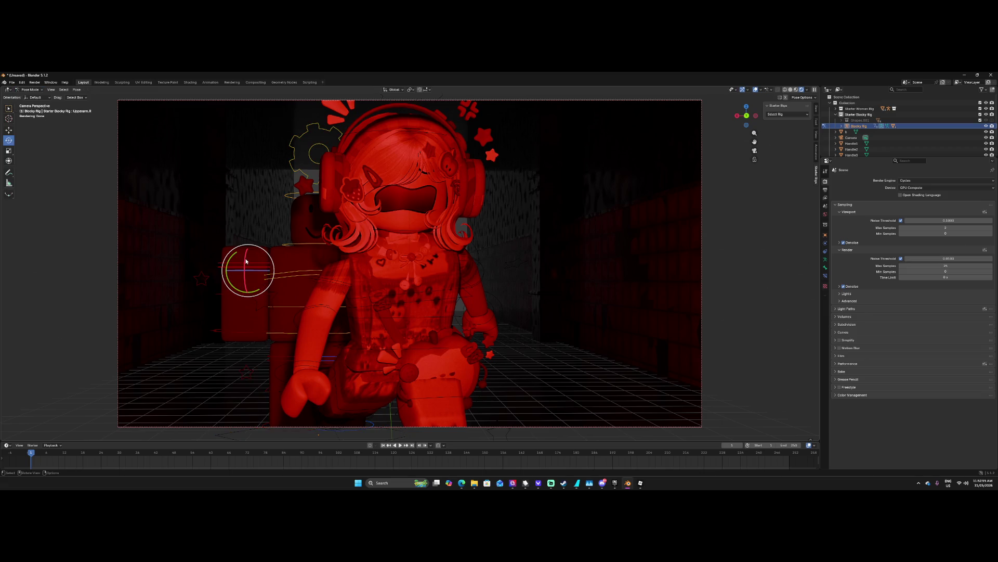
pyautogui.moveTo(246, 262)
pyautogui.mouseDown()
pyautogui.moveTo(180, 248)
pyautogui.moveTo(179, 201)
pyautogui.moveTo(183, 256)
pyautogui.moveTo(249, 223)
pyautogui.moveTo(305, 236)
pyautogui.moveTo(322, 281)
pyautogui.moveTo(307, 342)
pyautogui.moveTo(292, 350)
pyautogui.moveTo(257, 341)
pyautogui.moveTo(234, 350)
pyautogui.moveTo(187, 330)
pyautogui.moveTo(389, 344)
pyautogui.moveTo(339, 367)
pyautogui.moveTo(333, 346)
pyautogui.moveTo(286, 359)
pyautogui.mouseUp()
# Rotate the rig's right and left upper legs into a stance, back in camera view.
pyautogui.click(285, 367)
pyautogui.click(338, 366)
pyautogui.moveTo(317, 292); pyautogui.dragTo(306, 276, button='middle')
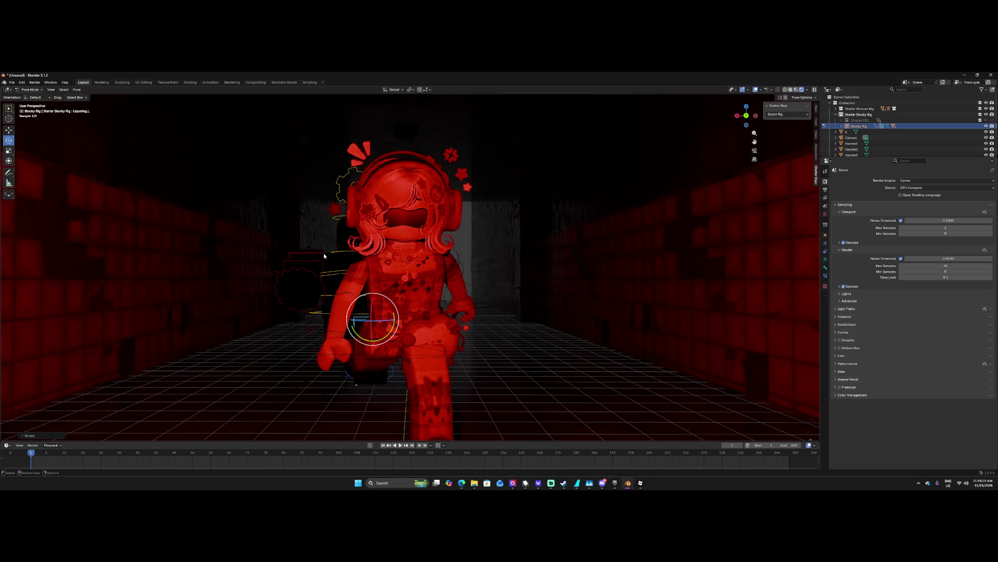
pyautogui.click(755, 150)
pyautogui.moveTo(341, 341); pyautogui.dragTo(332, 323)
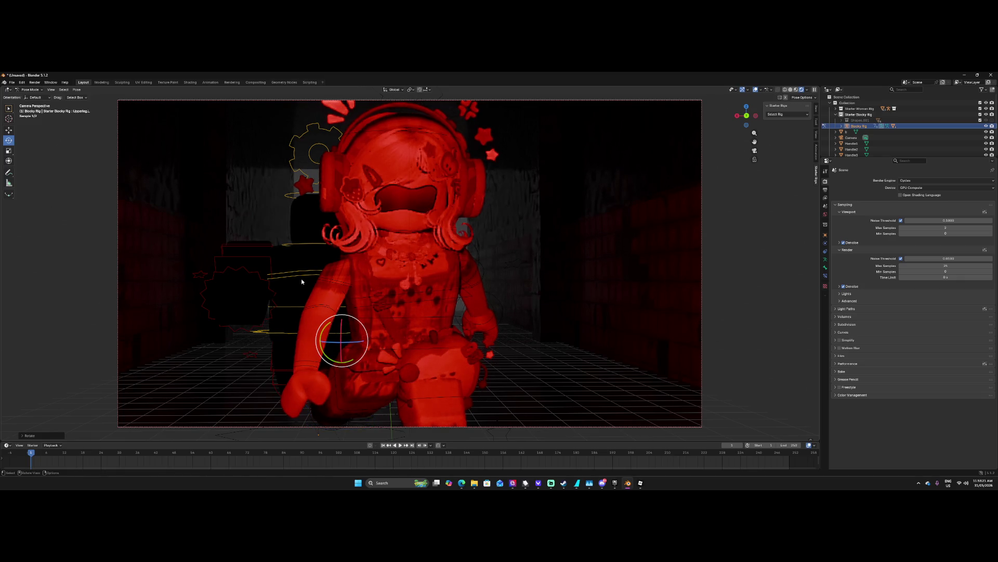
# Adjust the rig's head bone, then hide viewport overlays and navigation gizmos.
pyautogui.click(301, 282)
pyautogui.click(311, 242)
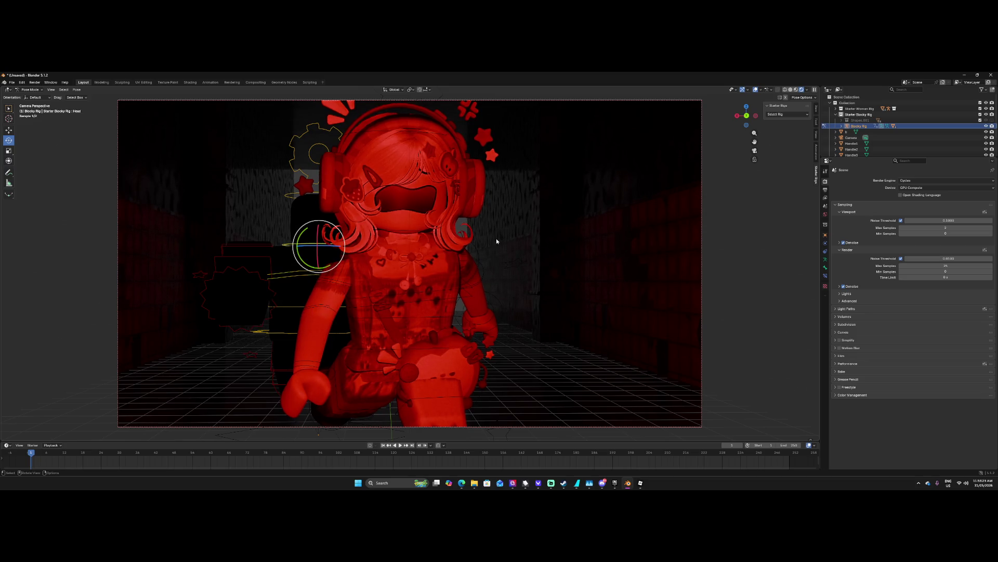
pyautogui.click(99, 364)
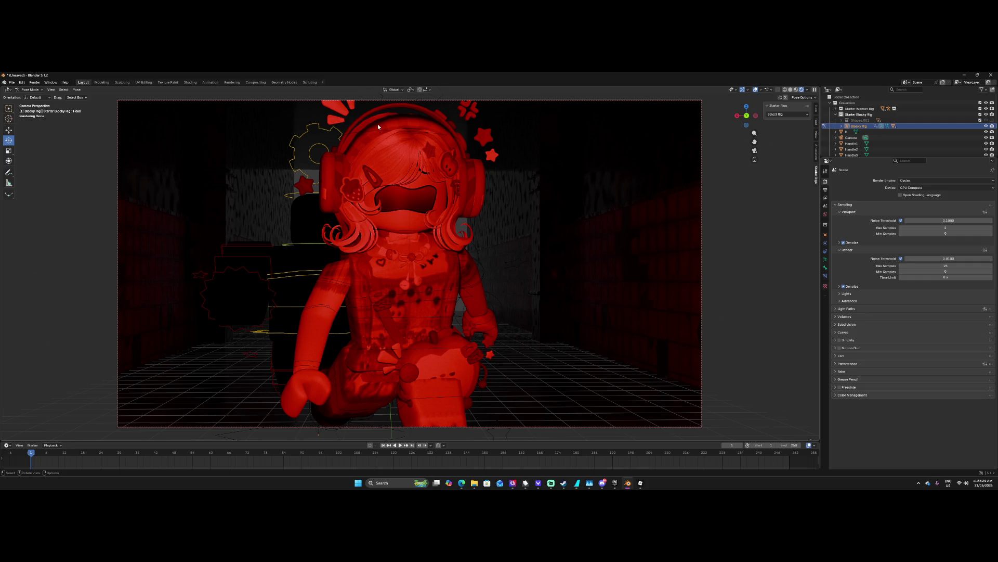
pyautogui.click(756, 90)
pyautogui.click(742, 90)
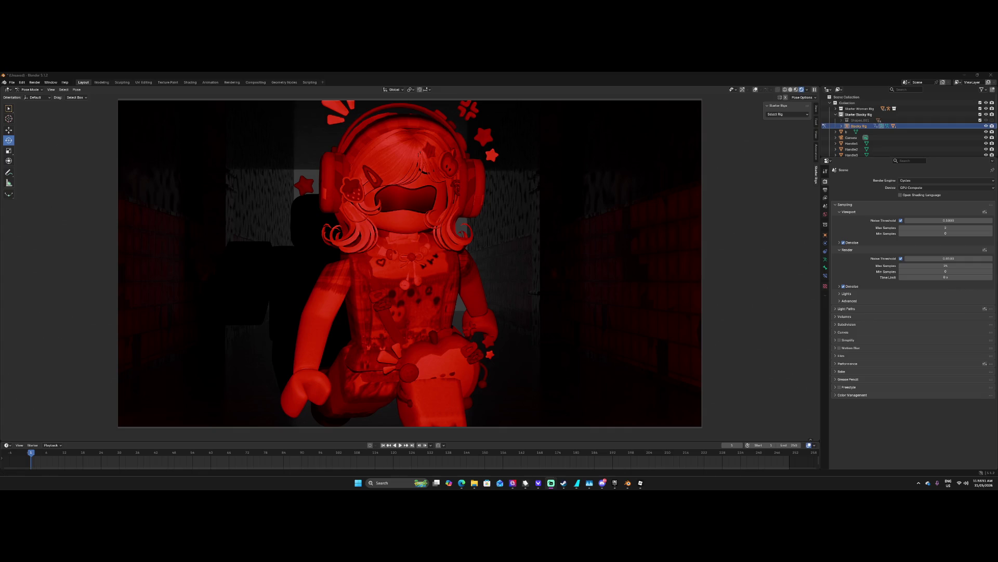
# Launch Spotify through Windows search for 'spotify' and start playing the current song.
pyautogui.click(389, 483)
pyautogui.write('spotify')
pyautogui.press('Return')
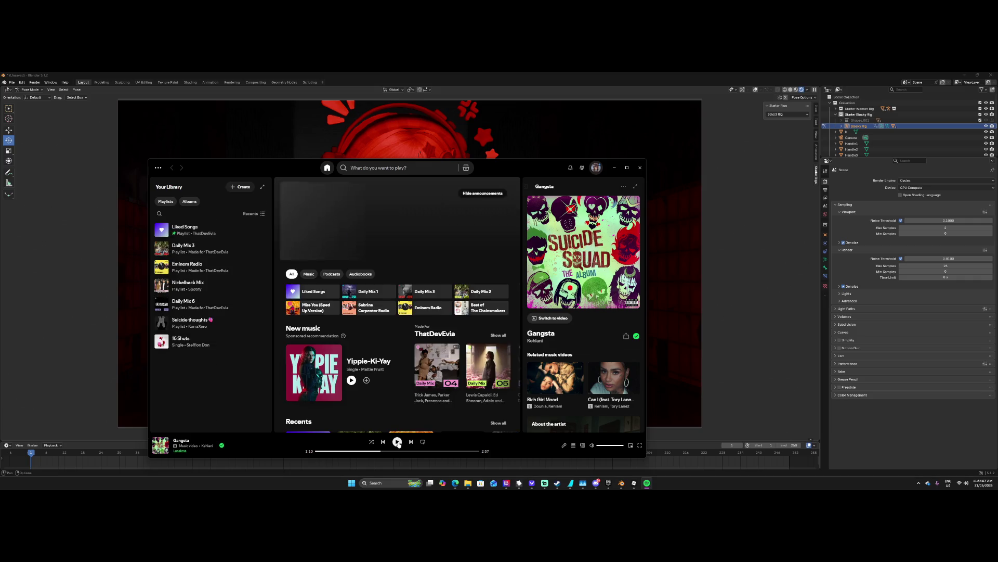
pyautogui.click(398, 443)
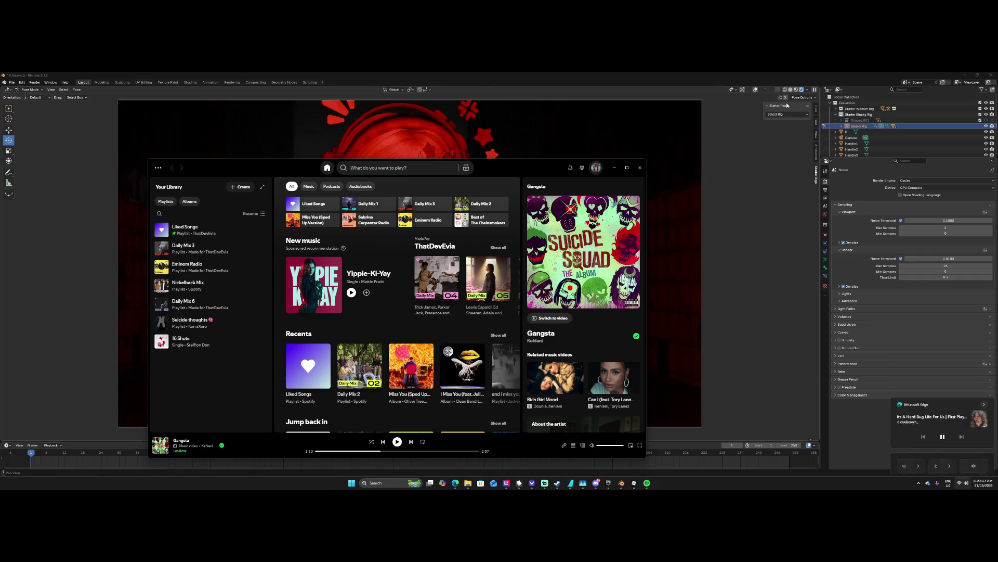
# Check the sound output devices, then minimize Spotify and bring up MSI Center.
pyautogui.click(962, 483)
pyautogui.click(983, 448)
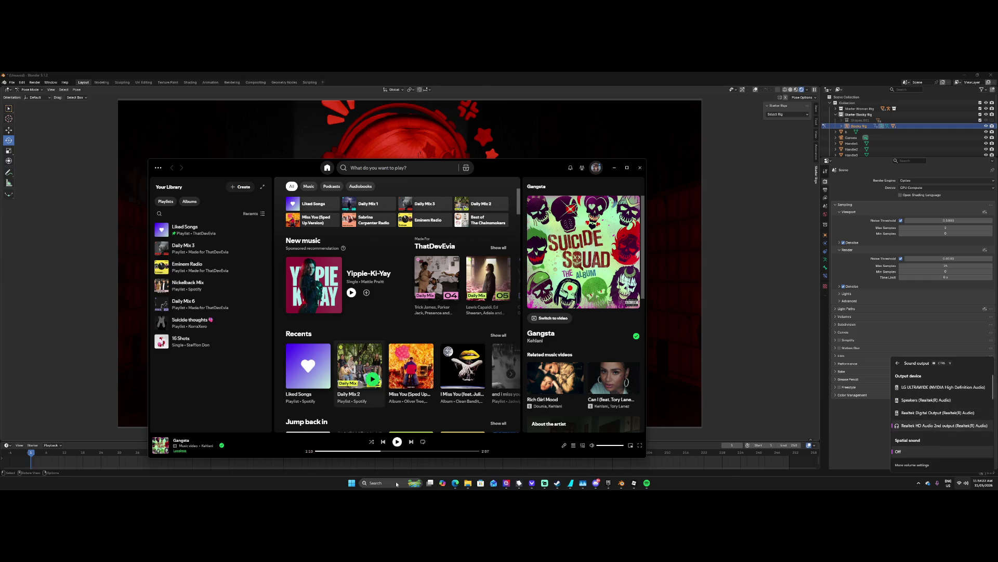
pyautogui.click(397, 442)
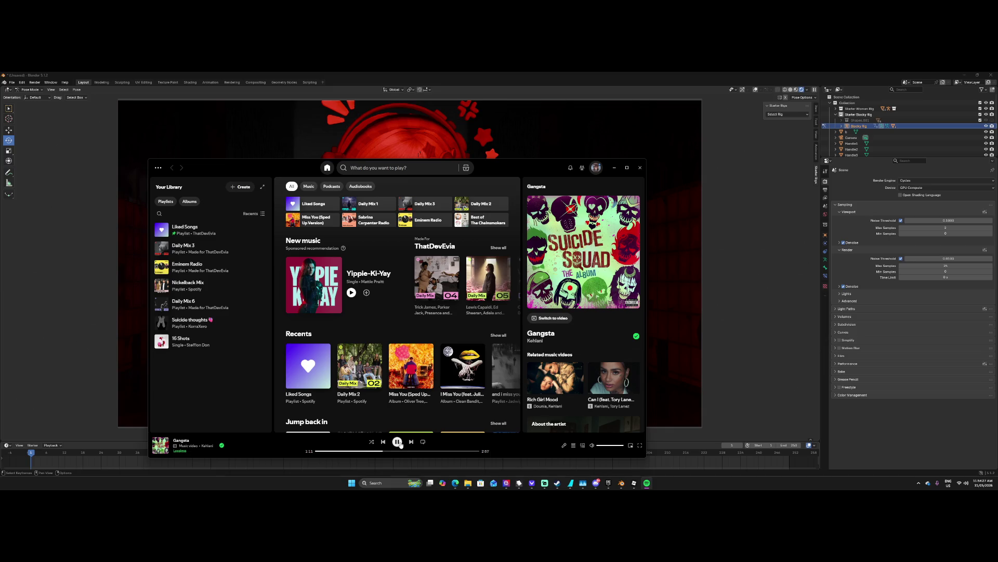
pyautogui.click(614, 168)
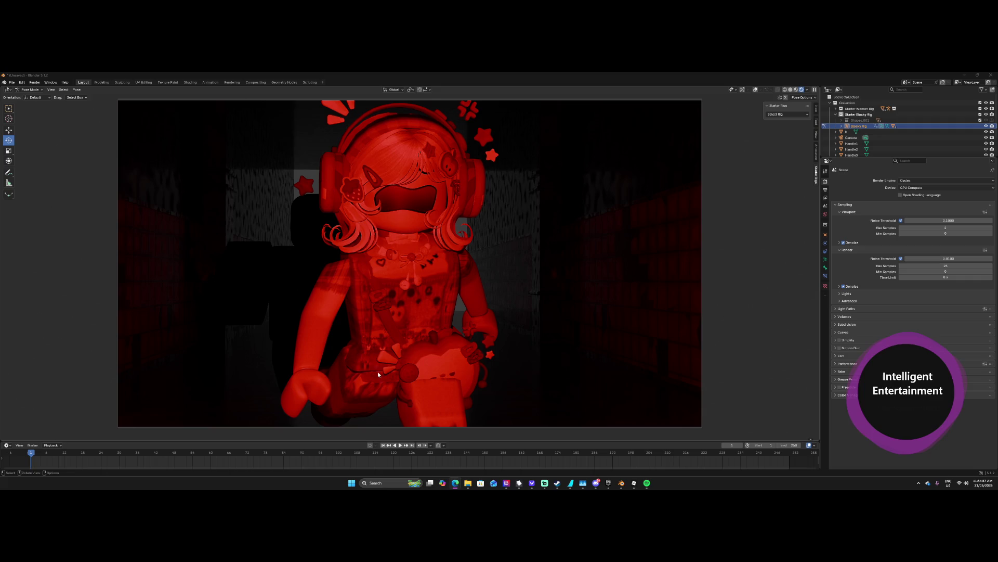
pyautogui.click(506, 482)
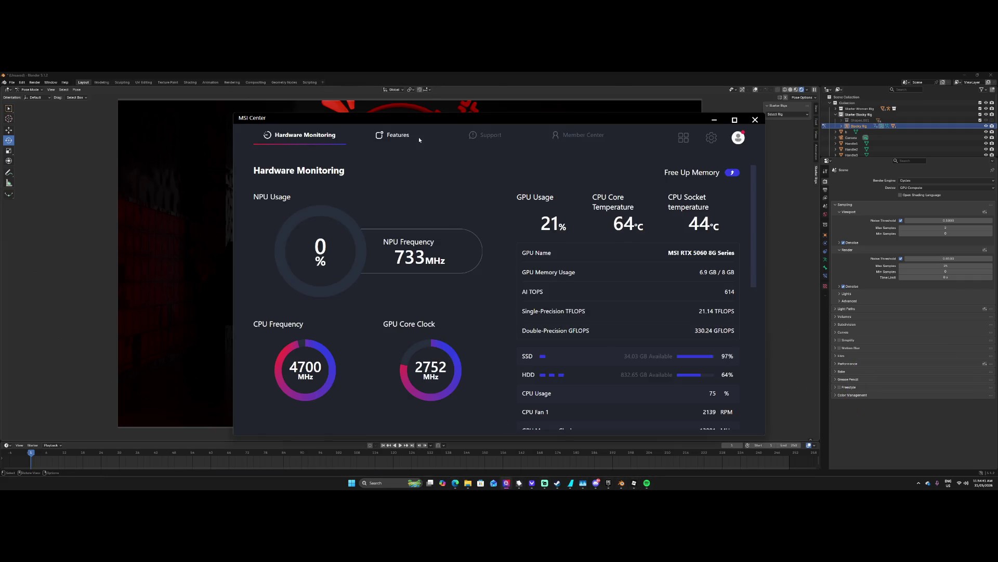
# Set MSI Center's user scenario to Extreme Performance, view MSI AI Engine, then close it.
pyautogui.moveTo(419, 138)
pyautogui.click(463, 171)
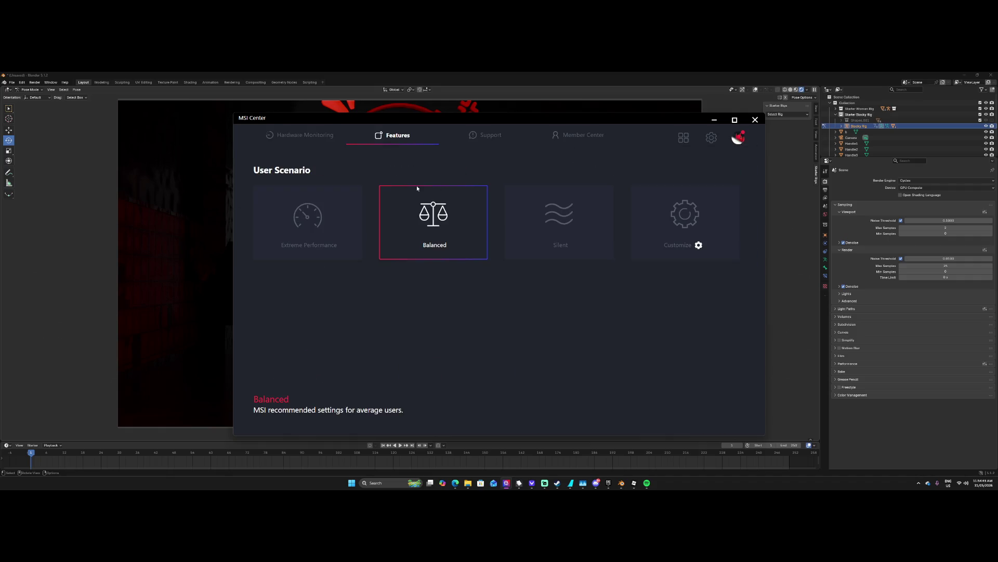
pyautogui.click(287, 204)
pyautogui.moveTo(395, 136)
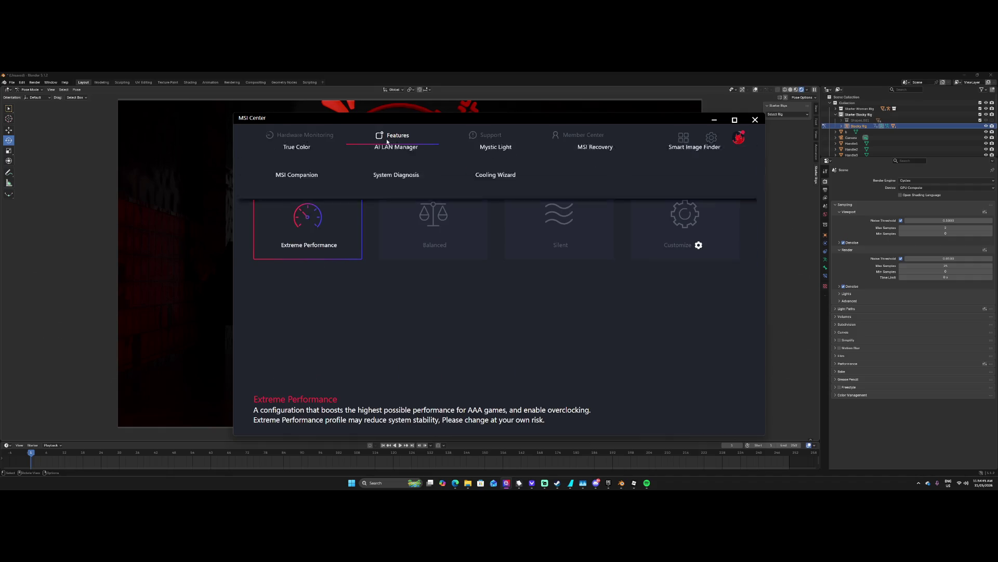
pyautogui.click(303, 170)
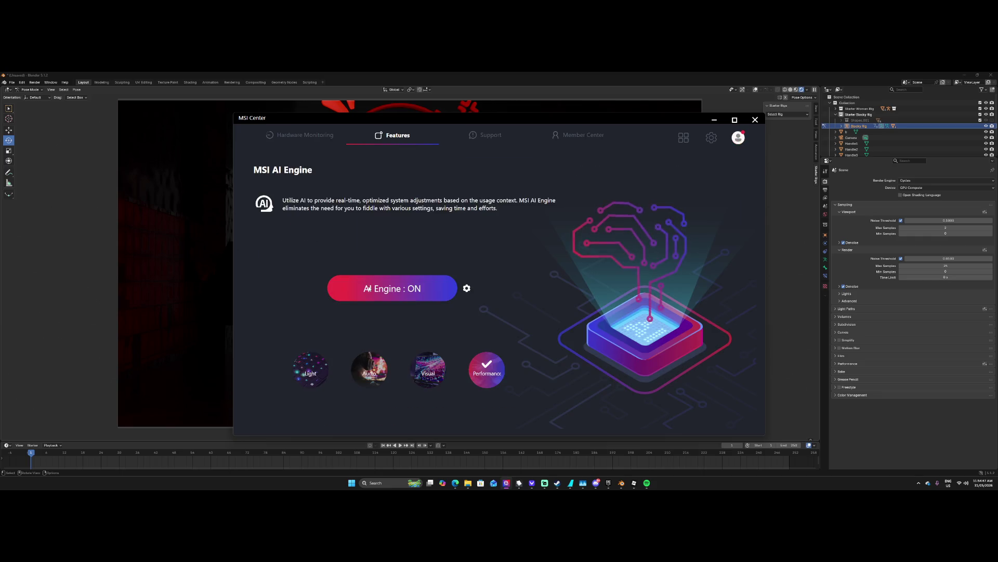
pyautogui.click(720, 124)
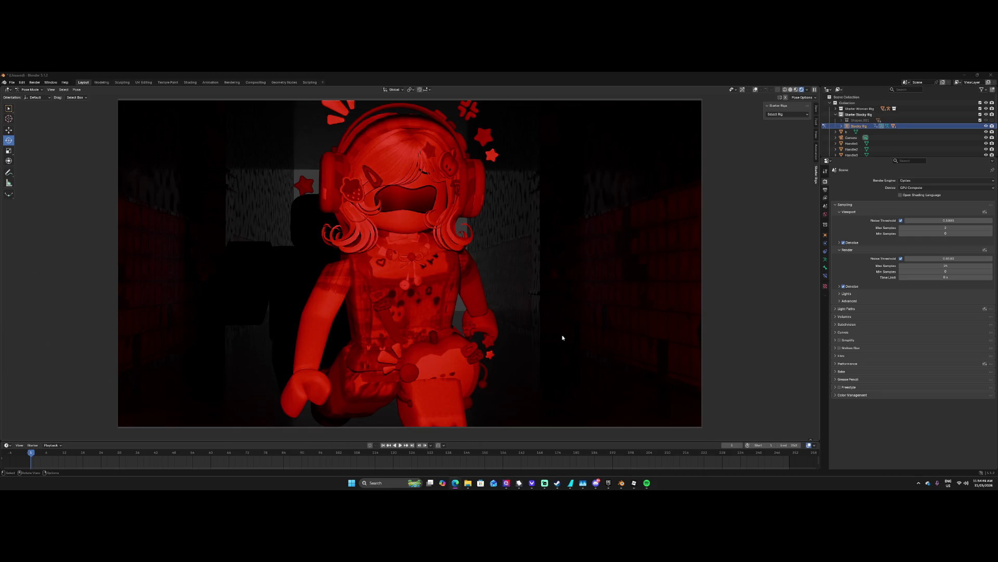
# Restore Spotify, then launch Nahimic from the hidden tray icons.
pyautogui.click(647, 482)
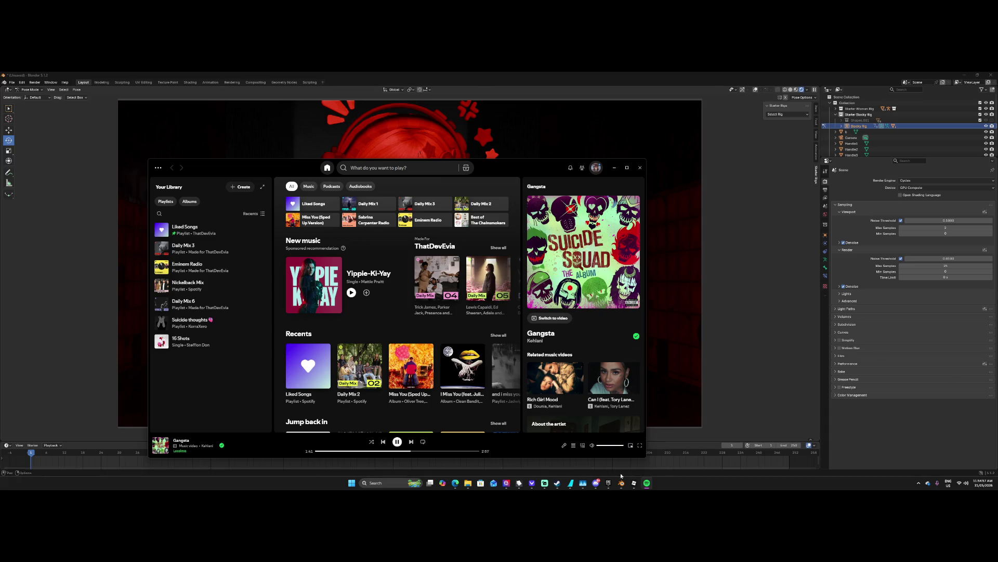
pyautogui.click(397, 482)
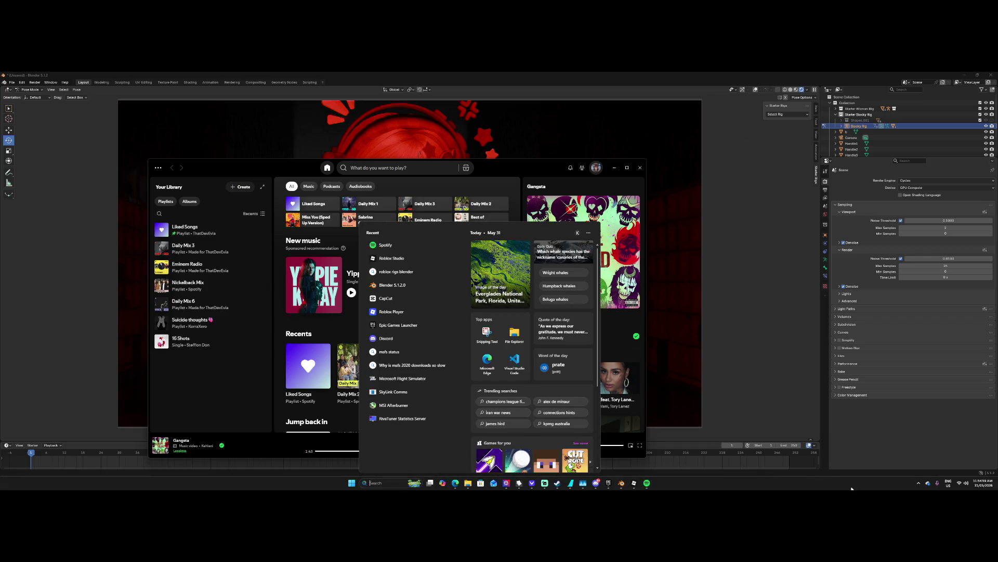
pyautogui.click(917, 483)
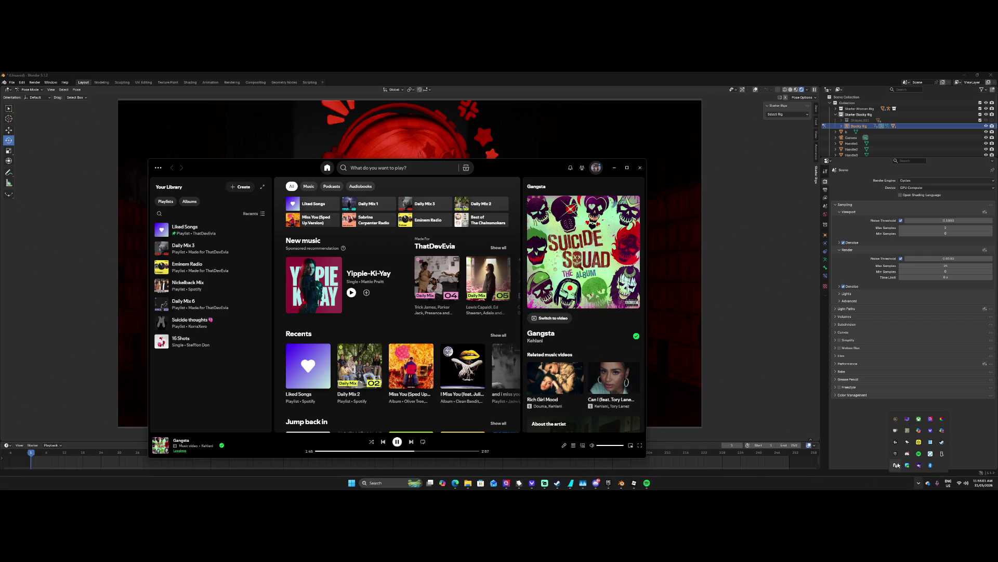
pyautogui.click(895, 465)
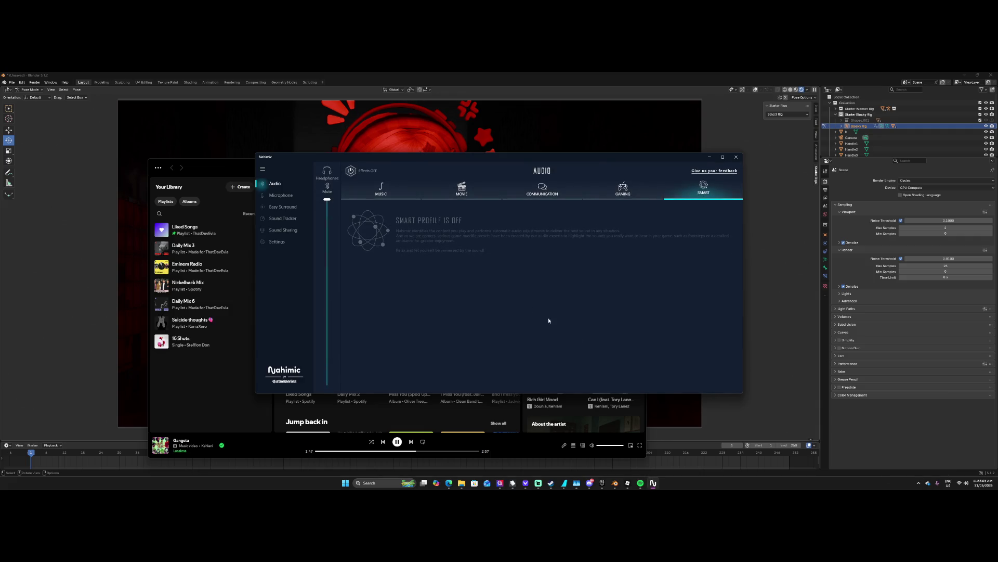
# Select Nahimic's Music profile and turn its audio effects on.
pyautogui.click(373, 194)
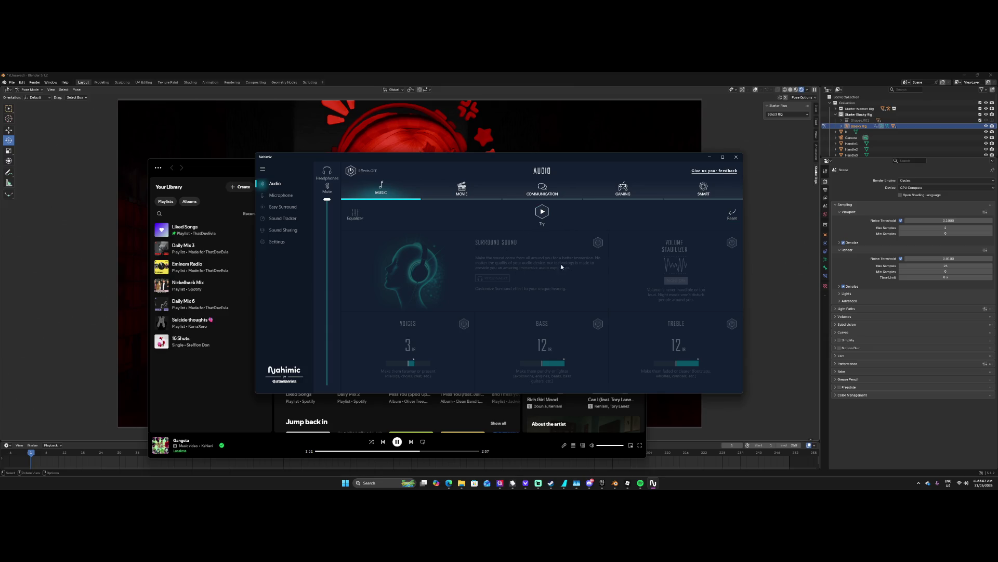
pyautogui.click(544, 221)
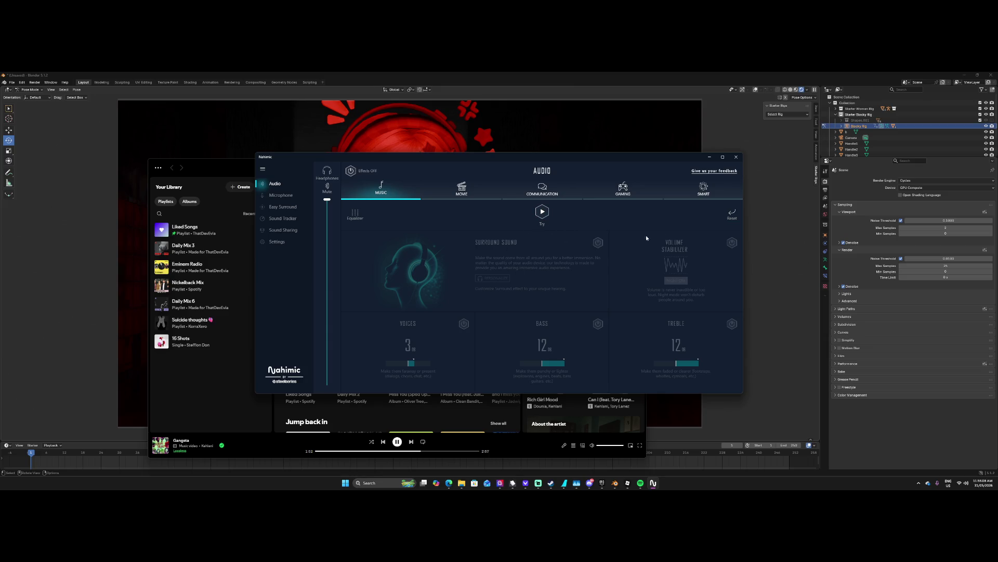
pyautogui.click(345, 171)
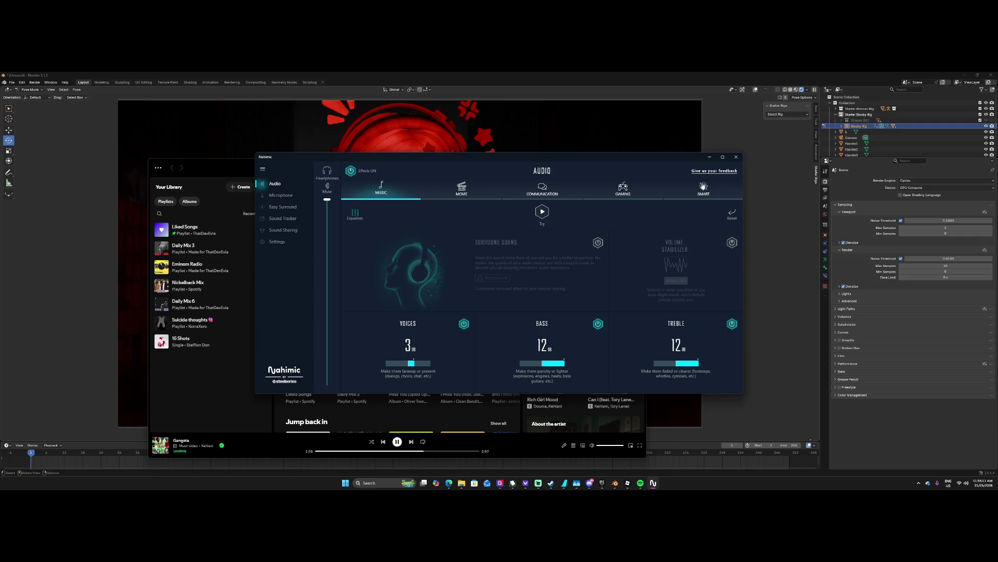
pyautogui.click(703, 186)
# Set Voices to 2 dB and Treble to -12 dB, and enable surround sound.
pyautogui.moveTo(413, 364)
pyautogui.mouseDown()
pyautogui.moveTo(430, 363)
pyautogui.moveTo(386, 363)
pyautogui.mouseUp()
pyautogui.moveTo(699, 367); pyautogui.dragTo(484, 358)
pyautogui.moveTo(401, 366); pyautogui.dragTo(412, 364)
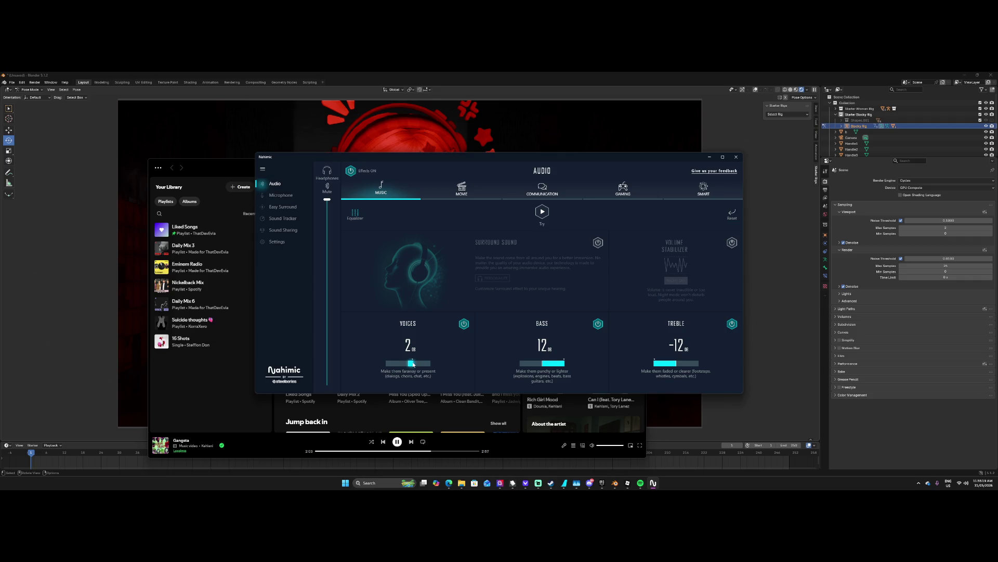
pyautogui.click(598, 243)
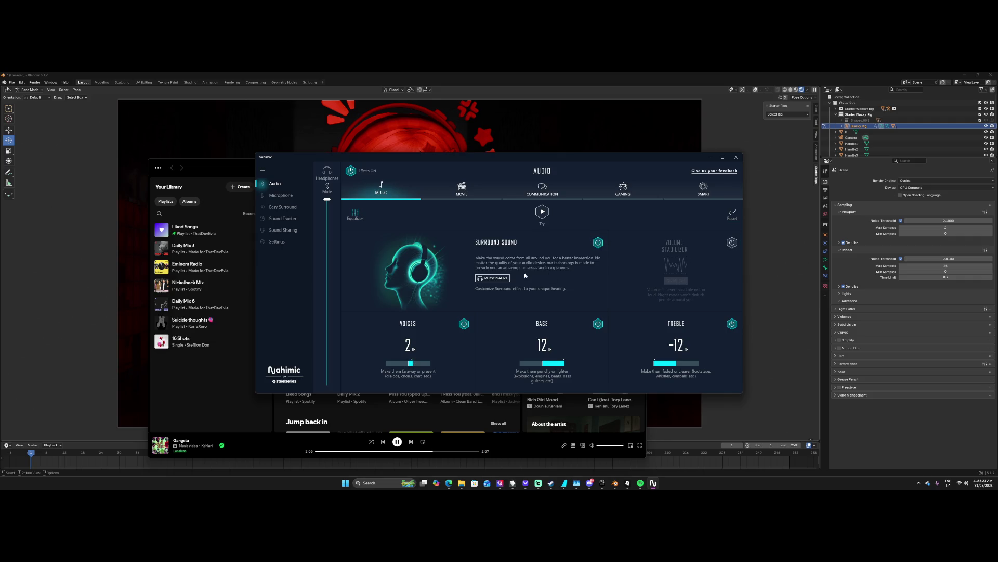
pyautogui.click(493, 277)
pyautogui.click(502, 337)
pyautogui.click(355, 213)
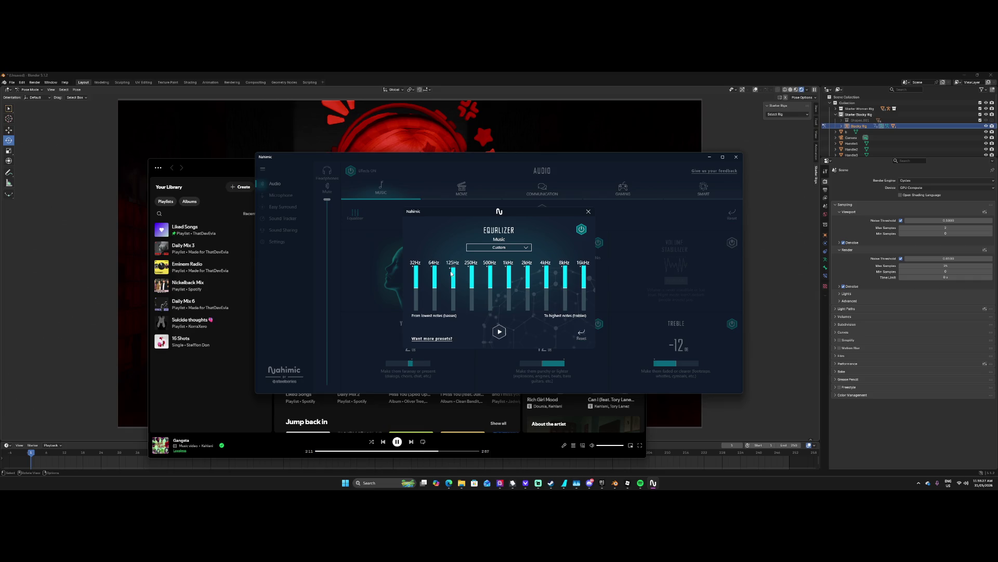
# Reshape the Custom equalizer, cutting 2–4 kHz and 500 Hz while pushing 32–125 Hz to the top.
pyautogui.moveTo(453, 267)
pyautogui.mouseDown()
pyautogui.moveTo(453, 280)
pyautogui.moveTo(520, 305)
pyautogui.moveTo(584, 290)
pyautogui.moveTo(583, 309)
pyautogui.moveTo(556, 311)
pyautogui.moveTo(546, 301)
pyautogui.mouseUp()
pyautogui.moveTo(527, 289); pyautogui.dragTo(525, 305)
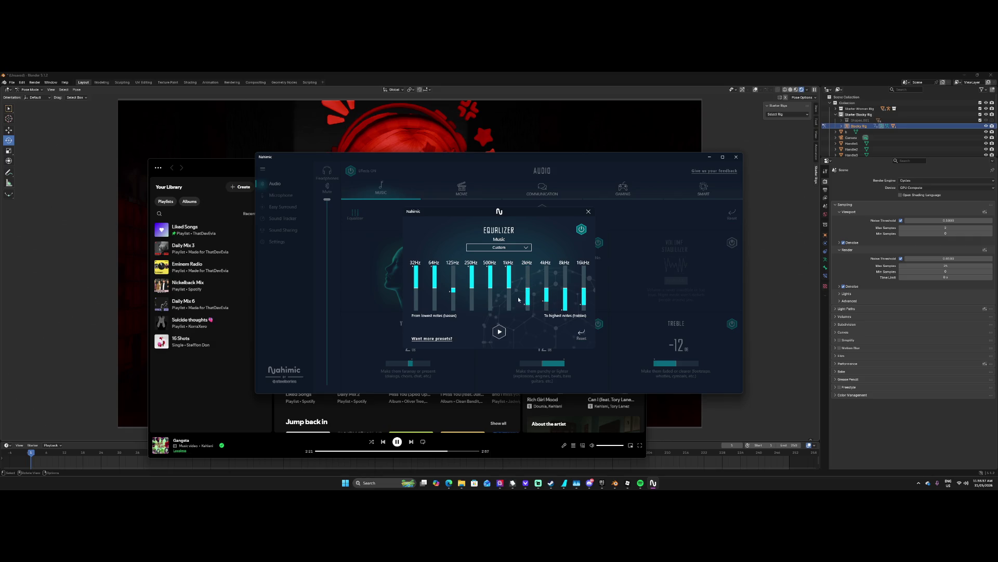
pyautogui.moveTo(416, 281); pyautogui.dragTo(416, 308)
pyautogui.moveTo(471, 267)
pyautogui.mouseDown()
pyautogui.moveTo(471, 280)
pyautogui.moveTo(508, 284)
pyautogui.mouseUp()
pyautogui.moveTo(437, 277)
pyautogui.mouseDown()
pyautogui.moveTo(440, 313)
pyautogui.moveTo(416, 311)
pyautogui.moveTo(453, 302)
pyautogui.moveTo(471, 323)
pyautogui.moveTo(471, 267)
pyautogui.mouseUp()
pyautogui.moveTo(453, 310)
pyautogui.mouseDown()
pyautogui.moveTo(453, 267)
pyautogui.moveTo(434, 267)
pyautogui.mouseUp()
pyautogui.moveTo(415, 310); pyautogui.dragTo(415, 267)
pyautogui.moveTo(490, 284); pyautogui.dragTo(491, 312)
# Fine-tune the bands: 32 Hz, 64 Hz and 1 kHz to maximum, 16 kHz to centre.
pyautogui.moveTo(416, 276); pyautogui.dragTo(416, 310)
pyautogui.moveTo(435, 268)
pyautogui.mouseDown()
pyautogui.moveTo(435, 310)
pyautogui.moveTo(452, 305)
pyautogui.moveTo(452, 266)
pyautogui.mouseUp()
pyautogui.moveTo(435, 309)
pyautogui.mouseDown()
pyautogui.moveTo(435, 265)
pyautogui.moveTo(417, 261)
pyautogui.mouseUp()
pyautogui.moveTo(509, 280); pyautogui.dragTo(508, 265)
pyautogui.moveTo(584, 305)
pyautogui.mouseDown()
pyautogui.moveTo(584, 280)
pyautogui.moveTo(567, 278)
pyautogui.moveTo(491, 290)
pyautogui.moveTo(527, 290)
pyautogui.mouseUp()
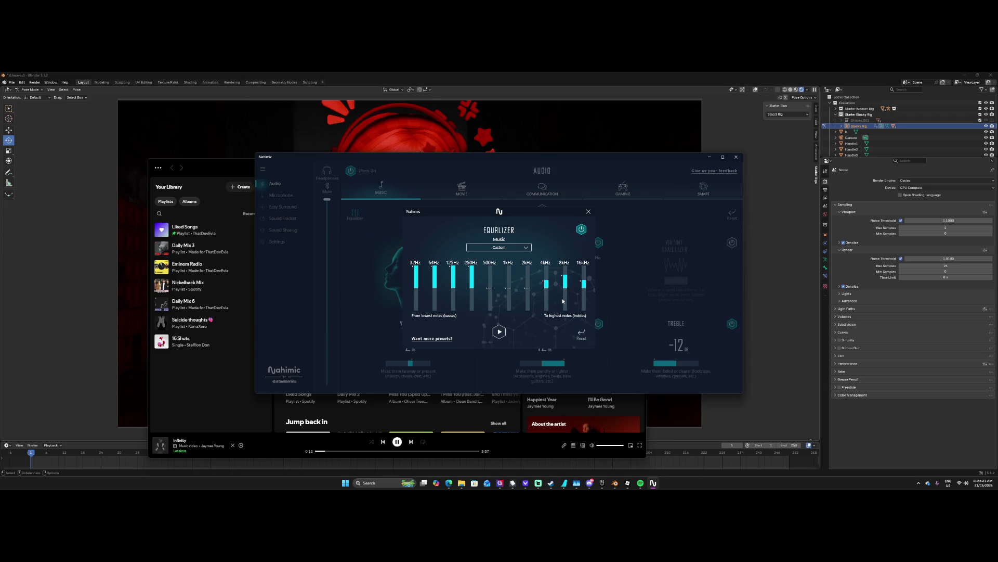
pyautogui.moveTo(434, 268); pyautogui.dragTo(440, 289)
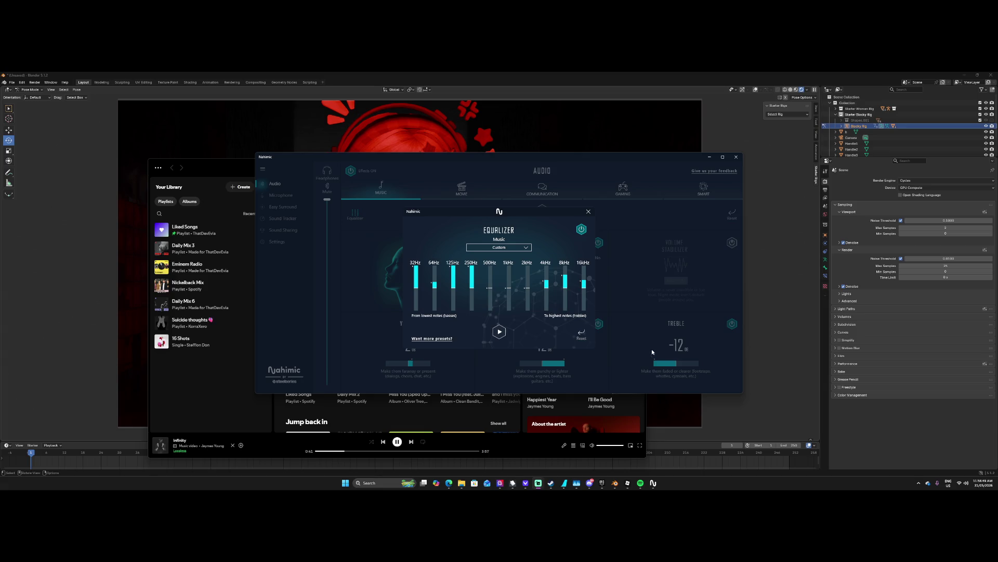
pyautogui.moveTo(434, 285); pyautogui.dragTo(434, 266)
# Raise 500 Hz, apply the Heavy Bass preset, and max the 32–125 Hz bands.
pyautogui.moveTo(490, 288); pyautogui.dragTo(490, 266)
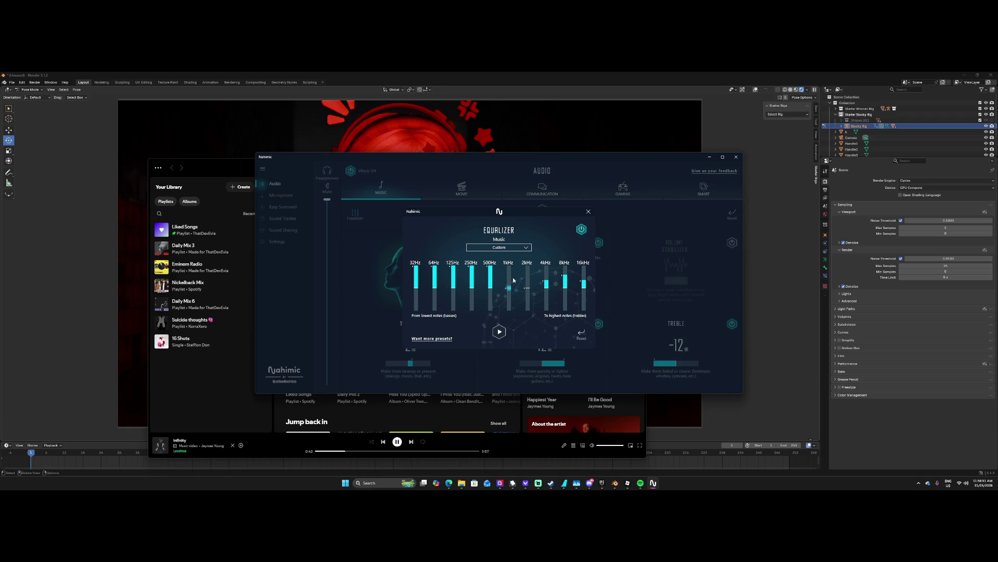
pyautogui.click(499, 247)
pyautogui.click(502, 238)
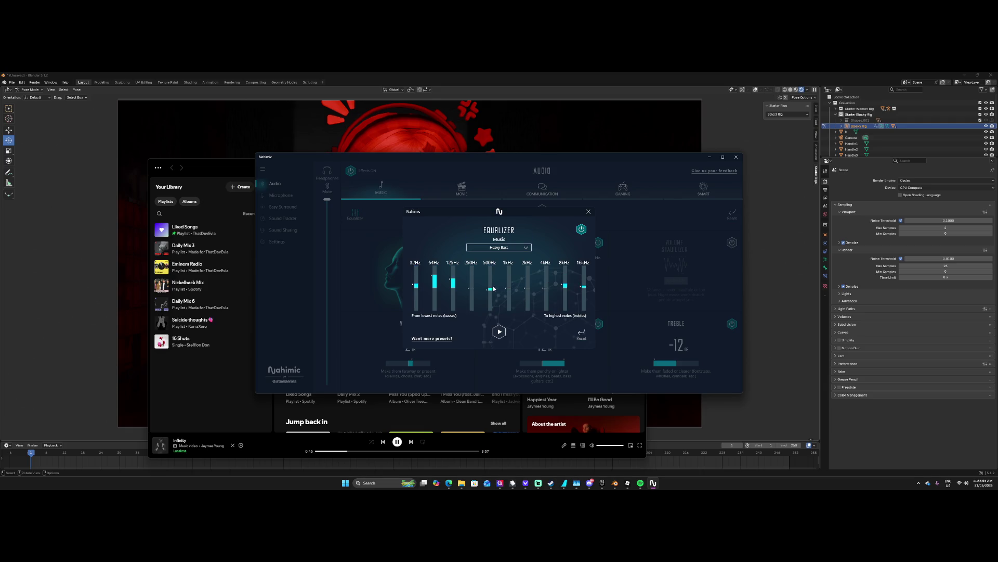
pyautogui.moveTo(492, 295)
pyautogui.moveTo(416, 285)
pyautogui.mouseDown()
pyautogui.moveTo(416, 266)
pyautogui.moveTo(584, 266)
pyautogui.mouseUp()
# Switch the preset back to Custom, raise 2 kHz, 8 kHz and 16 kHz, and close the equalizer.
pyautogui.click(523, 248)
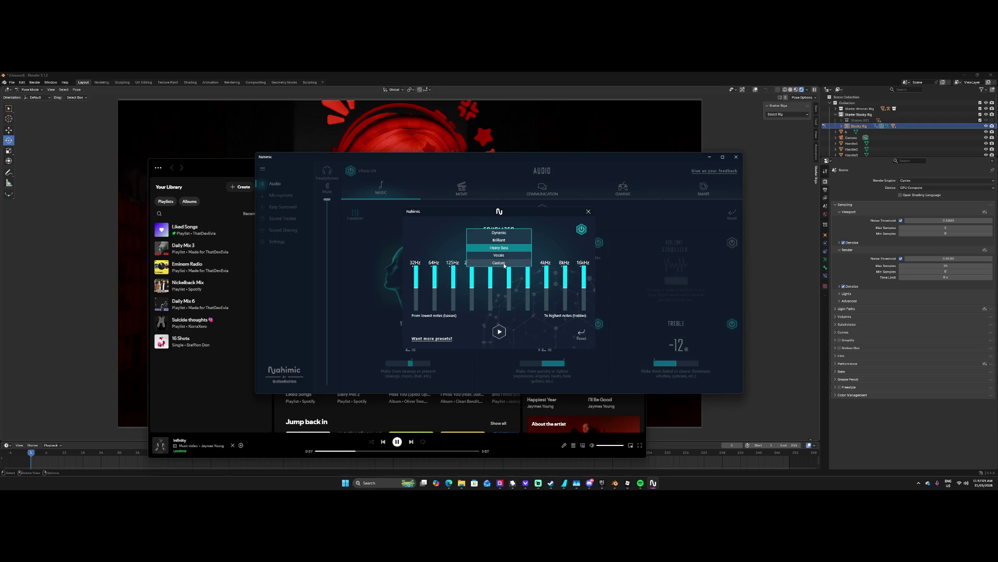
pyautogui.click(514, 254)
pyautogui.moveTo(528, 287)
pyautogui.mouseDown()
pyautogui.moveTo(528, 266)
pyautogui.moveTo(569, 266)
pyautogui.moveTo(584, 322)
pyautogui.moveTo(563, 311)
pyautogui.mouseUp()
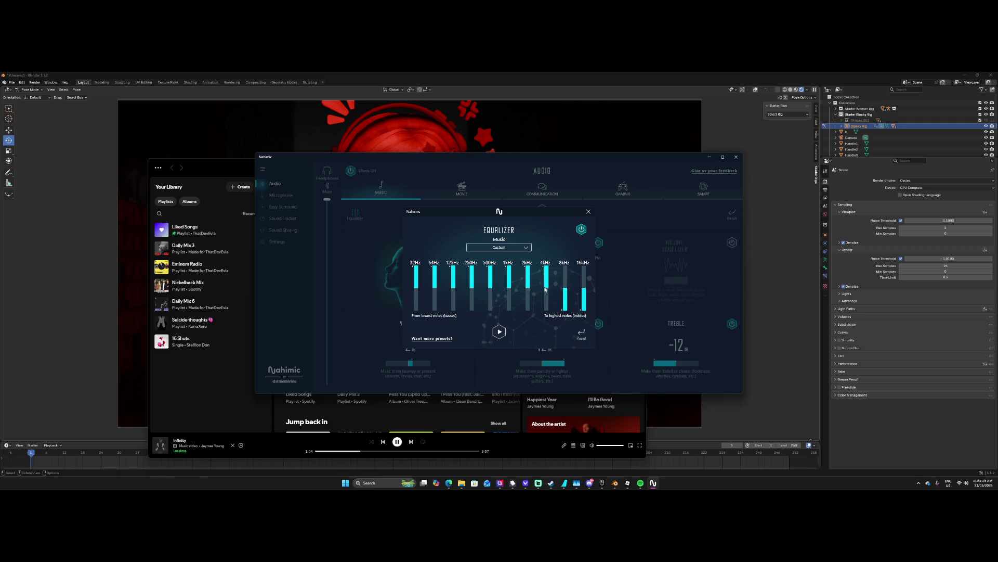
pyautogui.click(565, 268)
pyautogui.click(583, 268)
pyautogui.click(588, 212)
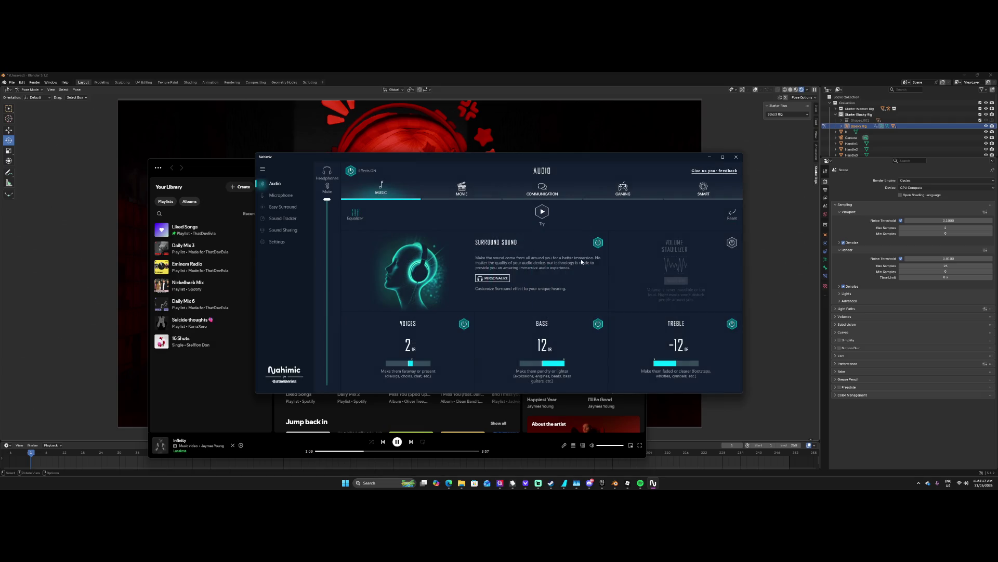
# In the Music profile, turn surround sound off and set Voices and Treble to 12 dB.
pyautogui.click(598, 243)
pyautogui.click(429, 362)
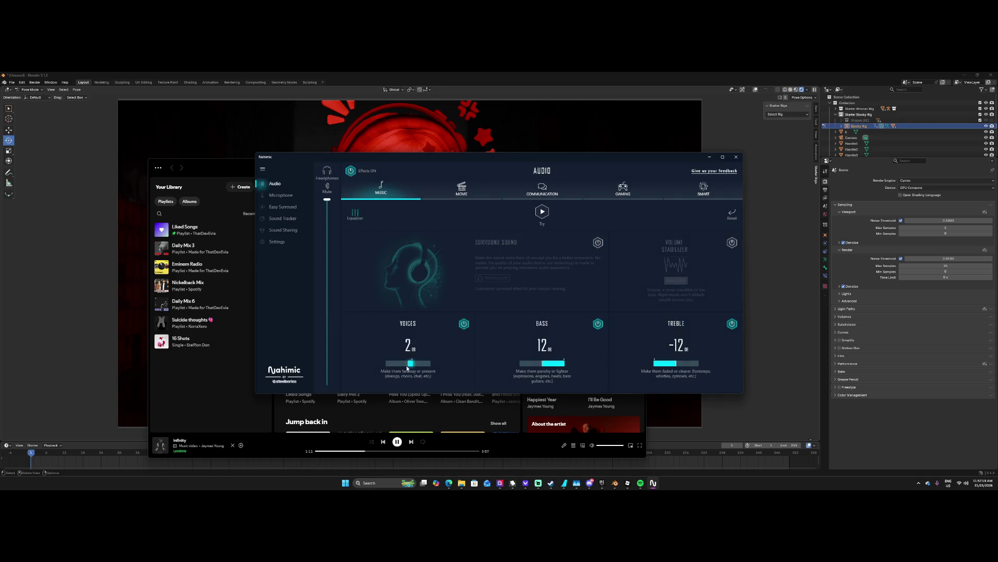
pyautogui.click(697, 363)
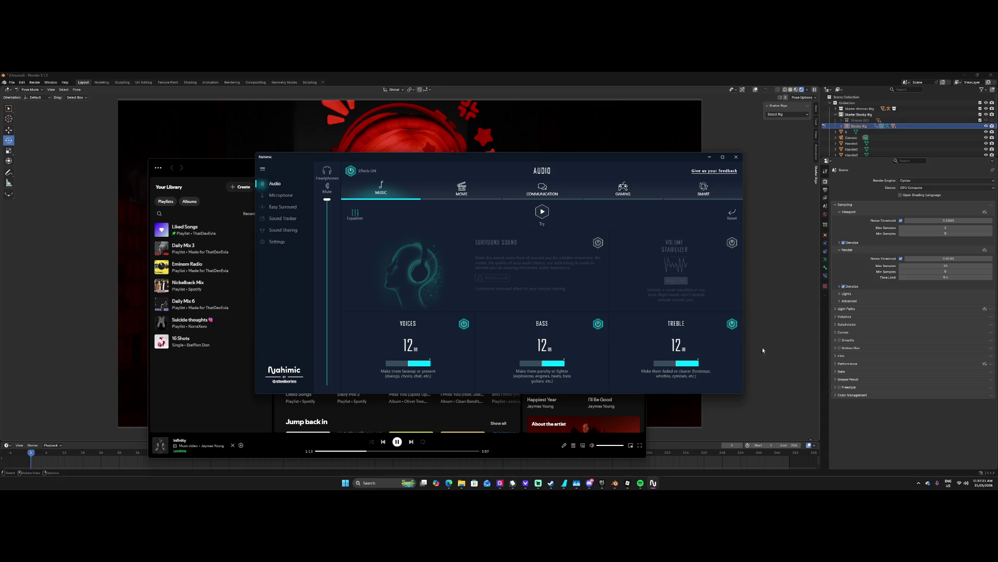
pyautogui.click(709, 185)
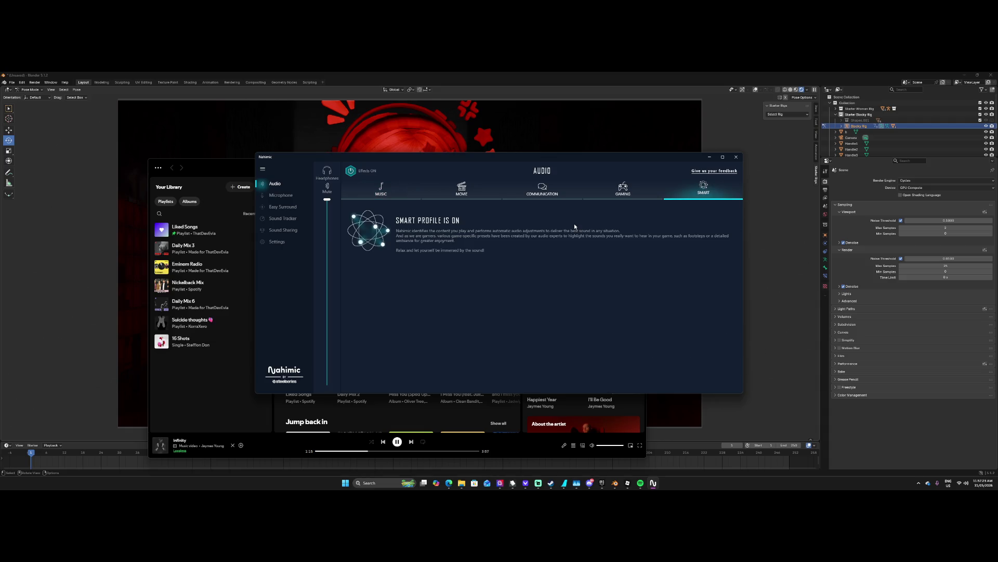
pyautogui.click(410, 200)
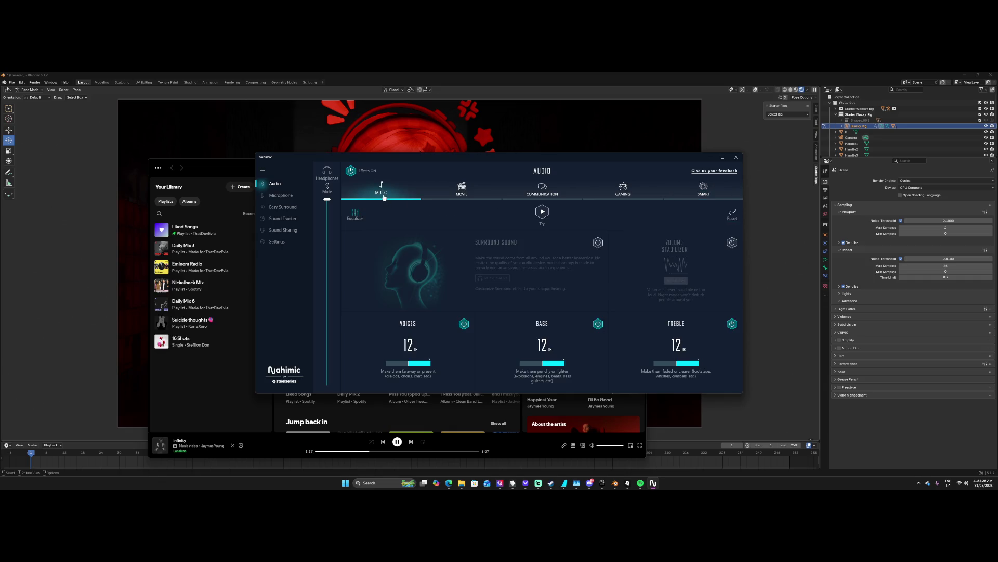
# In the Movie profile, turn on surround sound, Bass, Voices and Treble effects.
pyautogui.click(478, 198)
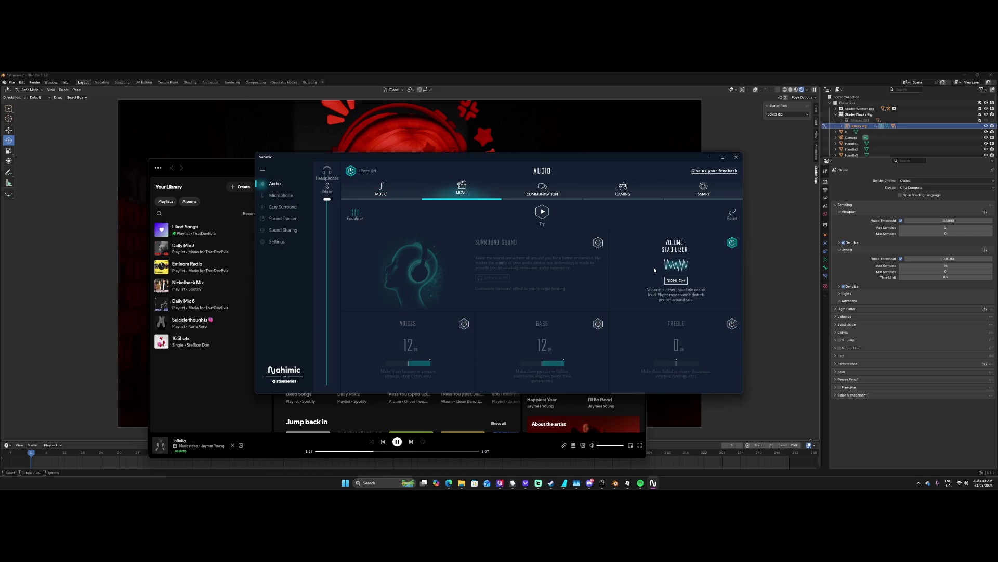
pyautogui.click(598, 242)
pyautogui.click(598, 324)
pyautogui.click(464, 324)
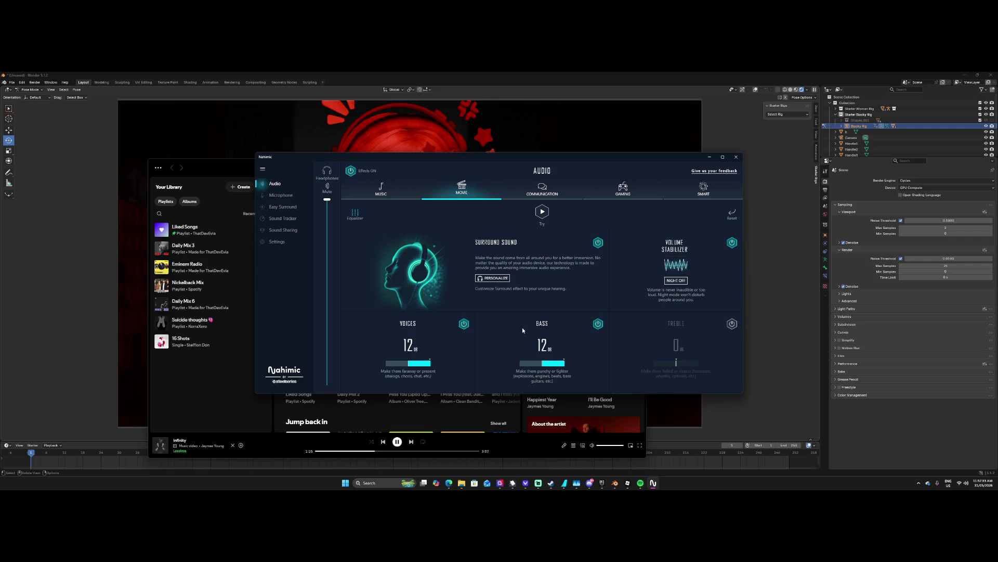
pyautogui.click(733, 323)
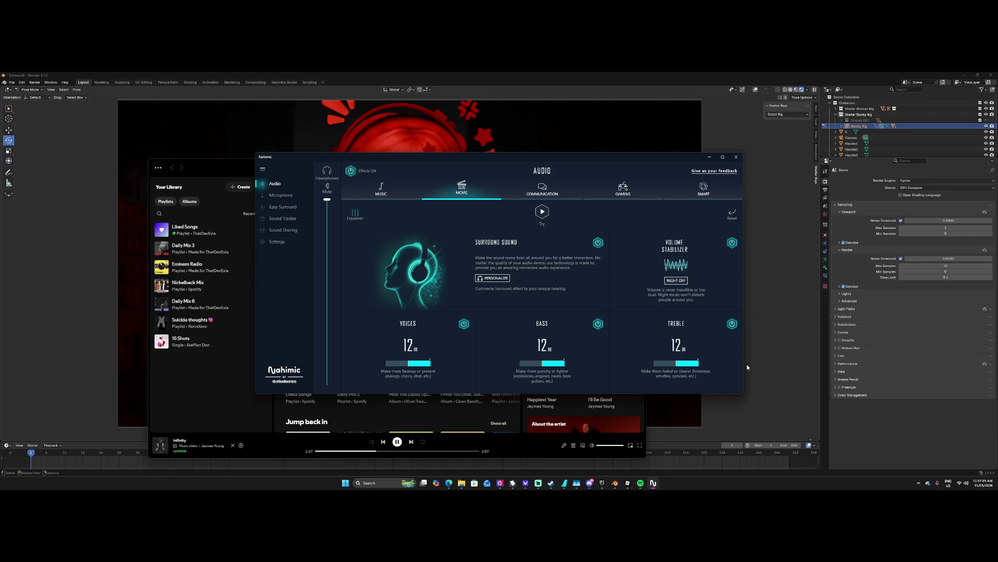
# Set Gaming's Voices, Bass and Treble to 12 dB and raise its 32 Hz and 64 Hz equalizer bands.
pyautogui.click(602, 193)
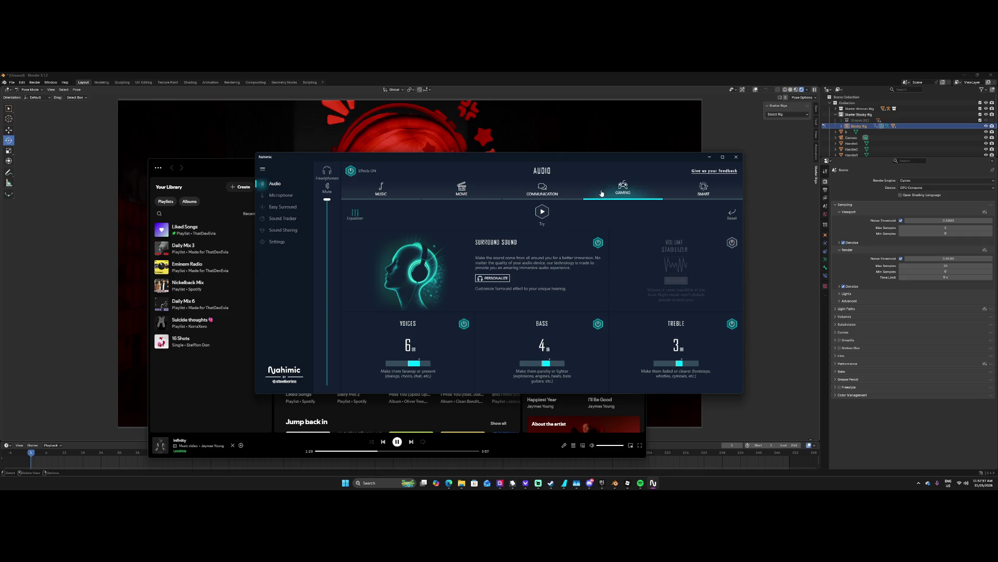
pyautogui.click(430, 363)
pyautogui.click(564, 363)
pyautogui.click(698, 363)
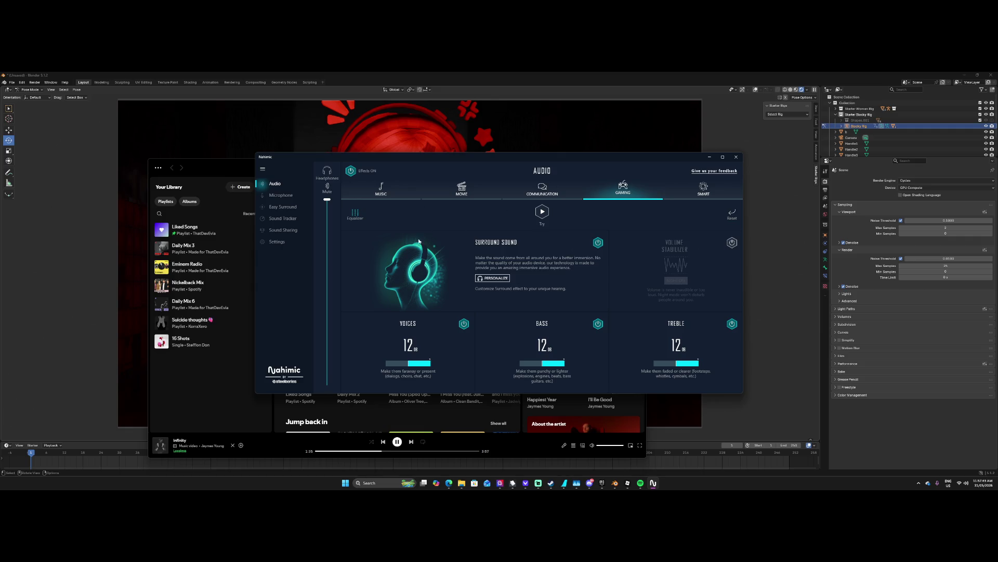
pyautogui.click(355, 214)
pyautogui.click(416, 271)
pyautogui.click(435, 268)
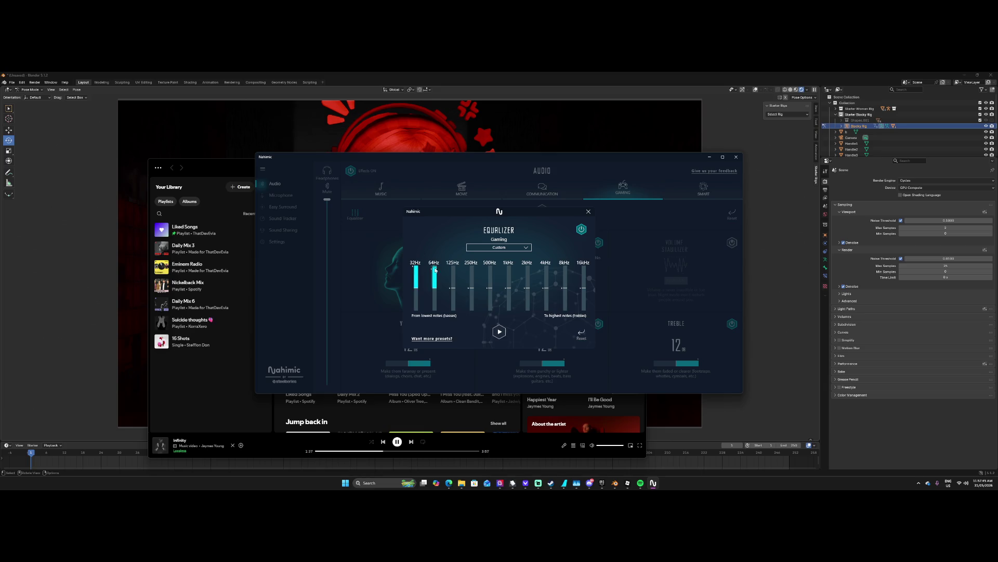
# Raise the Gaming equalizer bands from 125 Hz to 16 kHz to the top and close it.
pyautogui.click(453, 268)
pyautogui.click(472, 266)
pyautogui.click(489, 268)
pyautogui.click(508, 268)
pyautogui.click(528, 268)
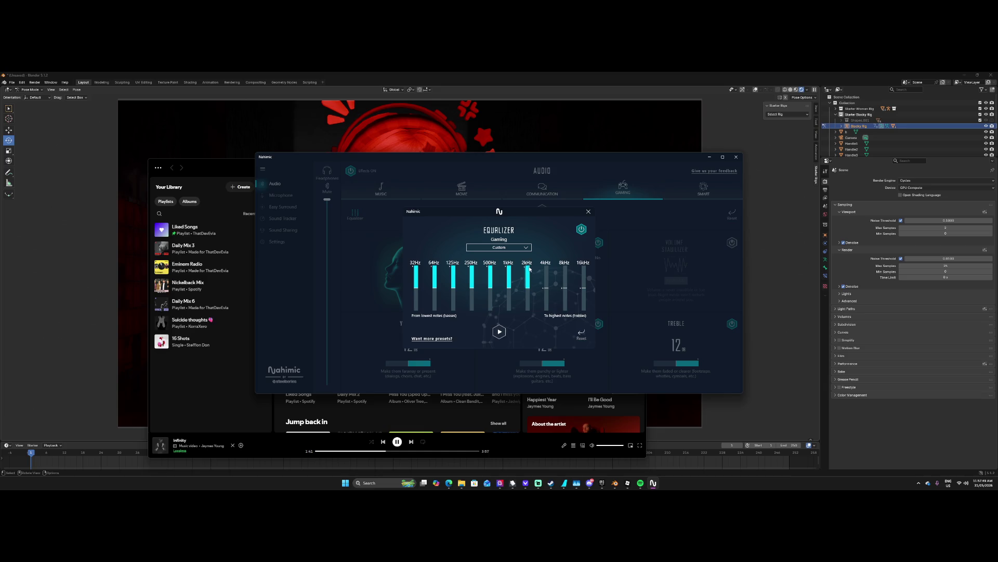
pyautogui.click(546, 268)
pyautogui.click(565, 268)
pyautogui.click(583, 268)
pyautogui.click(588, 213)
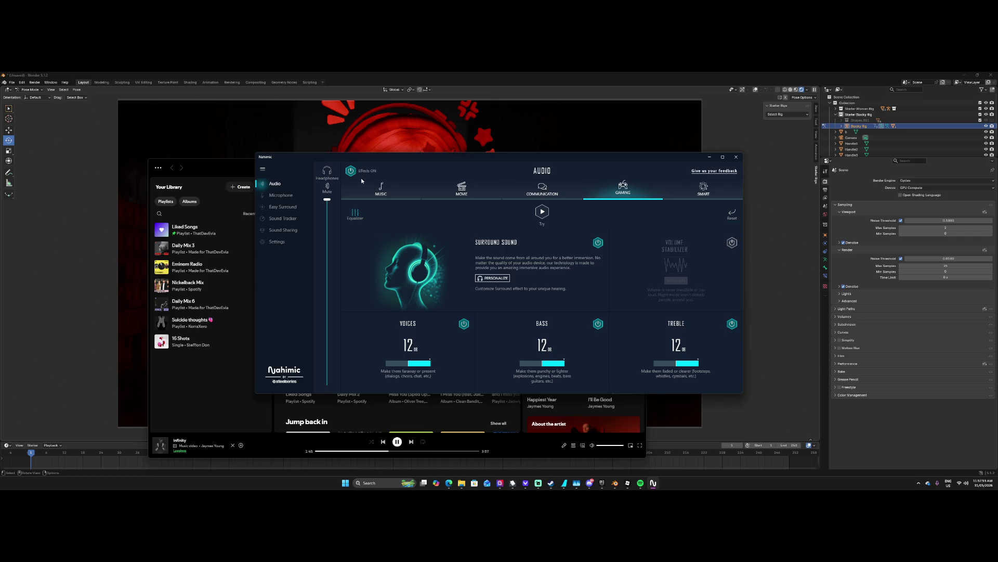
# Enable Music surround sound with the TYPE 1 ear profile, then minimize Nahimic.
pyautogui.click(381, 192)
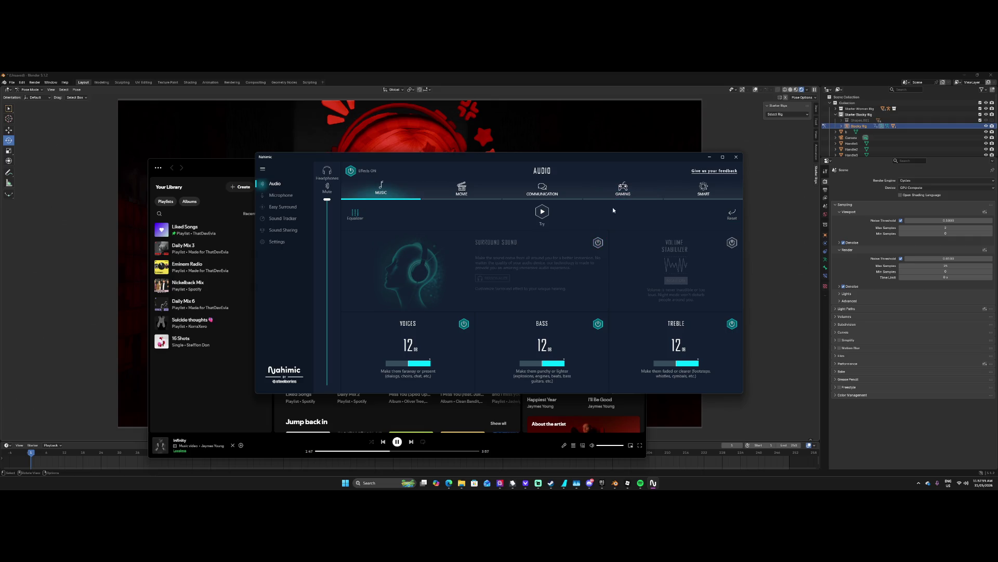
pyautogui.click(598, 242)
pyautogui.click(506, 281)
pyautogui.click(443, 268)
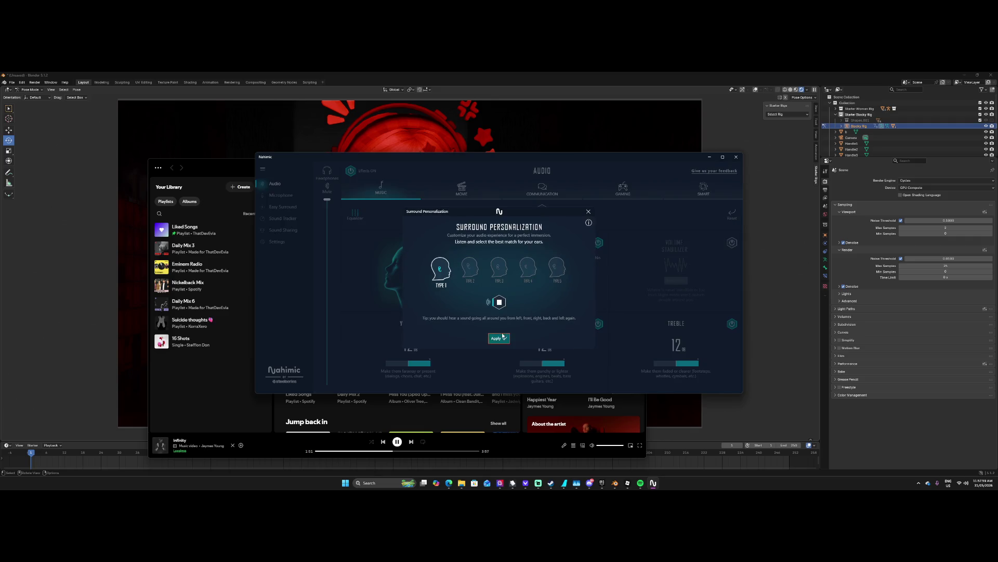
pyautogui.click(499, 338)
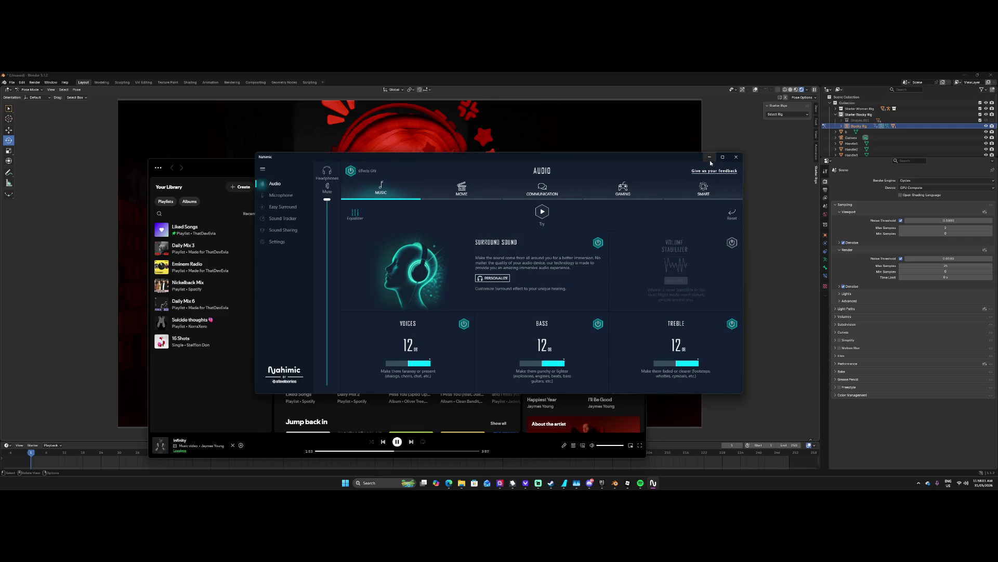
pyautogui.click(710, 158)
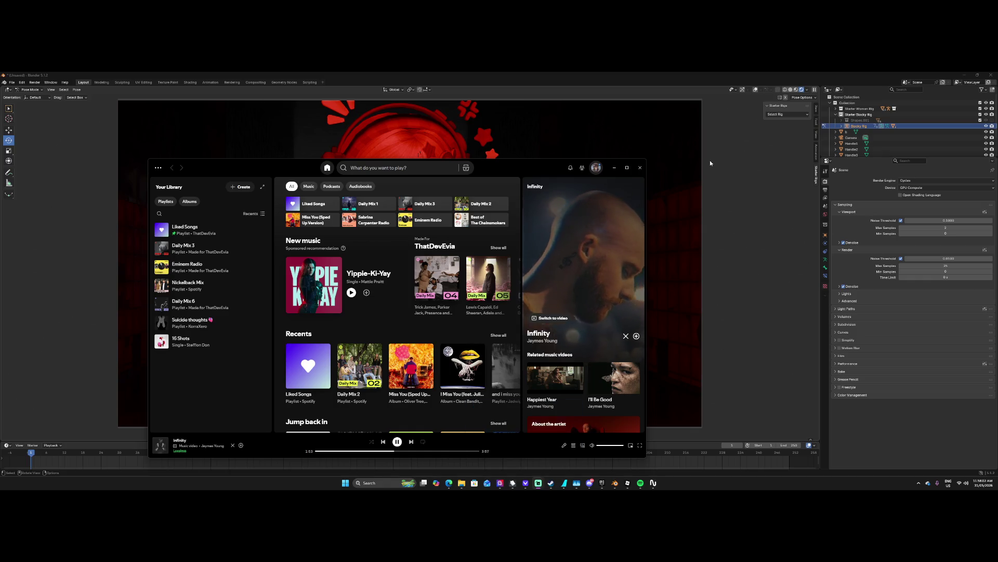
# Open Spotify's settings and keep System Default as the output device.
pyautogui.click(596, 167)
pyautogui.click(525, 244)
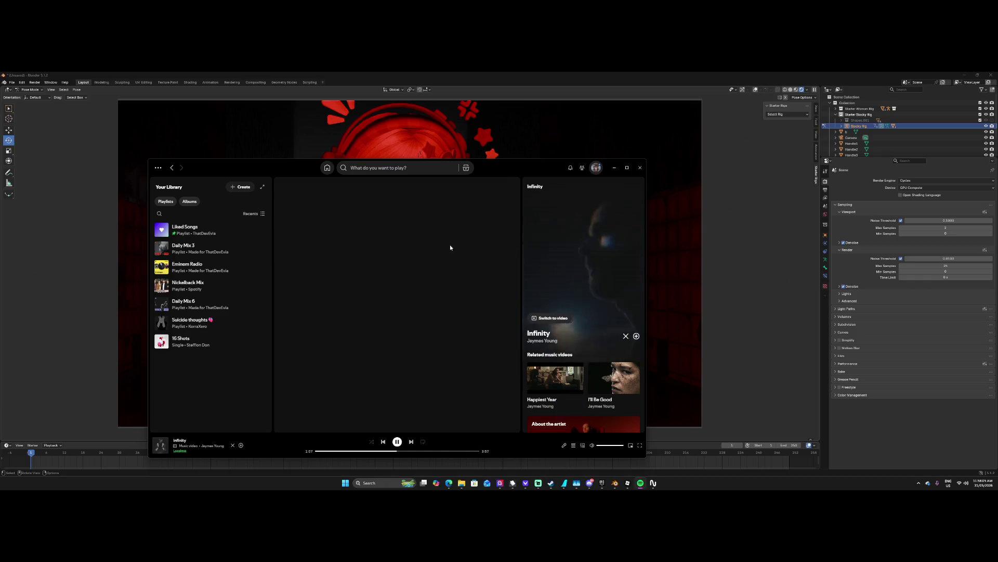
pyautogui.scroll(-10, 398, 301)
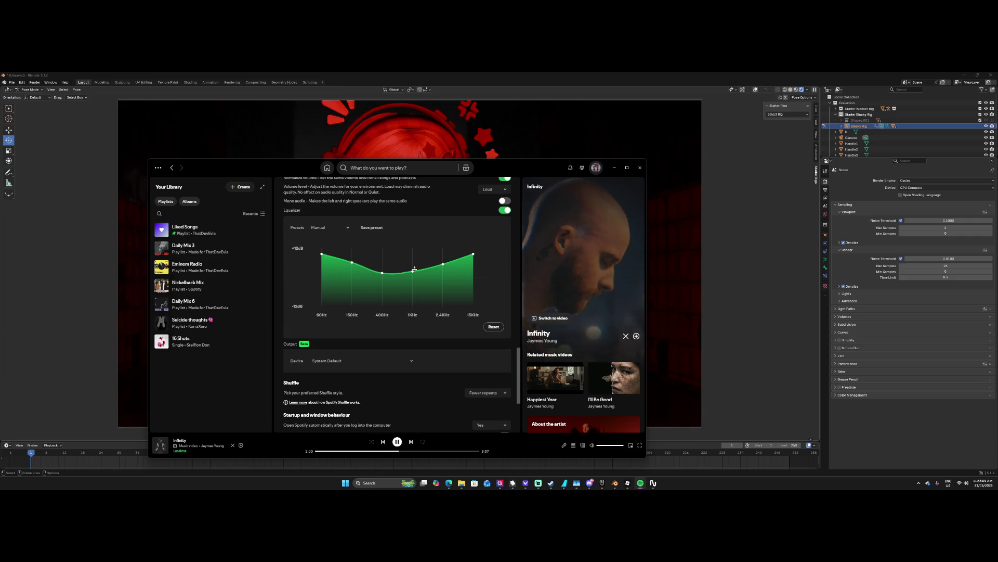
pyautogui.scroll(-1, 409, 336)
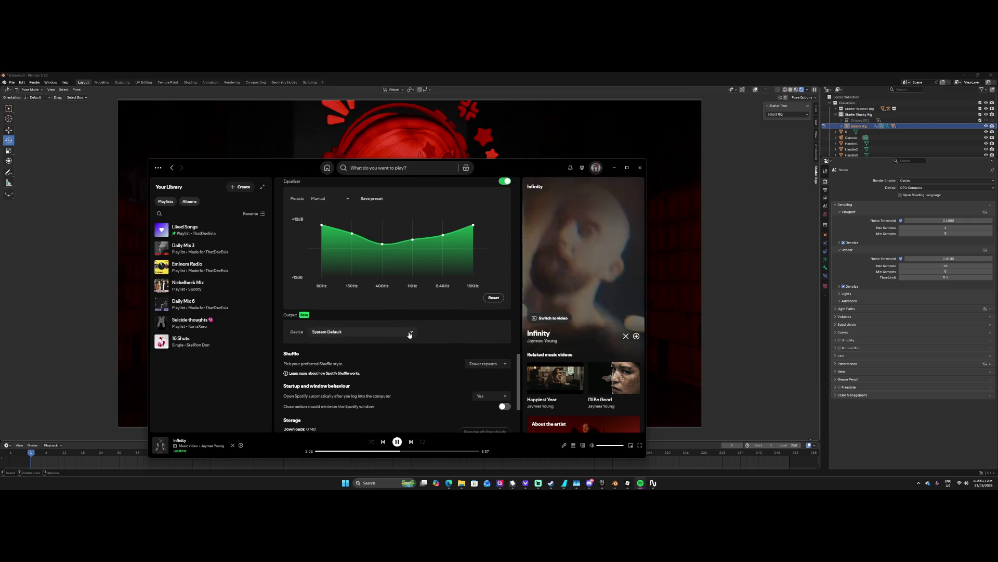
pyautogui.click(409, 336)
pyautogui.click(409, 334)
pyautogui.scroll(-1, 407, 340)
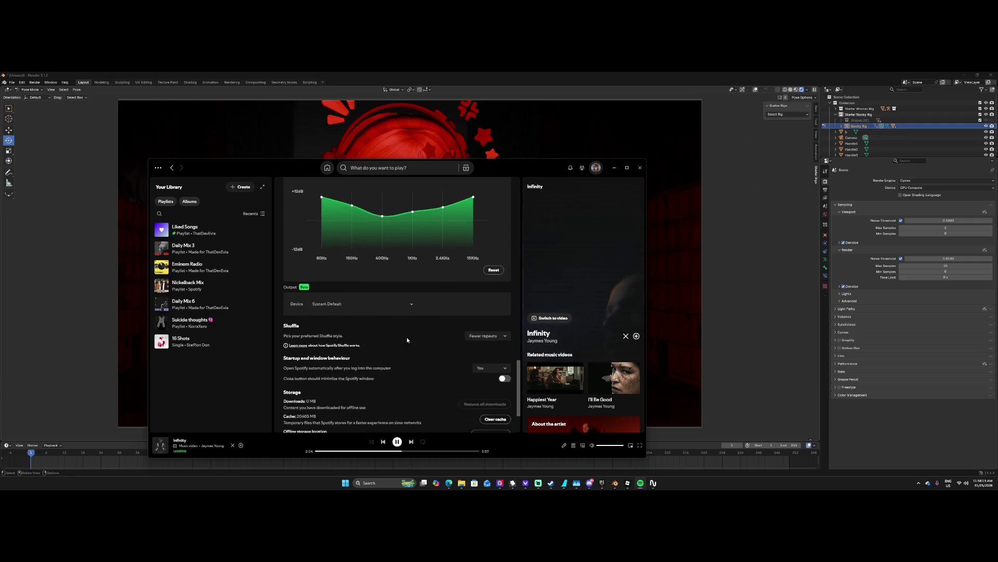
pyautogui.scroll(-1, 407, 340)
# Keep Spotify launching at login and clear the cache.
pyautogui.click(488, 338)
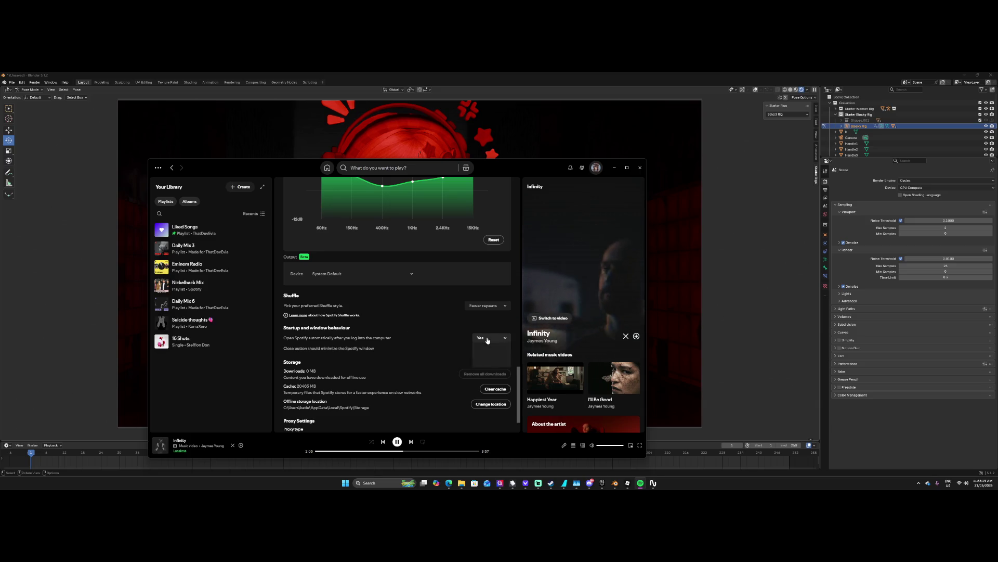
pyautogui.click(490, 353)
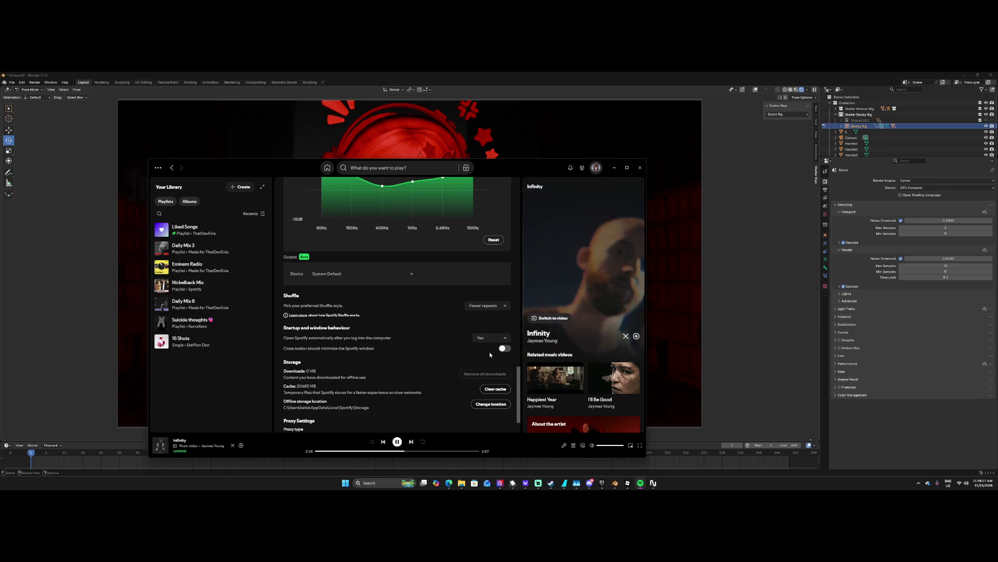
pyautogui.scroll(-1, 491, 353)
pyautogui.click(493, 360)
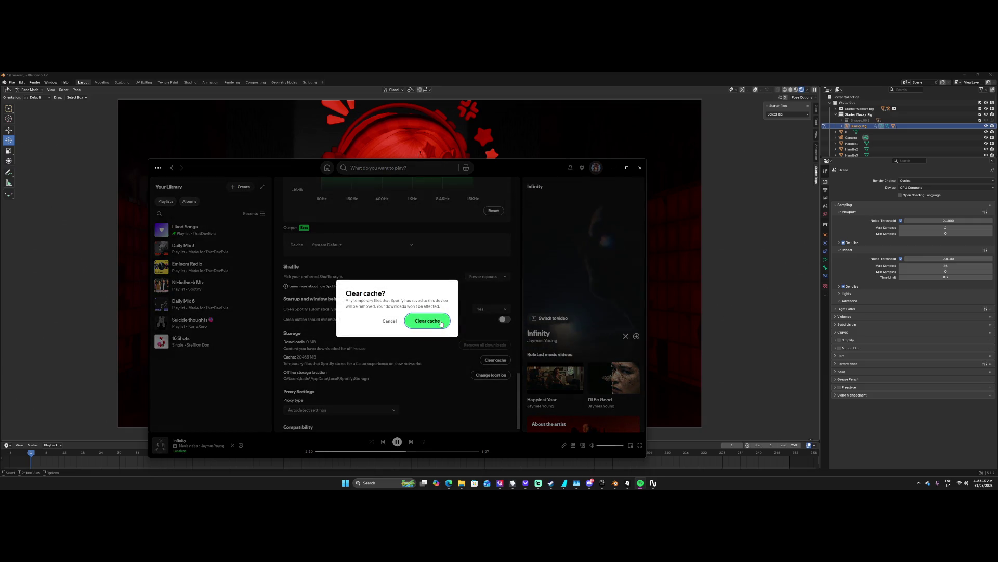
pyautogui.click(441, 322)
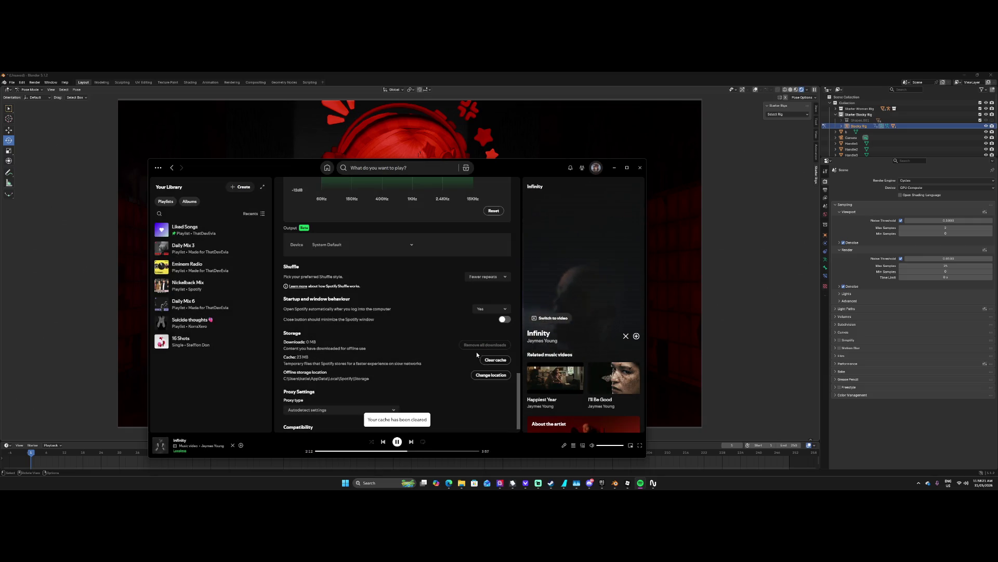
# Scroll back to the Storage section and clear the cache a second time.
pyautogui.scroll(-1, 469, 366)
pyautogui.scroll(-1, 468, 366)
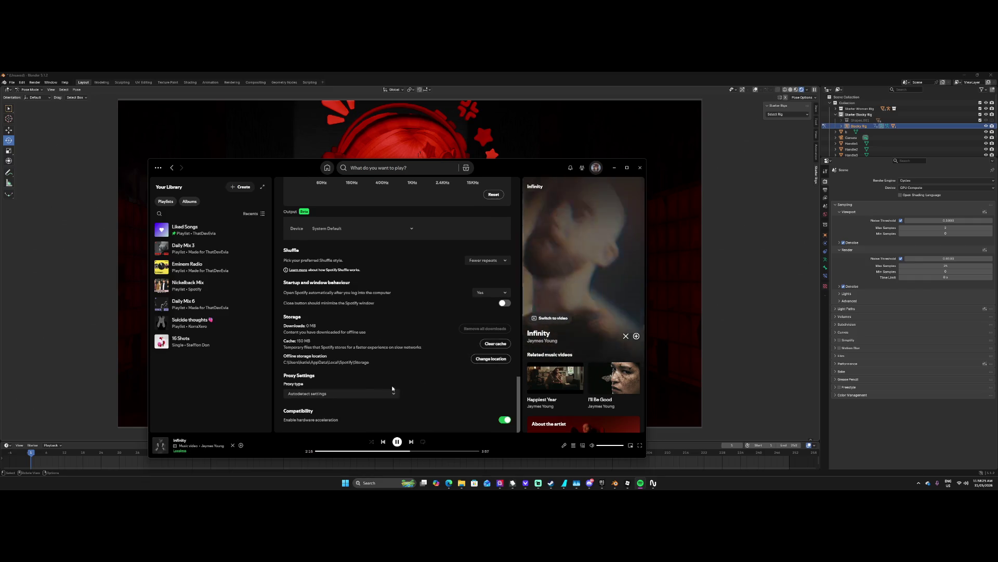
pyautogui.scroll(1, 366, 379)
pyautogui.scroll(10, 366, 380)
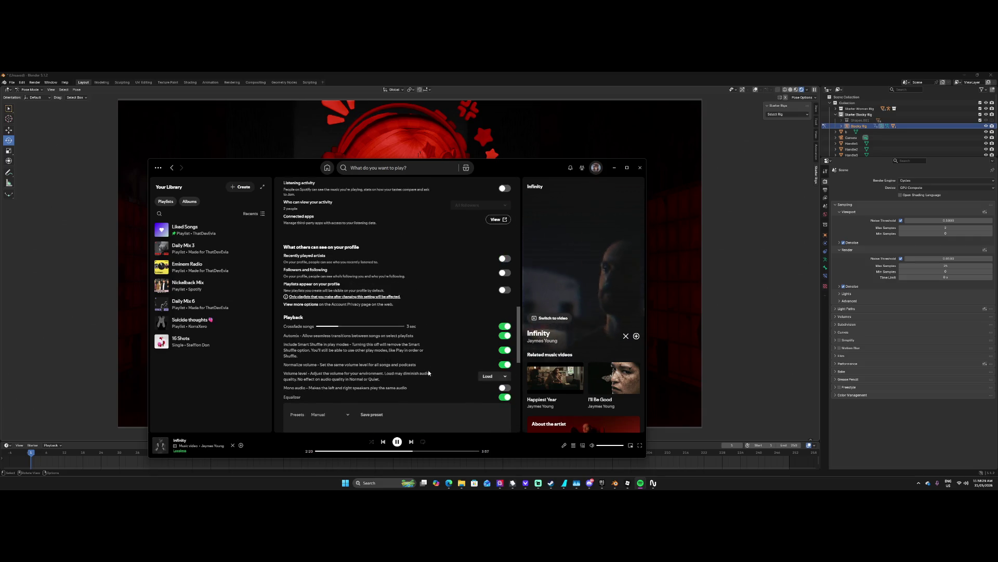
pyautogui.scroll(-8, 490, 376)
pyautogui.scroll(-3, 491, 376)
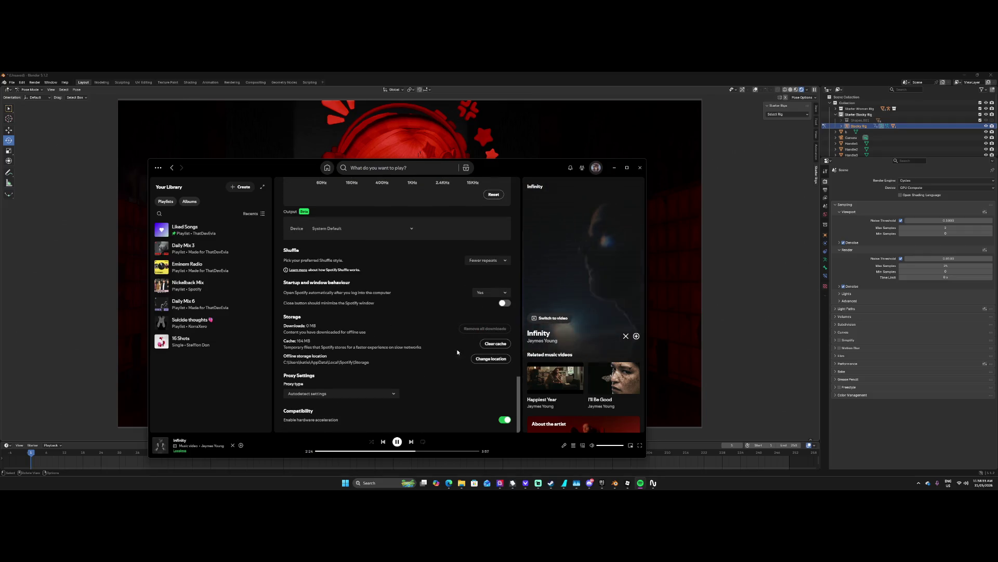
pyautogui.click(487, 346)
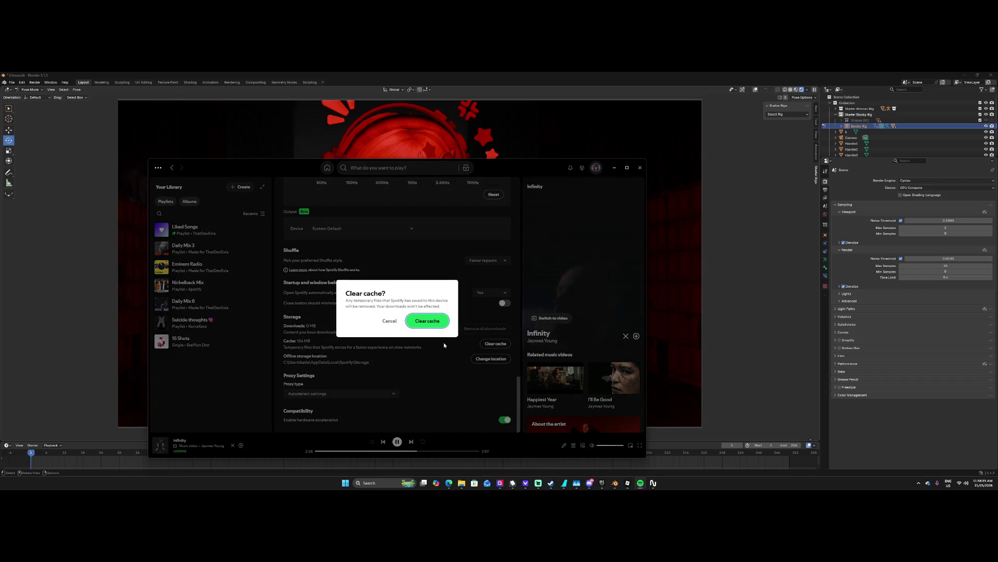
pyautogui.click(426, 319)
# Set the download quality to Low in Audio quality.
pyautogui.scroll(7, 432, 351)
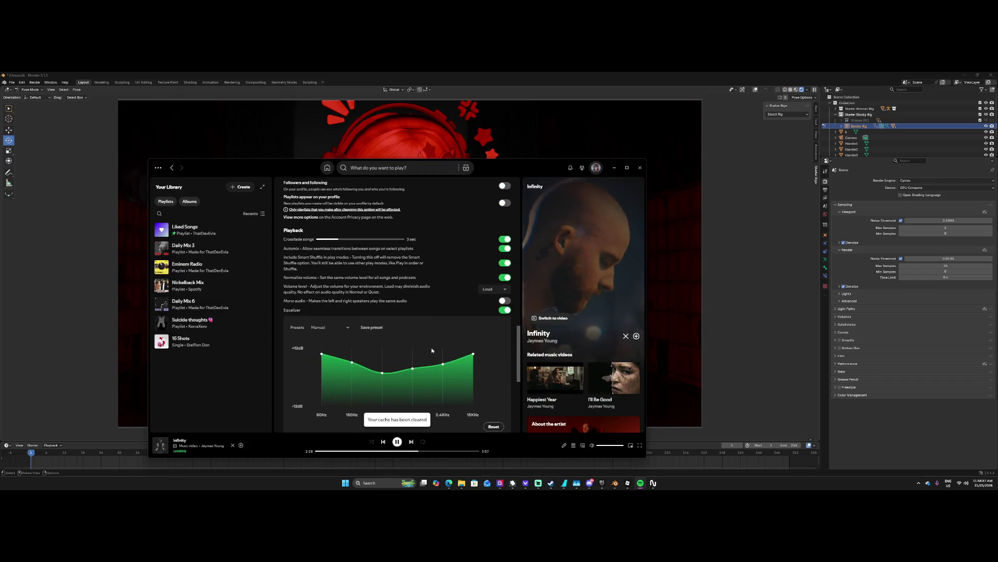
pyautogui.scroll(3, 432, 350)
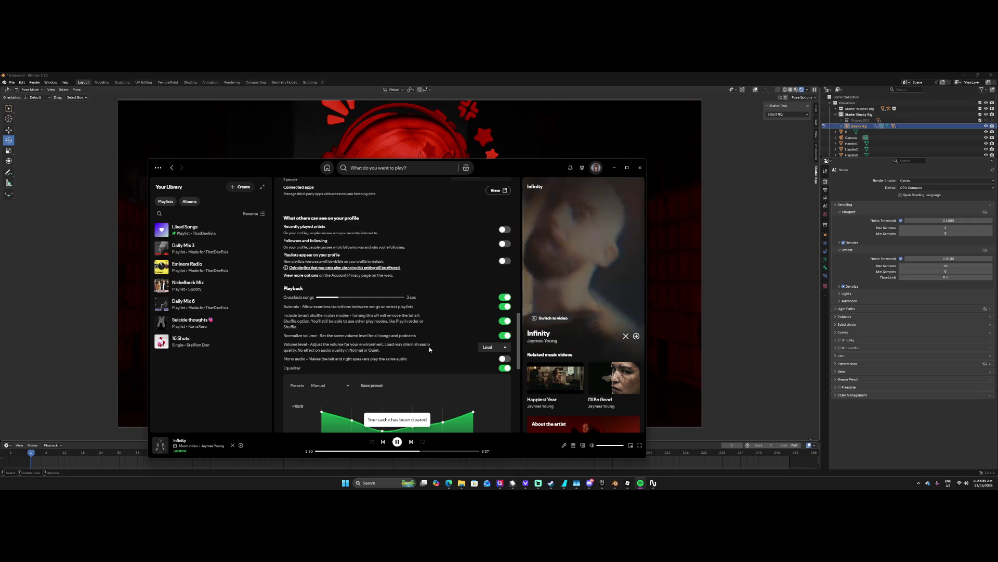
pyautogui.scroll(4, 429, 349)
pyautogui.scroll(10, 427, 348)
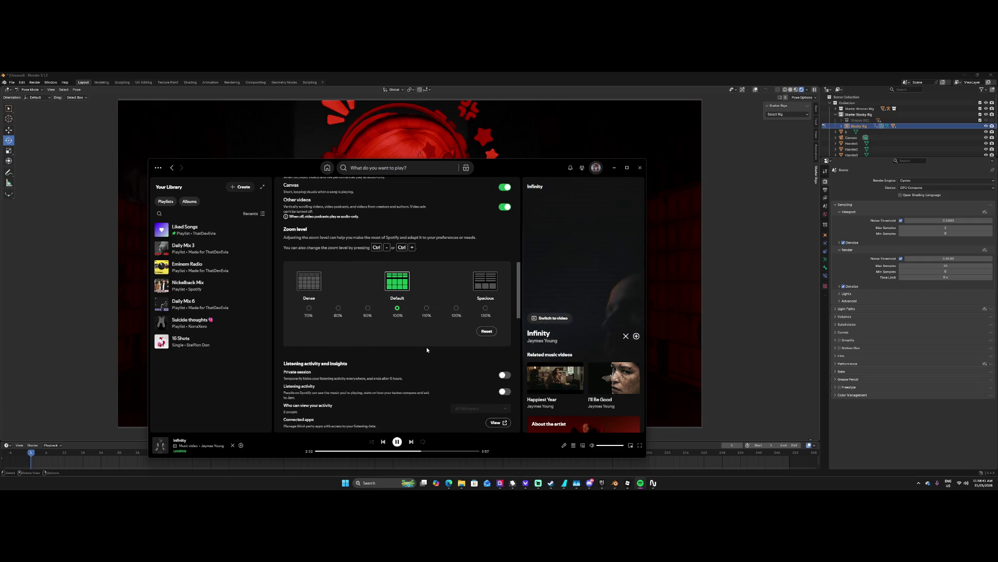
pyautogui.scroll(1, 417, 345)
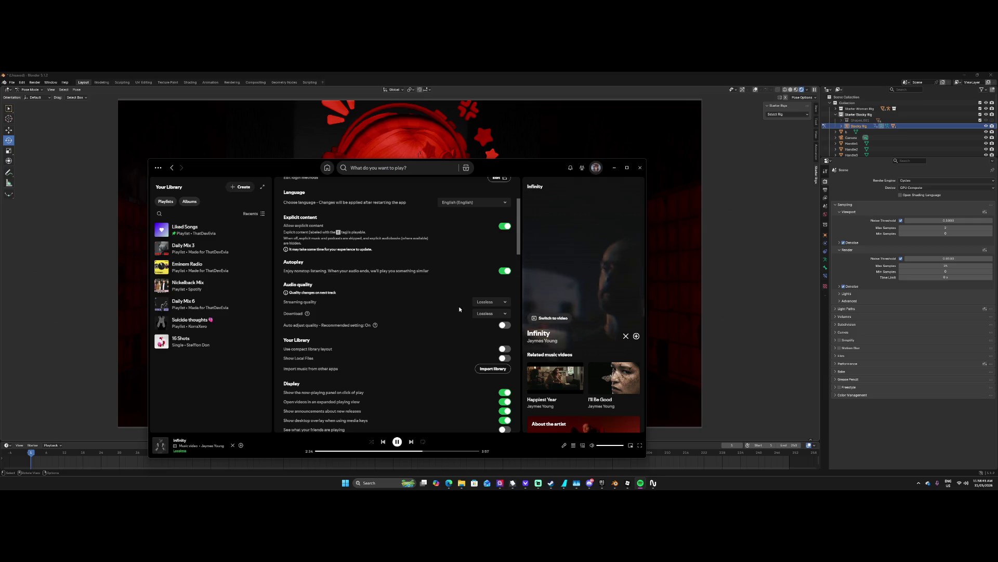
pyautogui.click(486, 314)
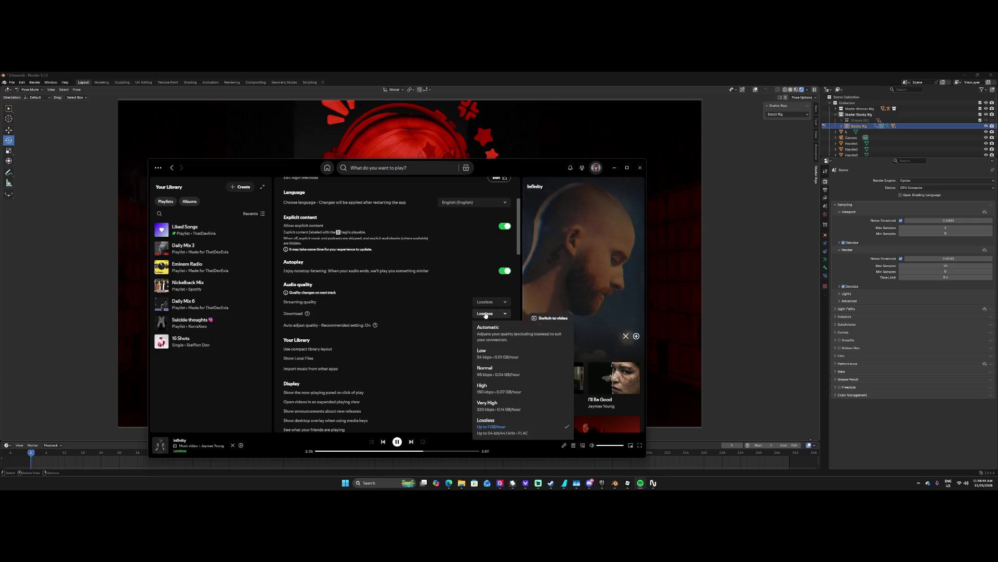
pyautogui.click(489, 352)
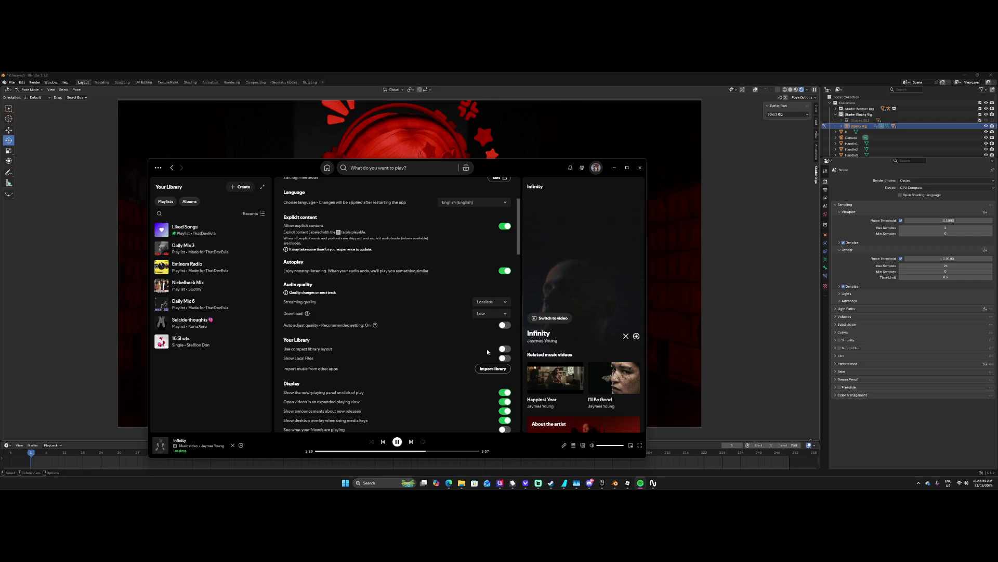
pyautogui.click(486, 315)
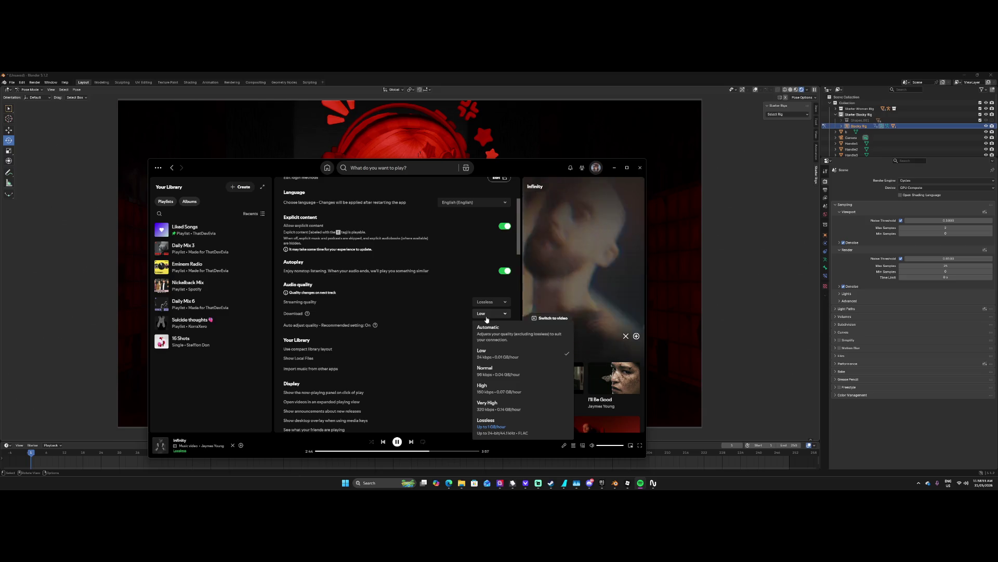
pyautogui.click(458, 323)
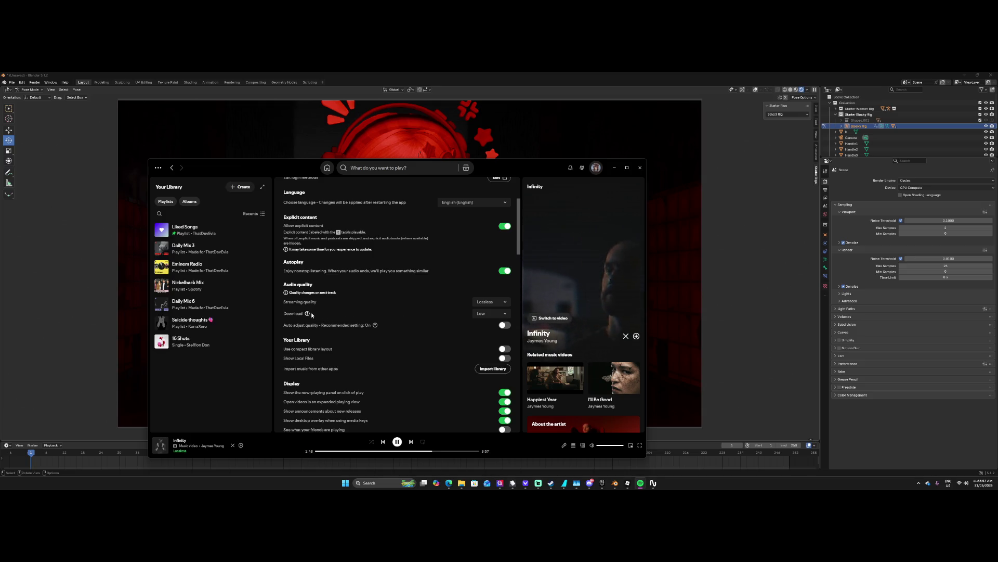
pyautogui.moveTo(309, 315)
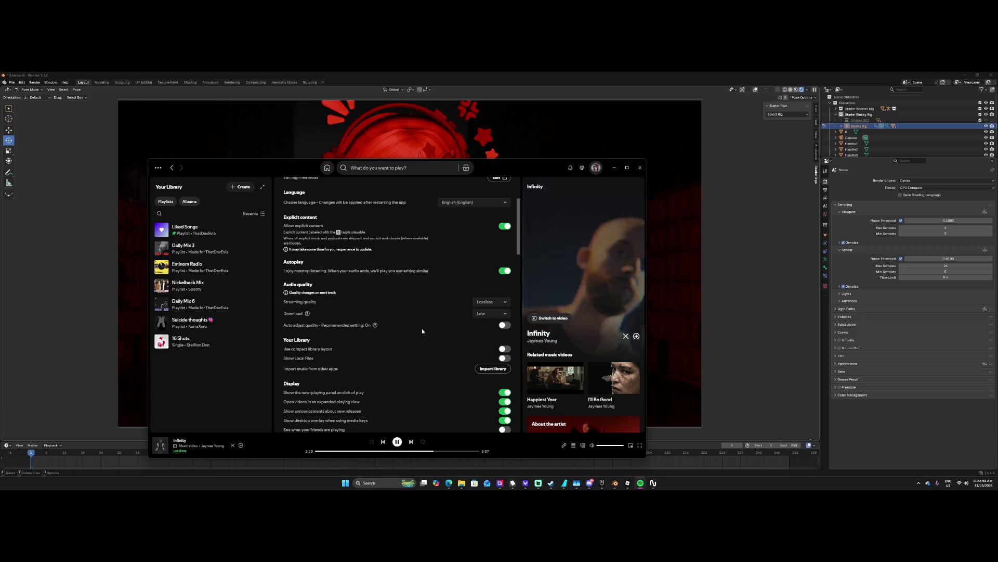
pyautogui.scroll(-10, 417, 328)
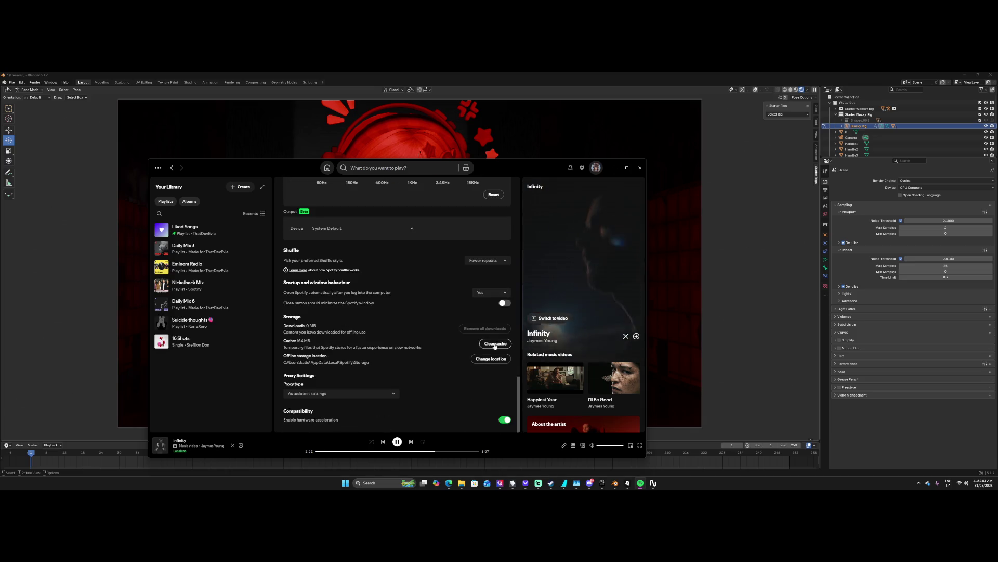
# Clear Spotify's cached temporary files and confirm.
pyautogui.click(495, 343)
pyautogui.click(426, 319)
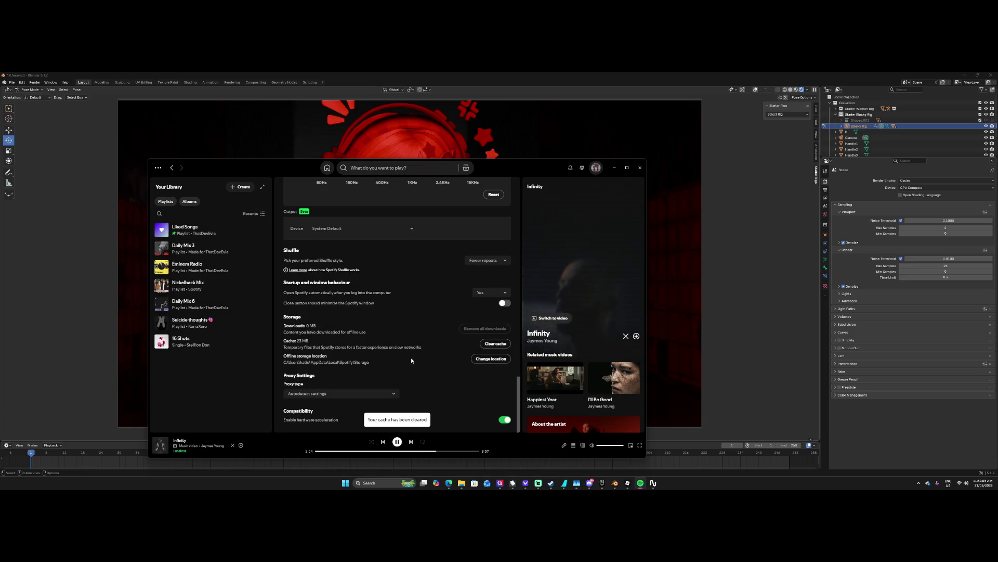
pyautogui.scroll(10, 410, 356)
pyautogui.scroll(3, 401, 359)
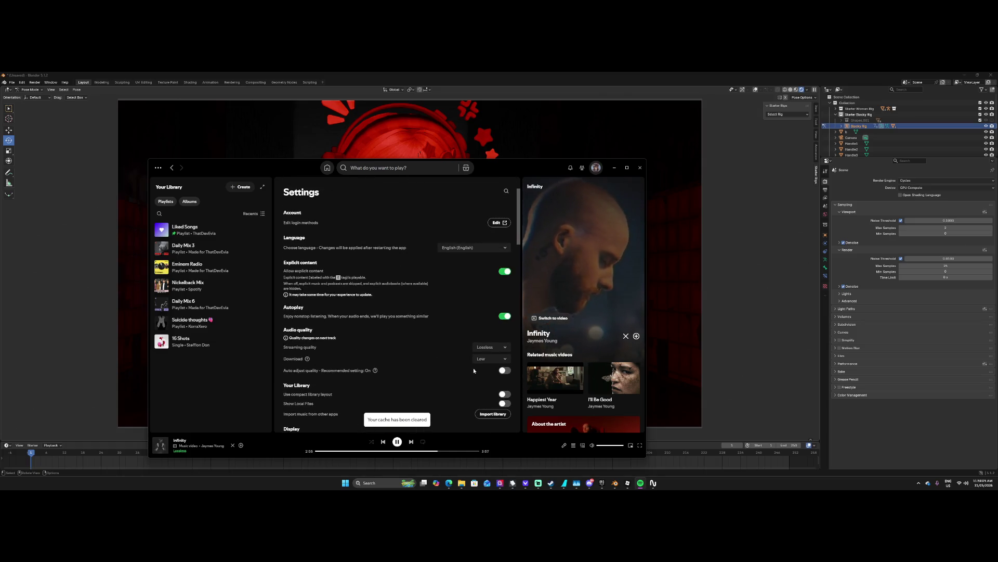
# Change the download quality to Lossless, then switch to the Roblox community page.
pyautogui.click(489, 359)
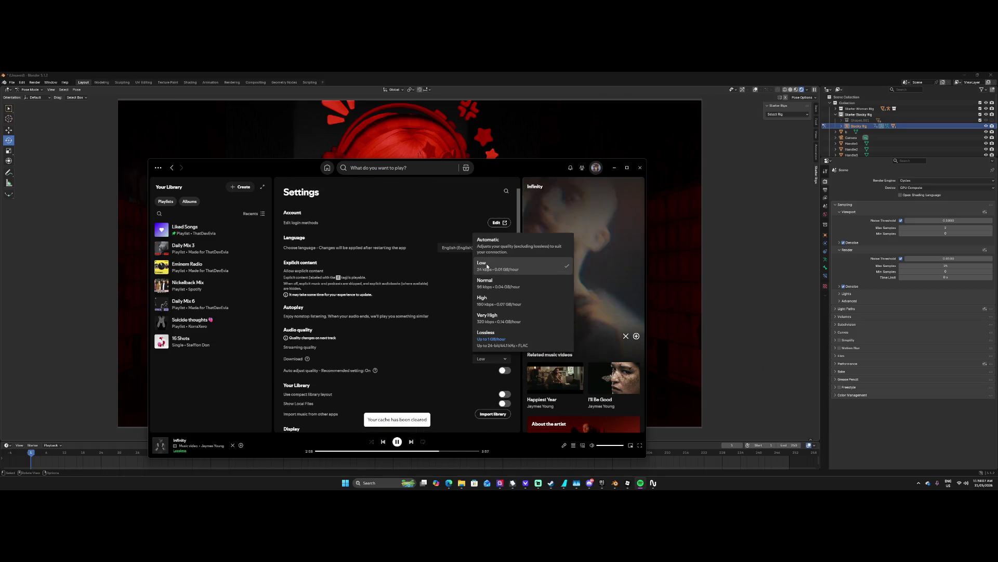
pyautogui.click(407, 331)
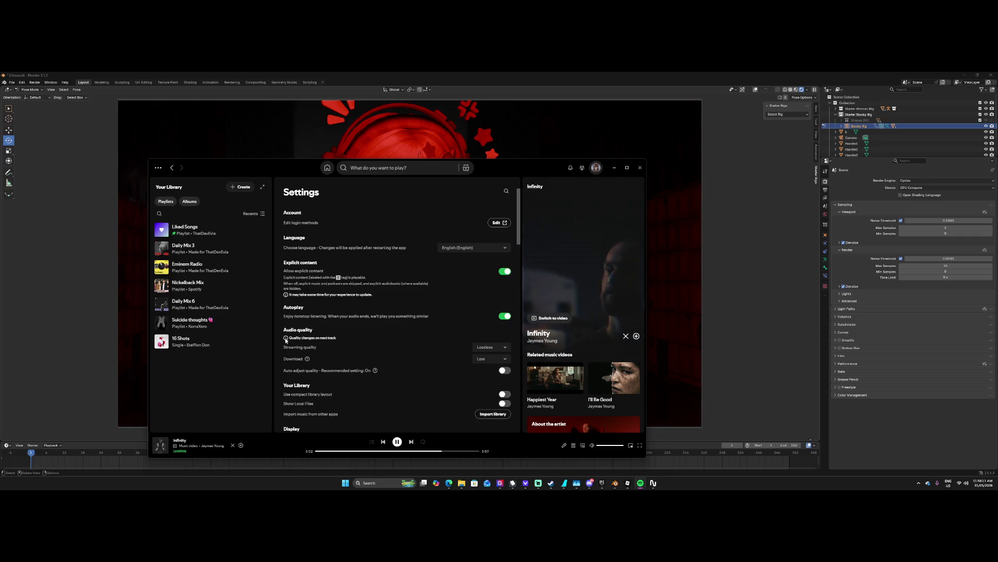
pyautogui.click(506, 359)
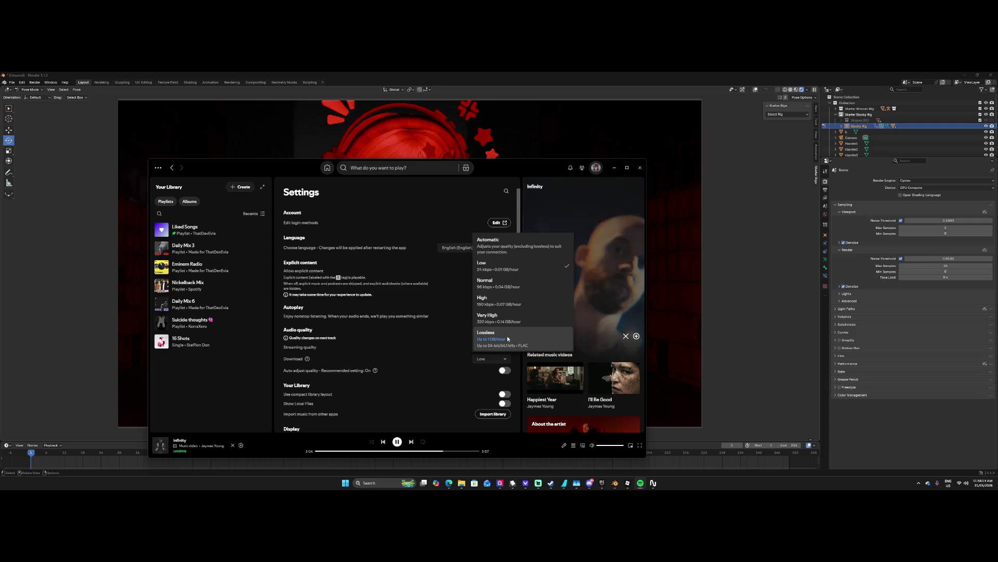
pyautogui.click(507, 333)
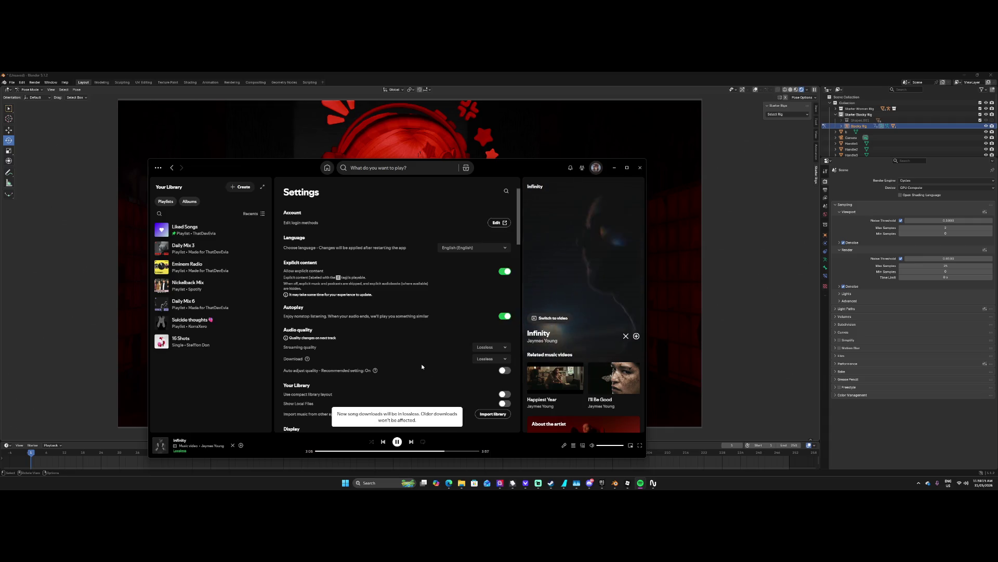
pyautogui.scroll(-3, 422, 367)
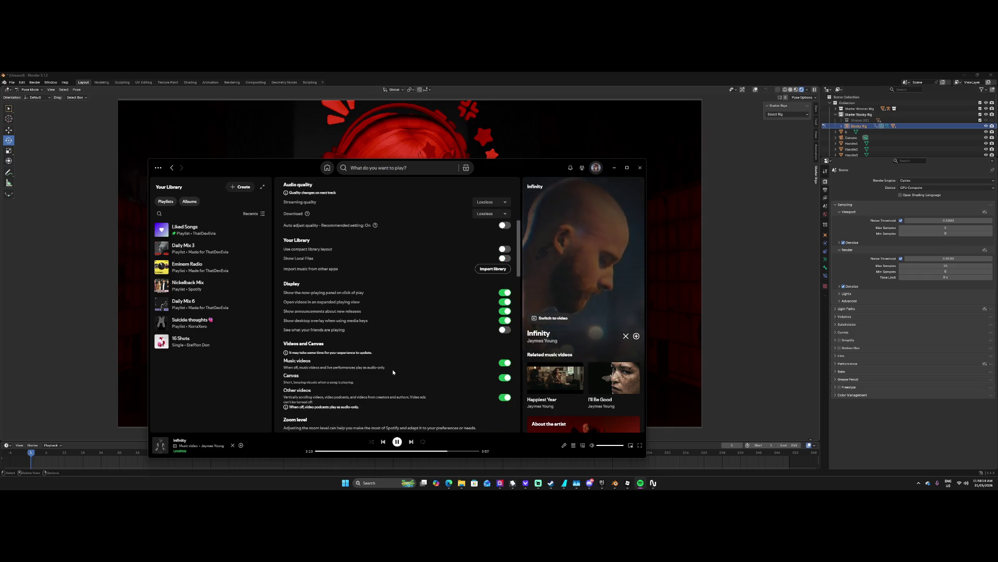
pyautogui.scroll(-2, 387, 366)
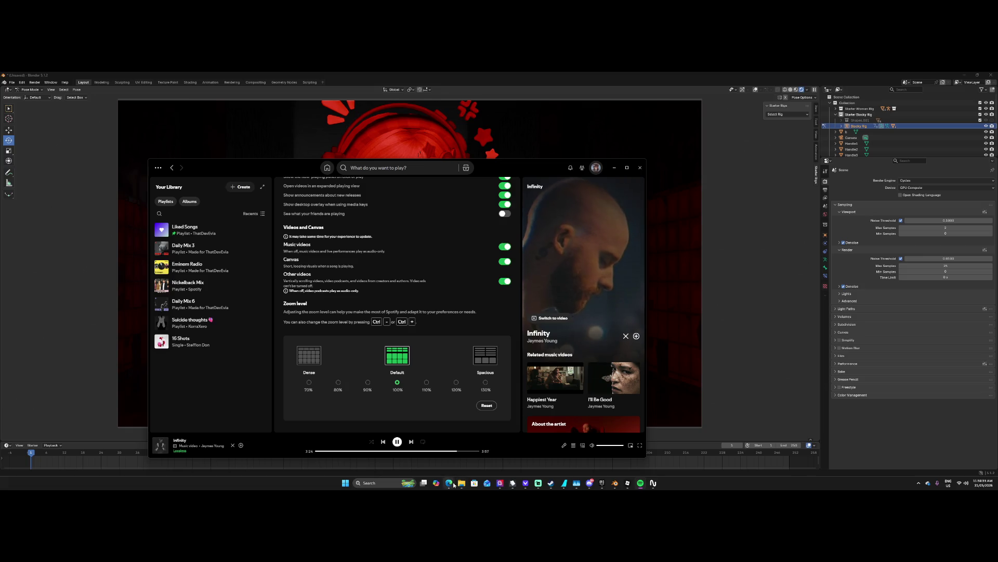
pyautogui.moveTo(452, 484)
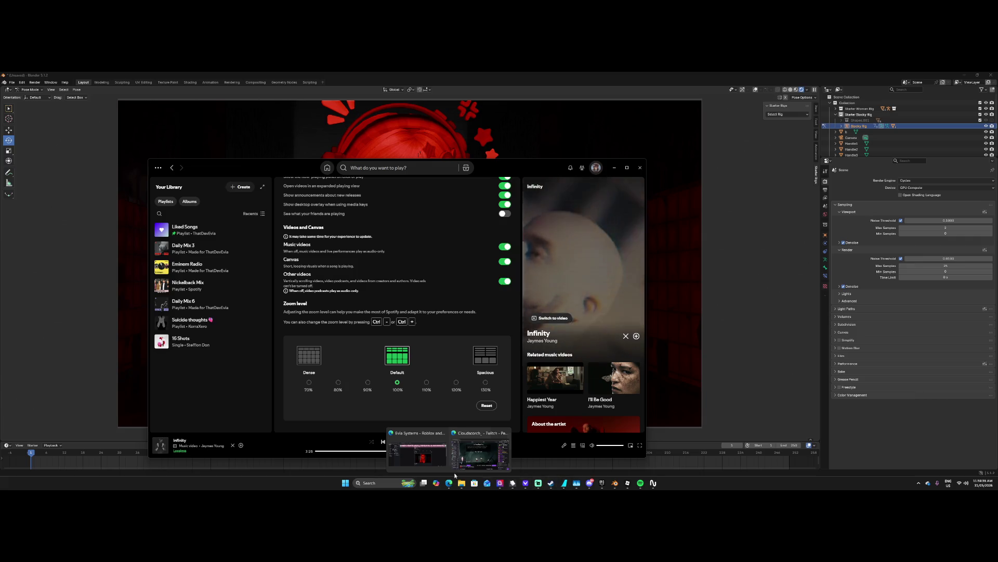
pyautogui.click(417, 452)
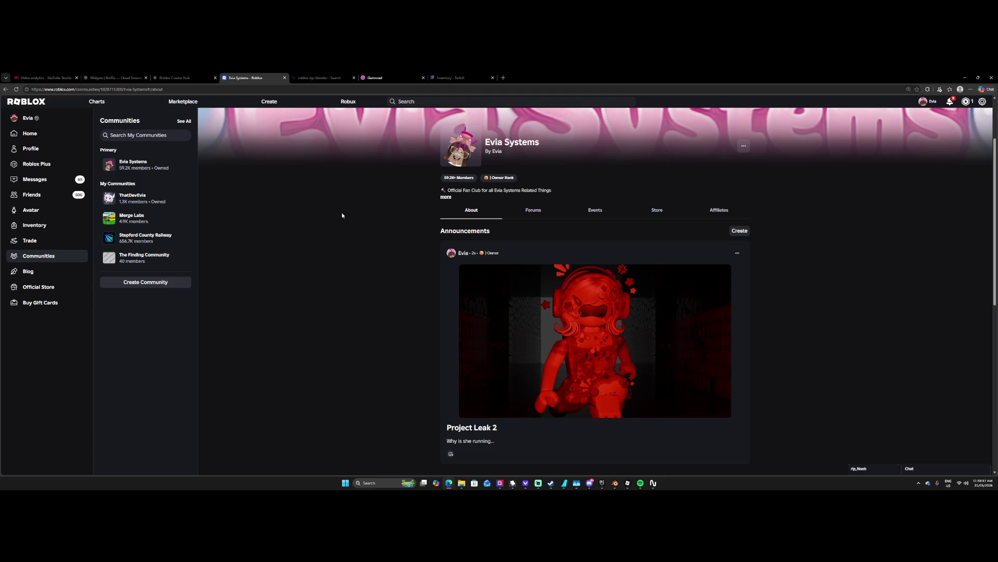
# Reload the Evia Systems page and open its Forums tab, showing the first poster's role.
pyautogui.click(17, 90)
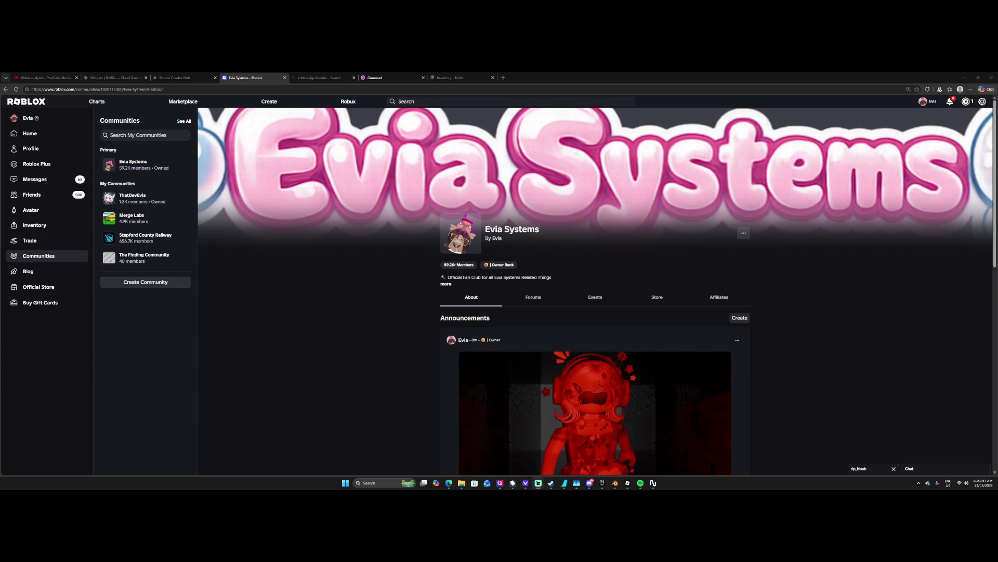
pyautogui.scroll(-2, 865, 372)
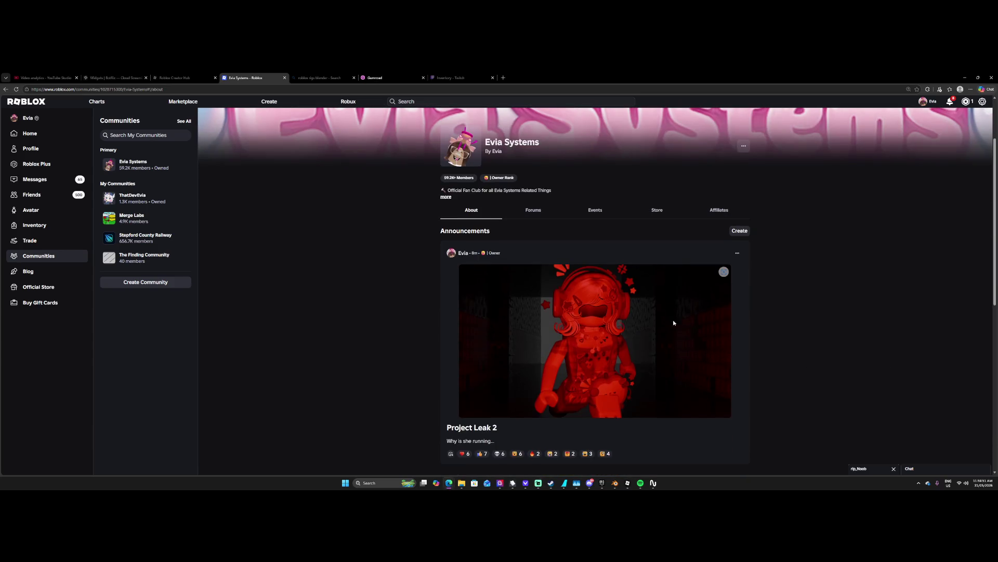
pyautogui.click(549, 219)
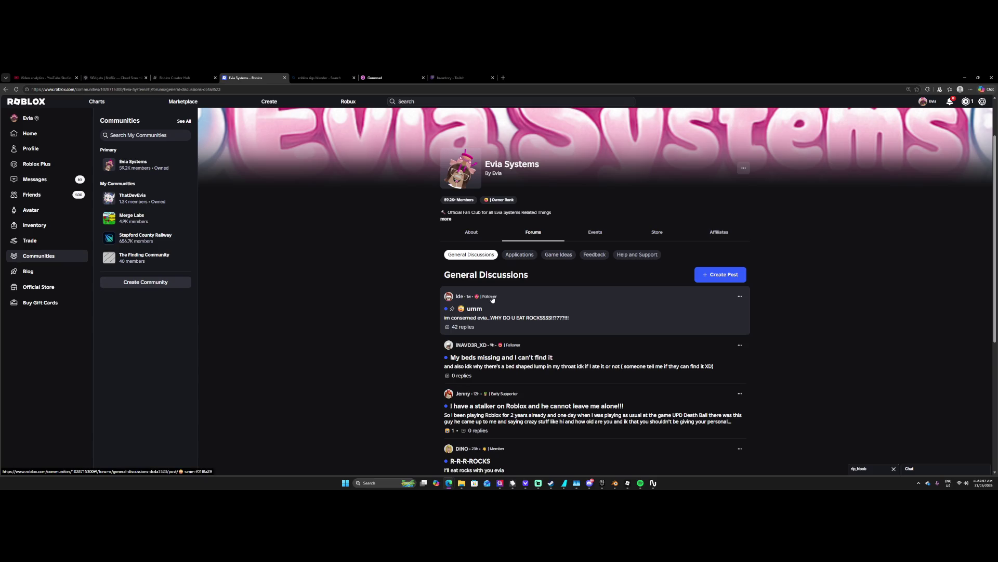
pyautogui.click(490, 296)
# Post the comment 'SOZ GIRLY I WAS TIRED' on the 'My beds missing' thread, then return to General Discussions.
pyautogui.click(541, 341)
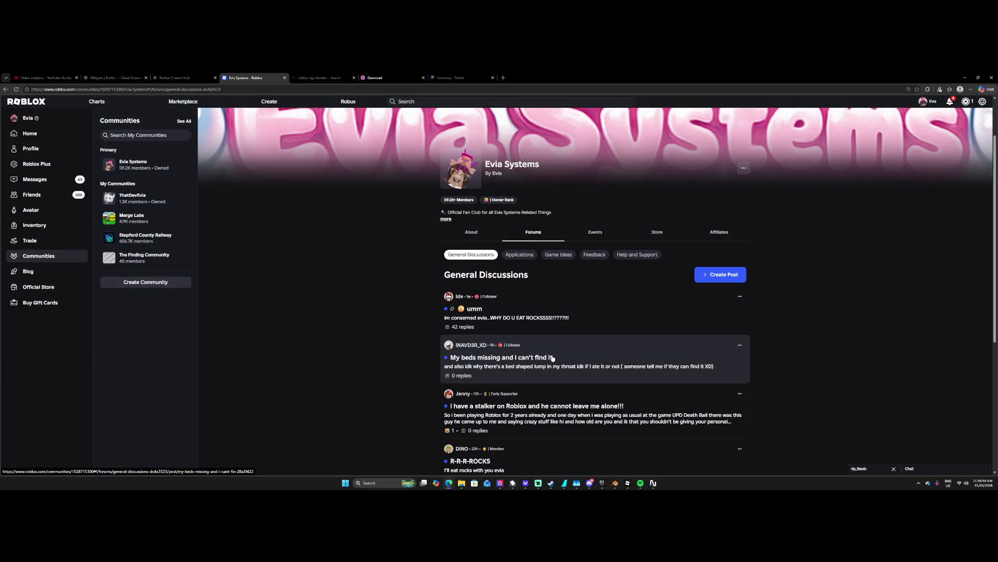
pyautogui.click(546, 351)
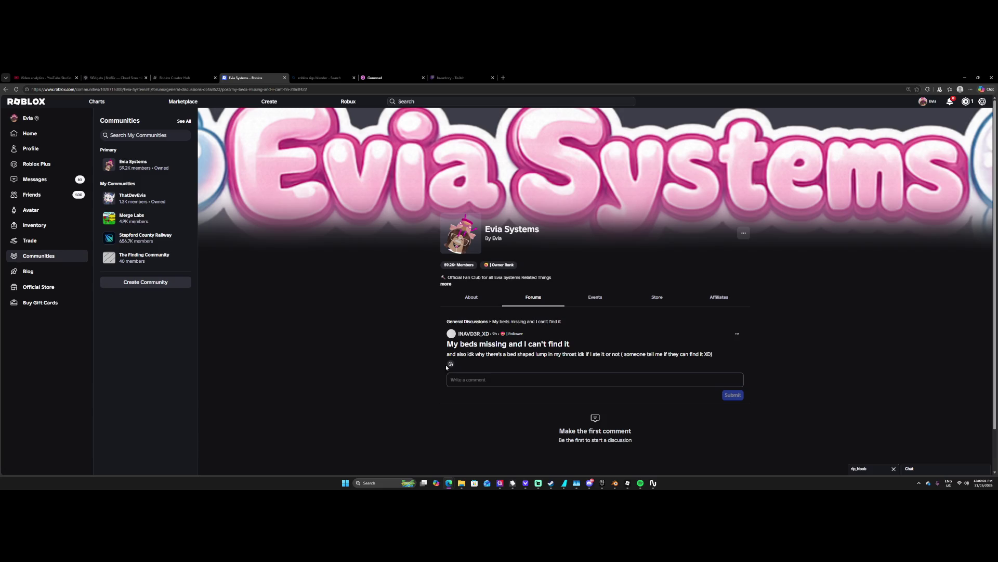
pyautogui.click(473, 379)
pyautogui.write('soz')
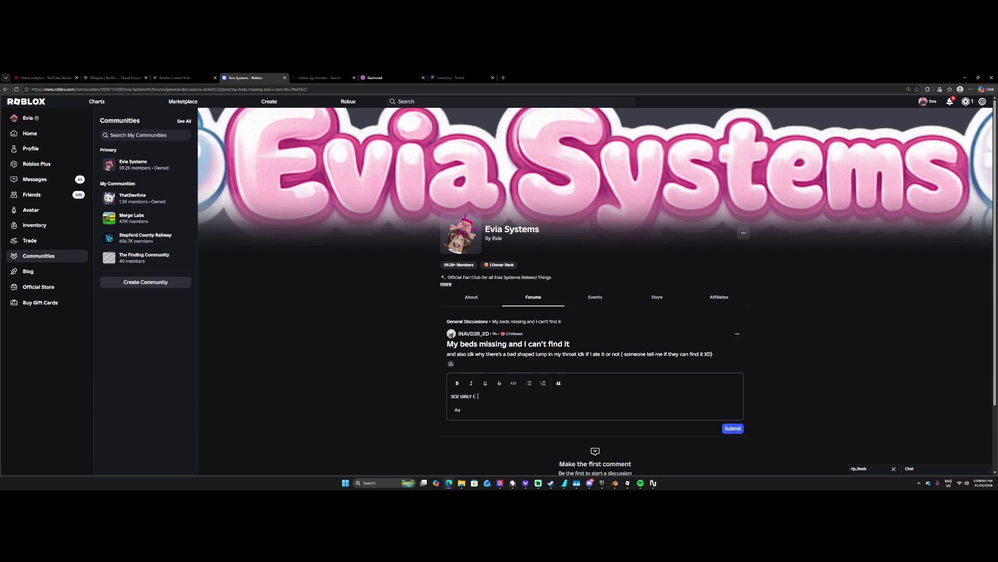
pyautogui.write('ED')
pyautogui.click(728, 429)
pyautogui.scroll(-2, 674, 366)
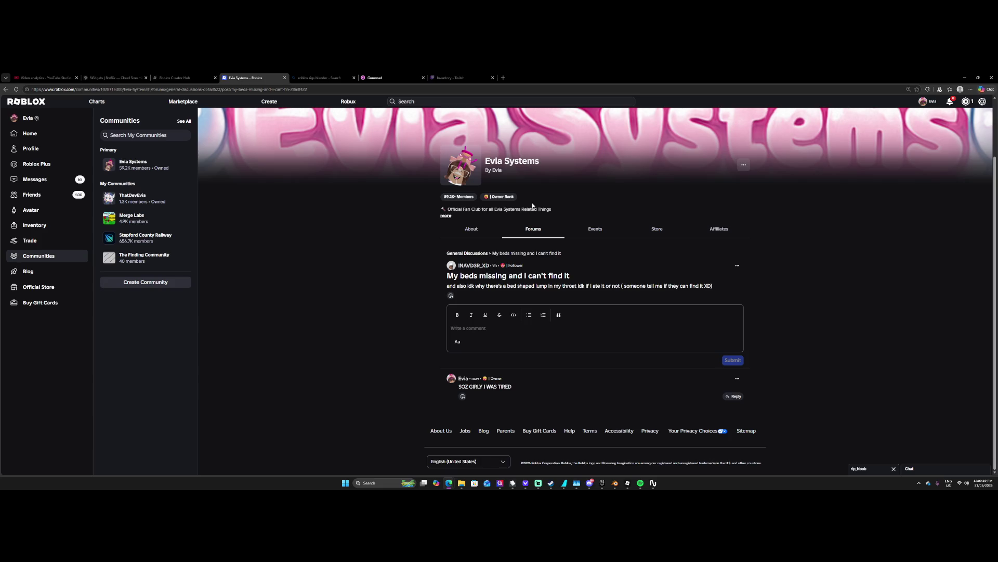
pyautogui.click(475, 254)
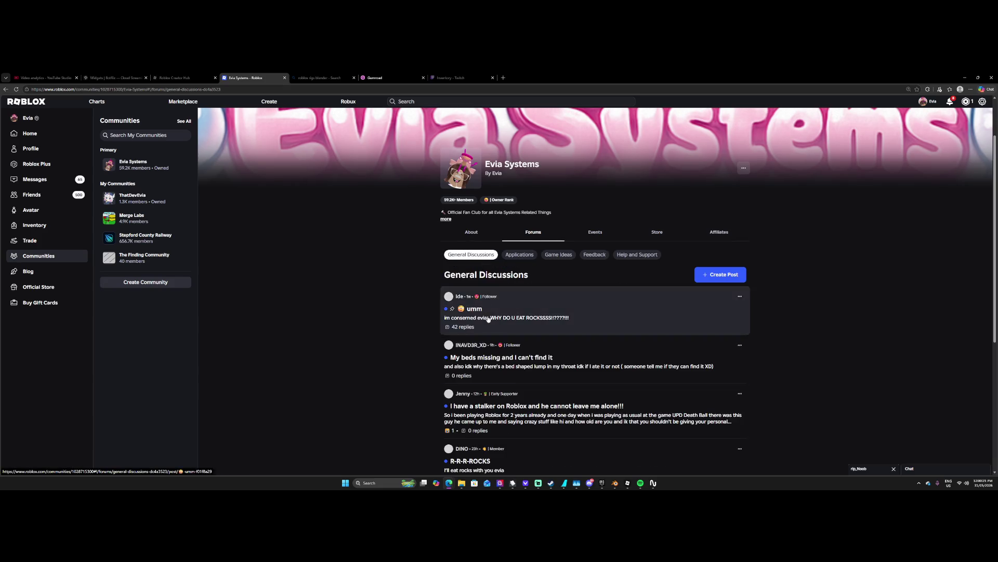
# Rewrite and submit the stalker-post reply 'Whats their username? I wills summon the Evia Army', then go back to About.
pyautogui.scroll(-2, 494, 323)
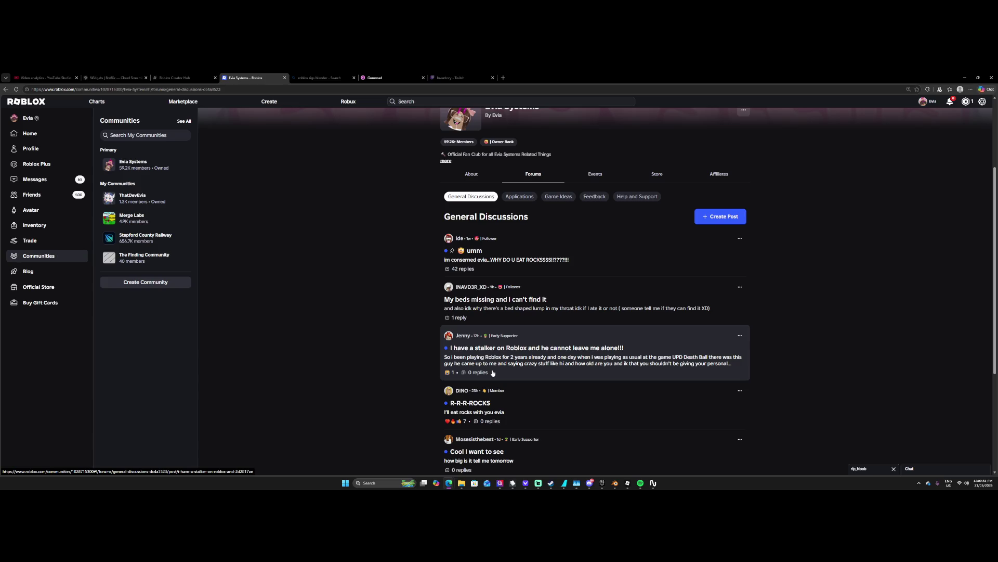
pyautogui.click(504, 364)
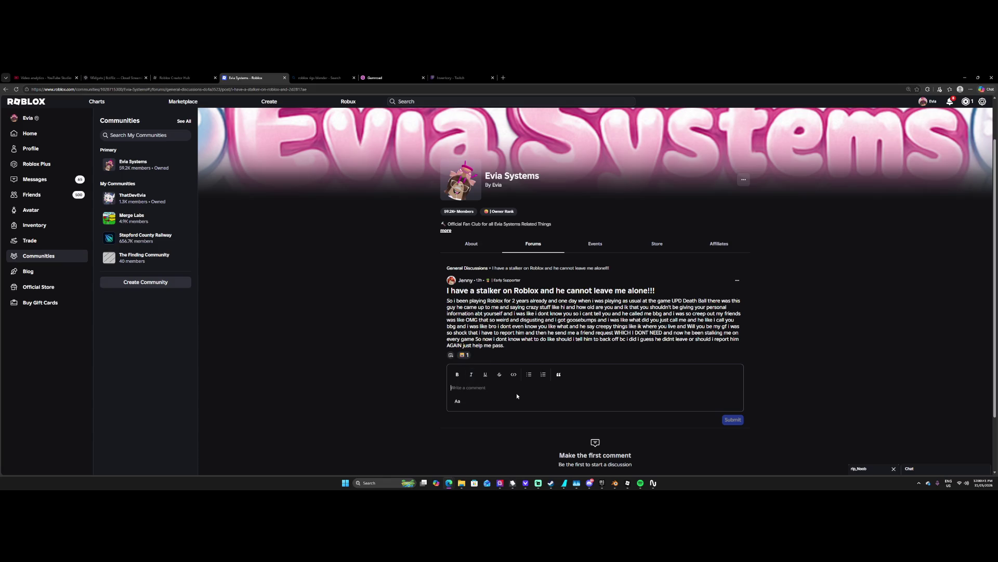
pyautogui.write('Username,')
pyautogui.write(' i wil')
pyautogui.hotkey('ctrl', 'a')
pyautogui.press('BackSpace')
pyautogui.write('Whats their us')
pyautogui.write('Army')
pyautogui.click(733, 420)
pyautogui.scroll(-1, 503, 238)
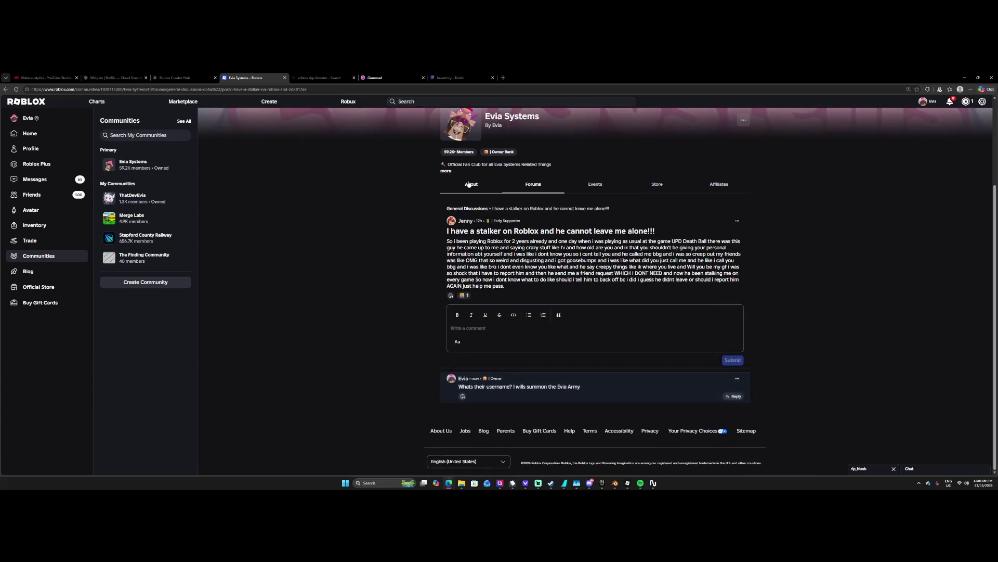
pyautogui.hotkey('alt', 'Left')
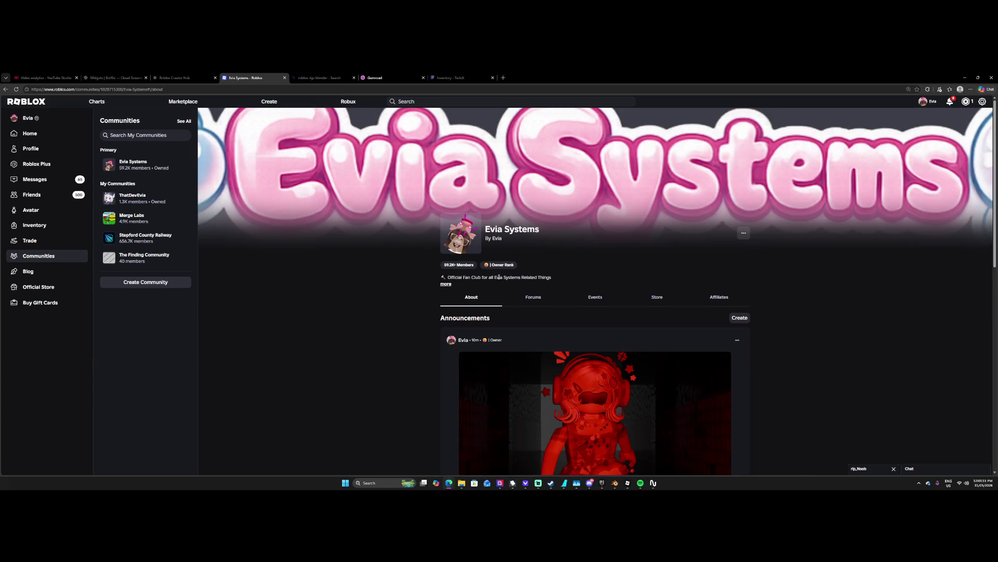
pyautogui.scroll(-2, 466, 329)
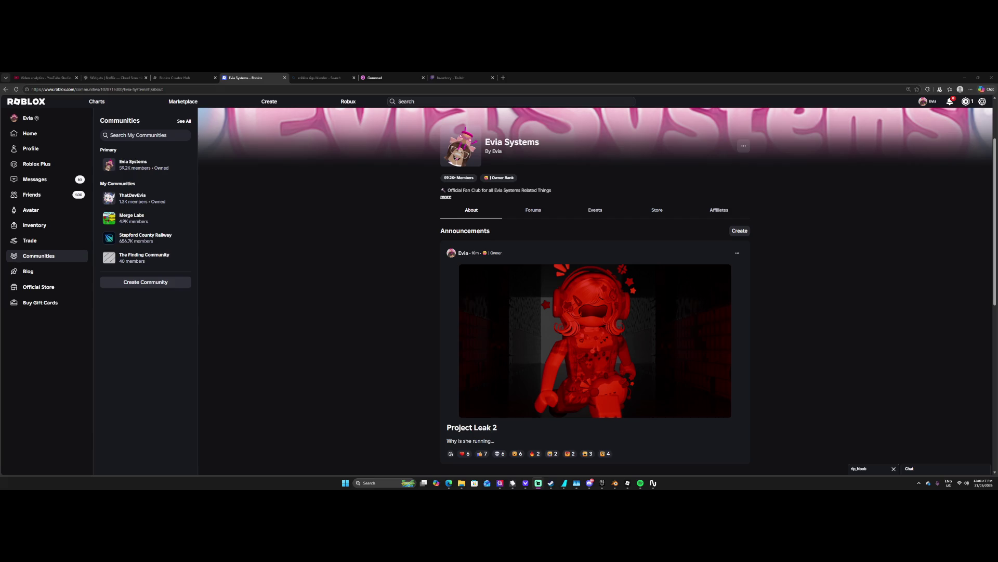
pyautogui.click(744, 146)
pyautogui.click(702, 161)
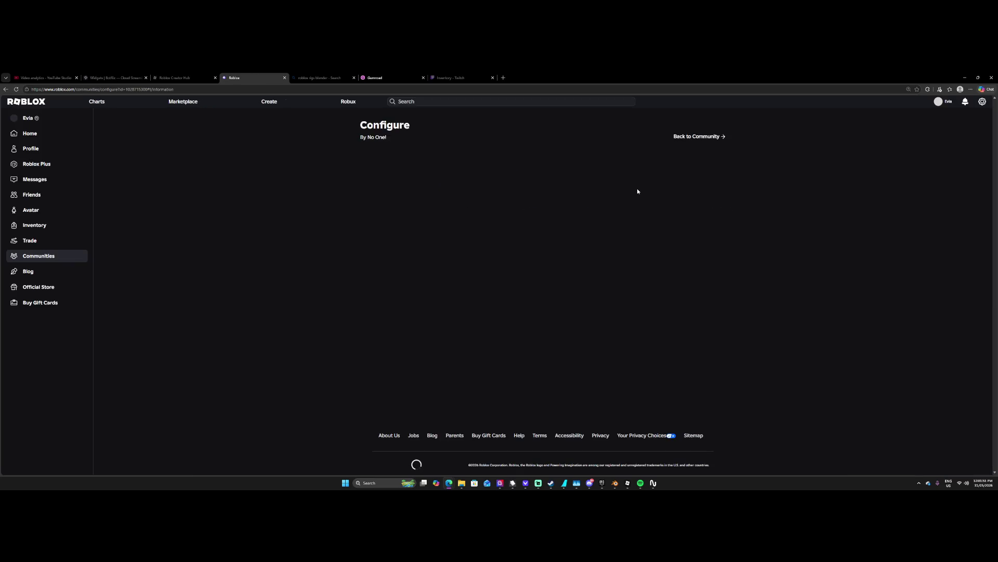
# Browse Members, Revenue and Content Moderation, ending on the Roles section's Owner permissions.
pyautogui.click(376, 197)
pyautogui.click(376, 208)
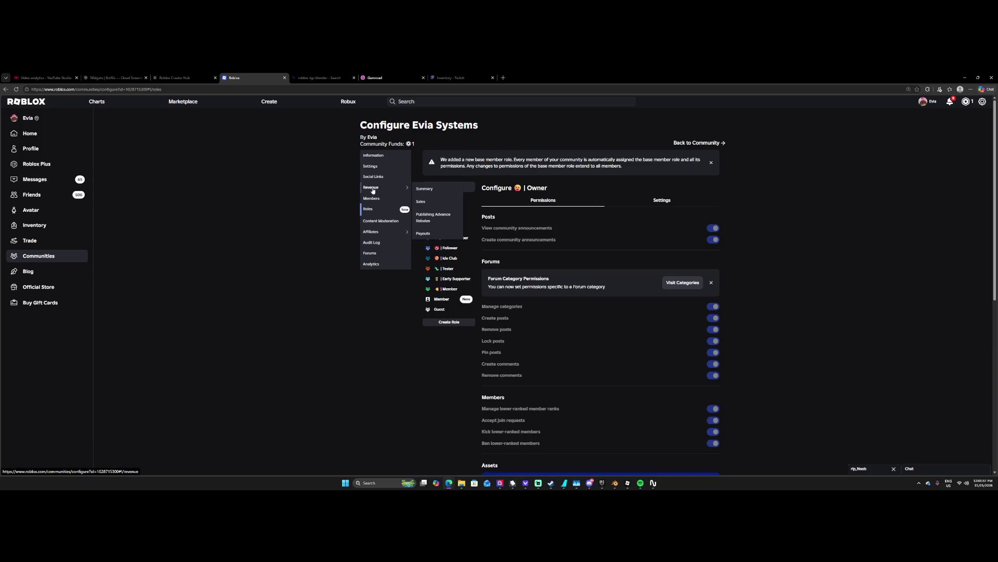
pyautogui.click(372, 188)
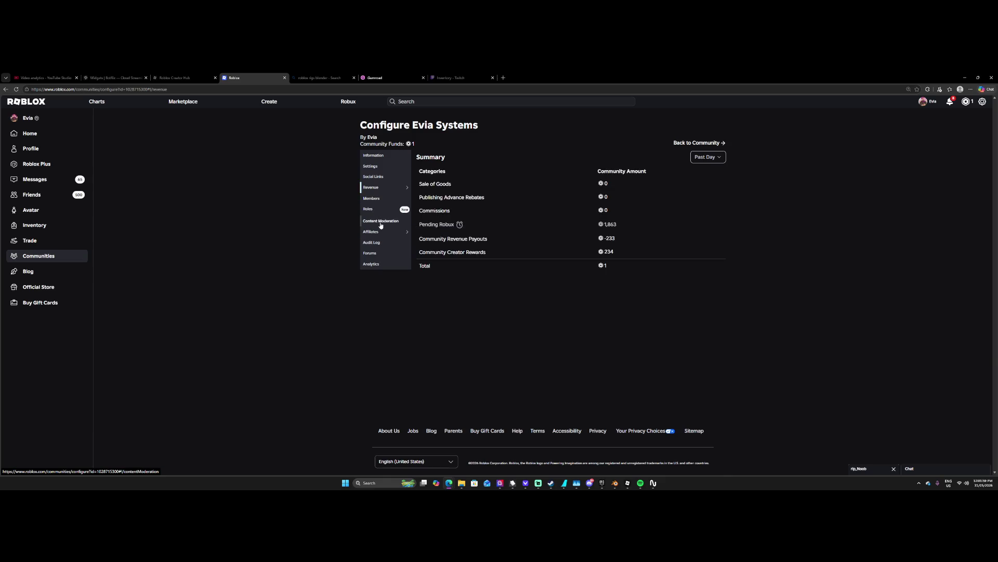
pyautogui.click(381, 222)
pyautogui.click(379, 213)
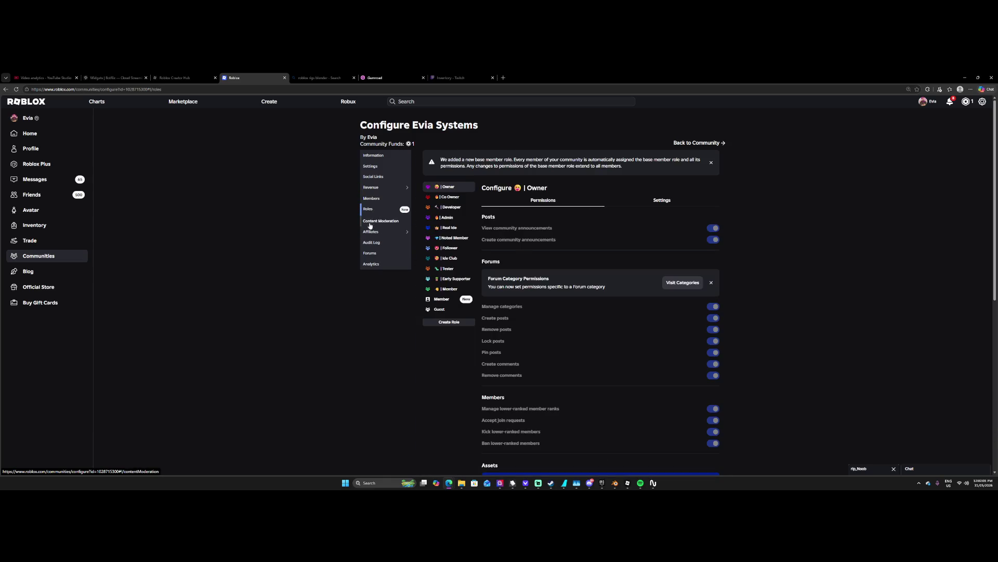
pyautogui.moveTo(370, 229)
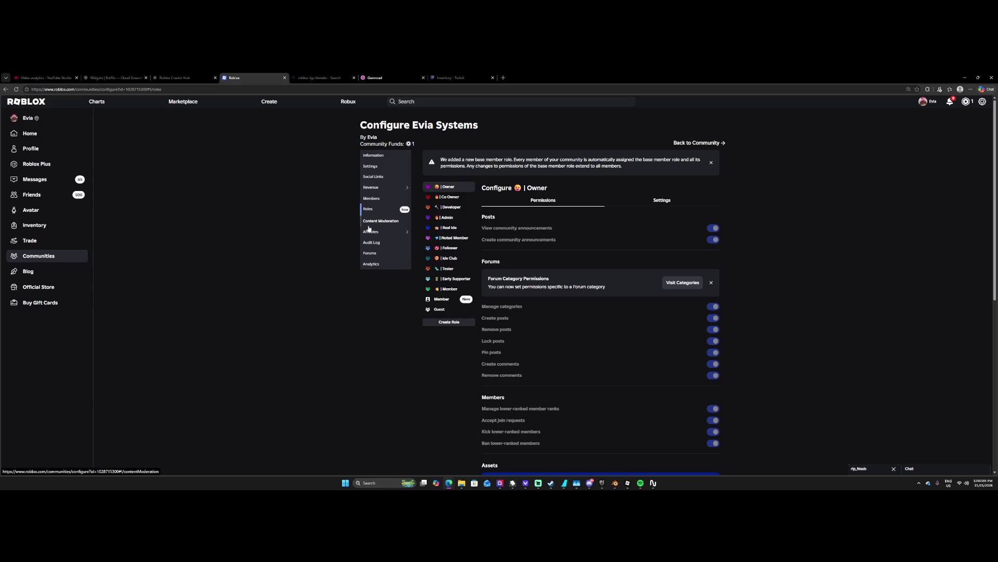
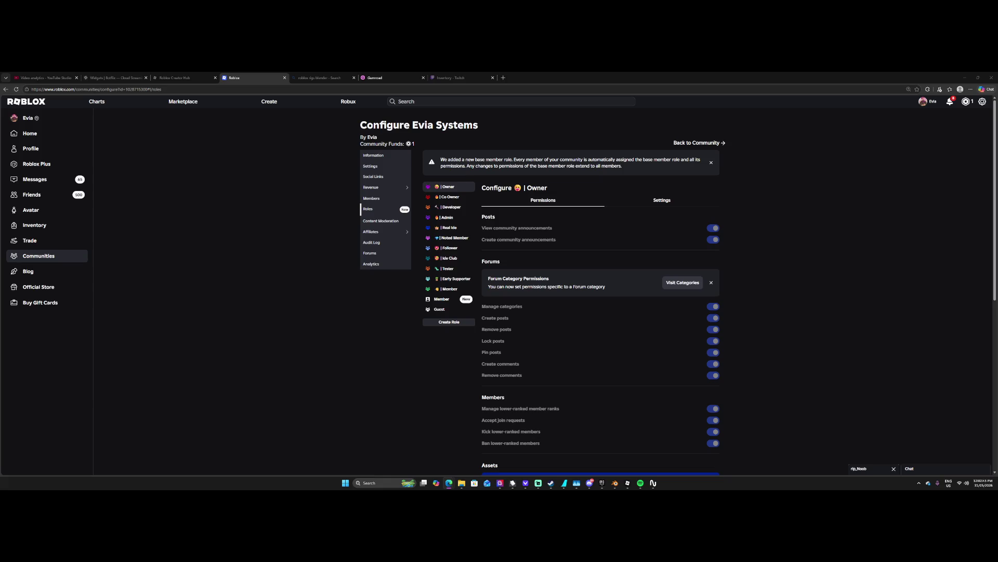
# View the red avatar render from #gaming enlarged in Discord, then return to Blender.
pyautogui.click(588, 485)
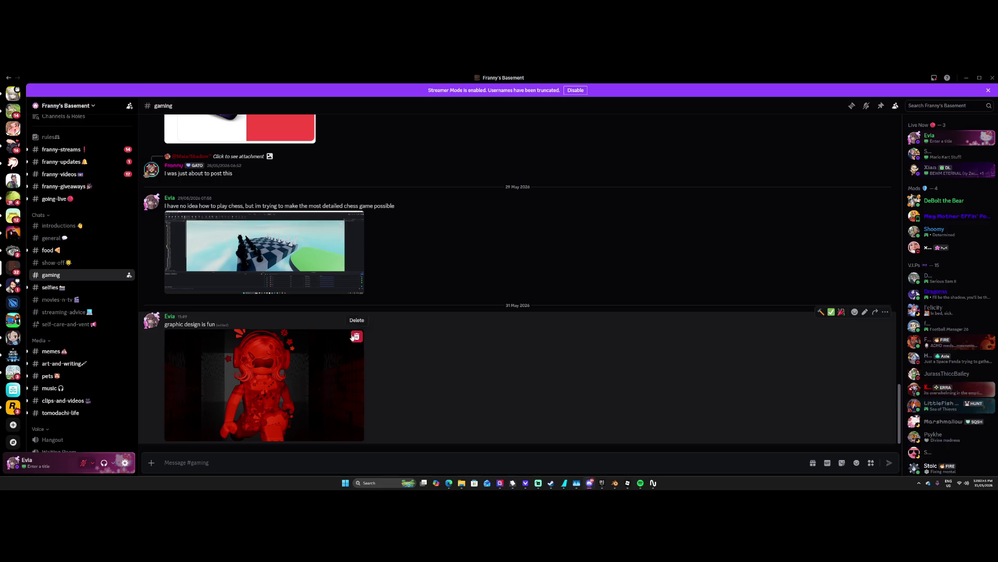
pyautogui.click(279, 343)
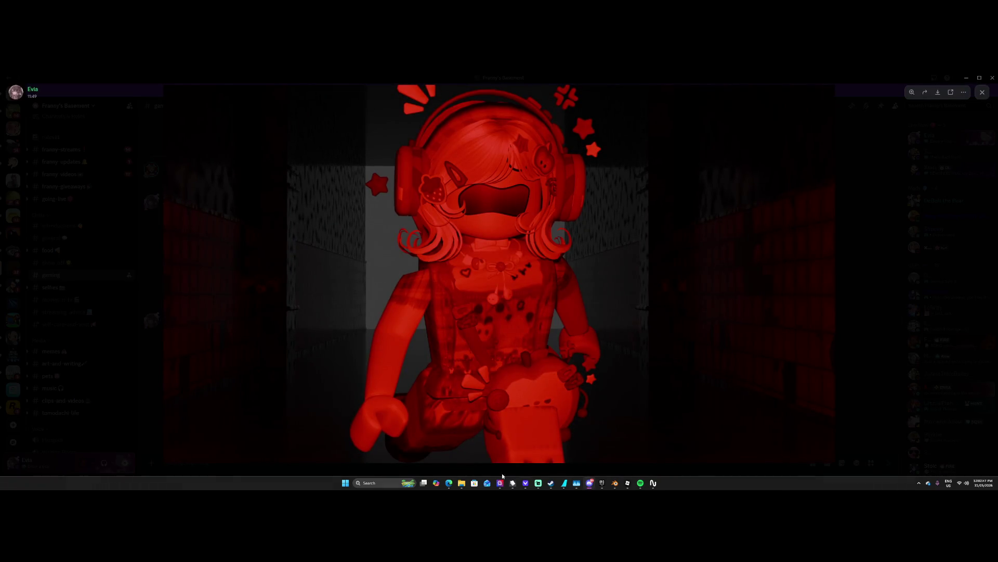
pyautogui.moveTo(449, 482)
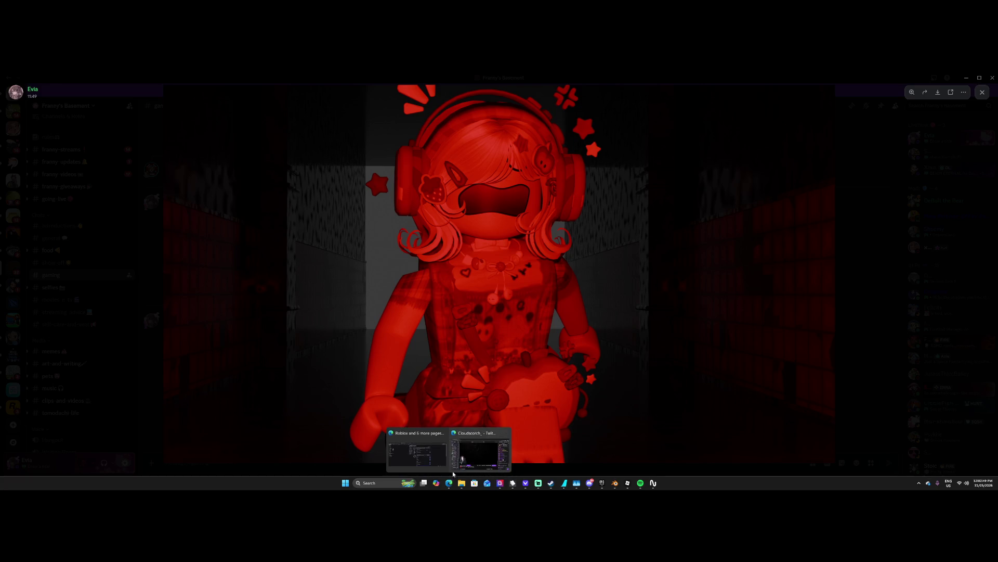
pyautogui.click(615, 483)
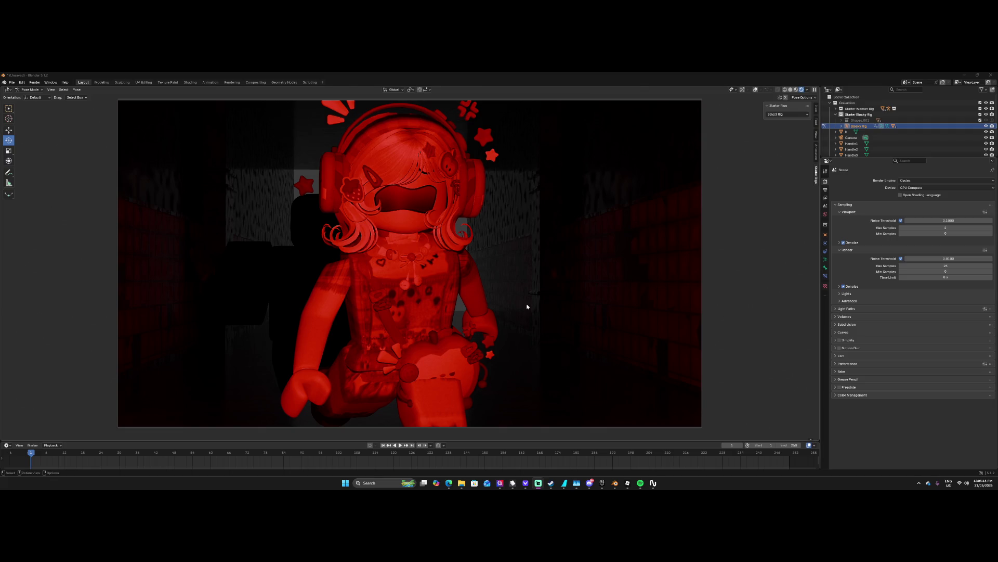
# Select the Light object in the Outliner and switch from Pose Mode to Object Mode.
pyautogui.click(296, 301)
pyautogui.scroll(-2, 844, 116)
pyautogui.scroll(2, 844, 116)
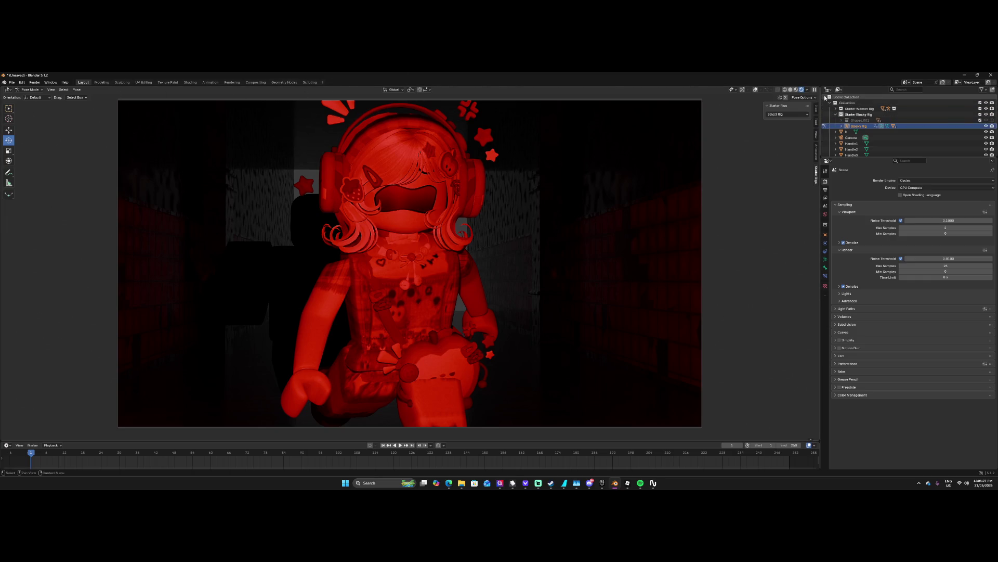
pyautogui.scroll(-4, 842, 138)
pyautogui.click(836, 144)
pyautogui.click(848, 149)
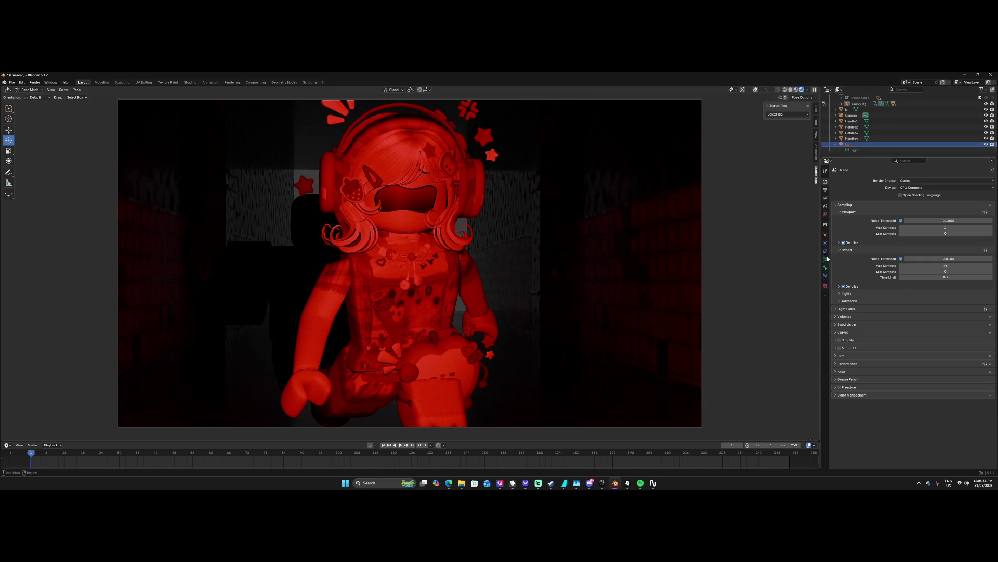
pyautogui.click(849, 144)
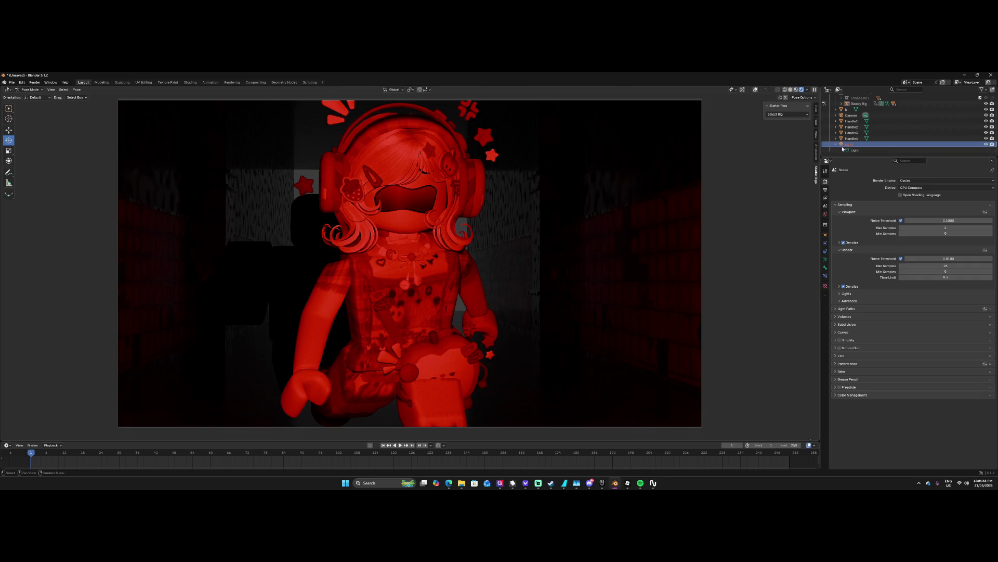
pyautogui.click(29, 90)
pyautogui.click(29, 96)
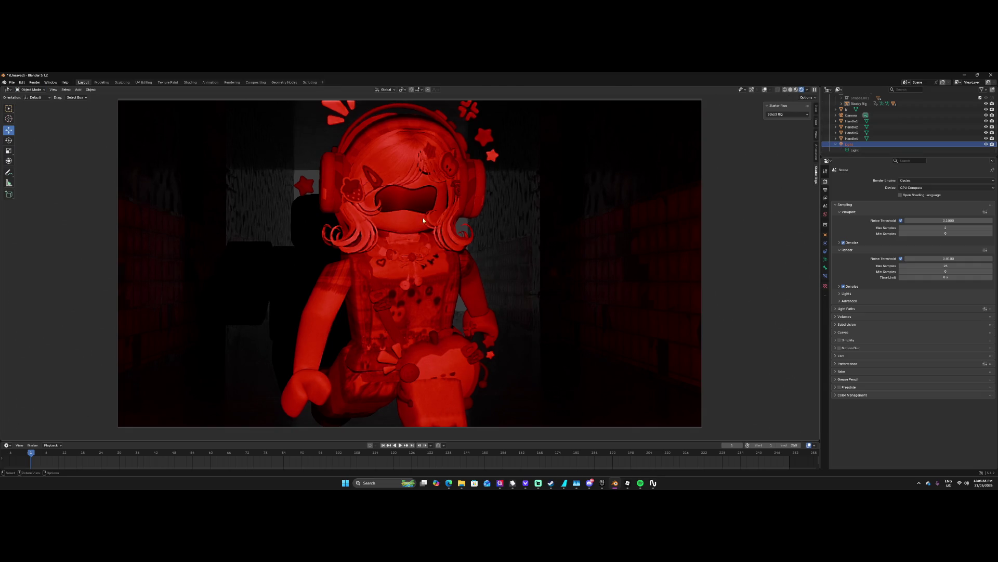
# Drag the World Color value down to pure black.
pyautogui.click(825, 215)
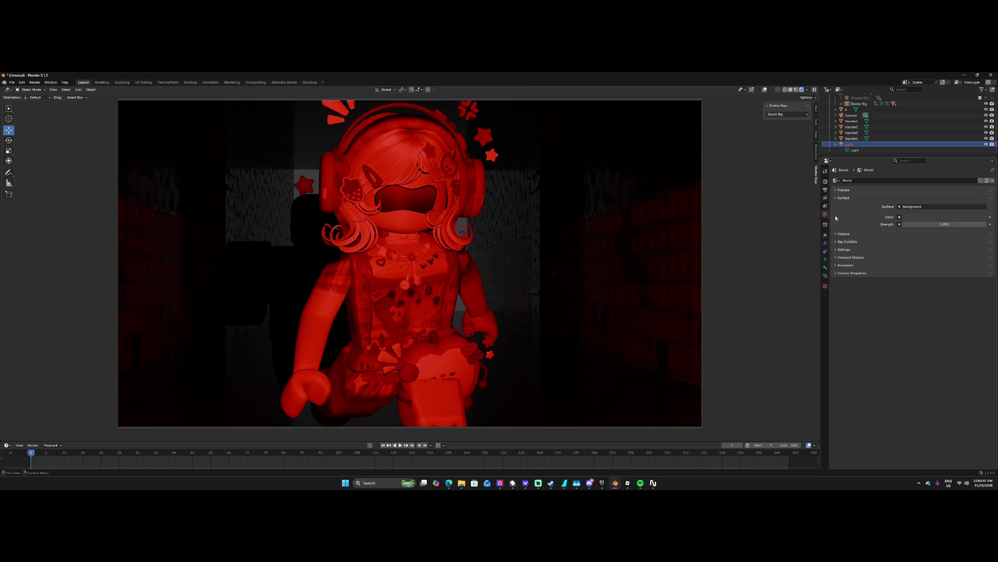
pyautogui.click(825, 286)
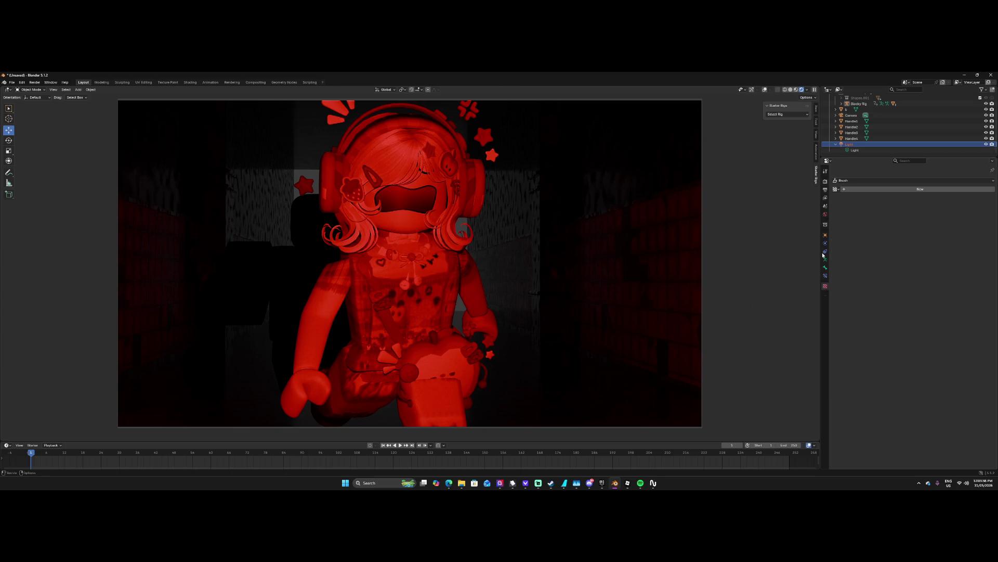
pyautogui.click(825, 214)
pyautogui.click(925, 217)
pyautogui.moveTo(982, 150); pyautogui.dragTo(982, 161)
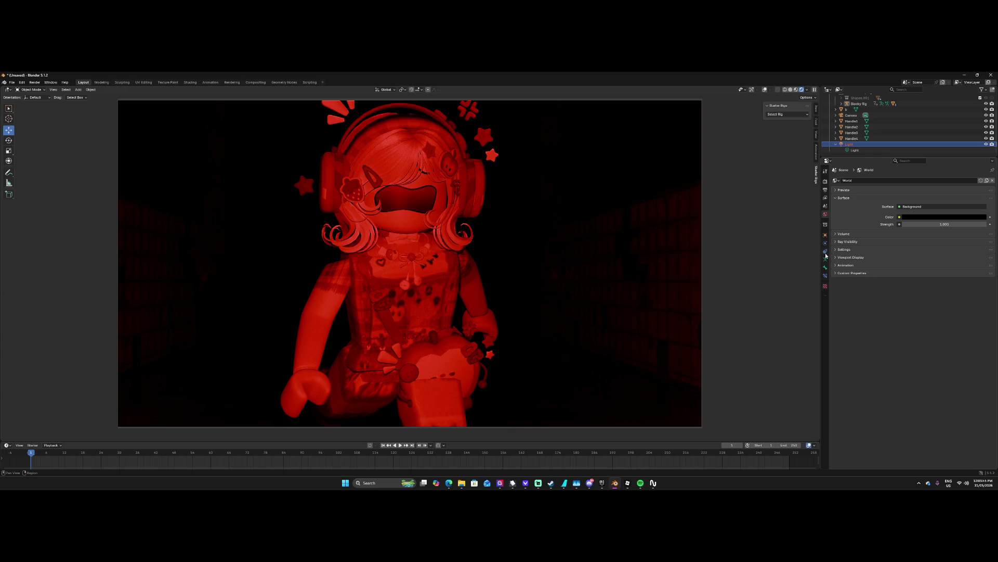
# Set the point light's exposure to 0.5 after trying 2.
pyautogui.click(850, 147)
pyautogui.click(825, 259)
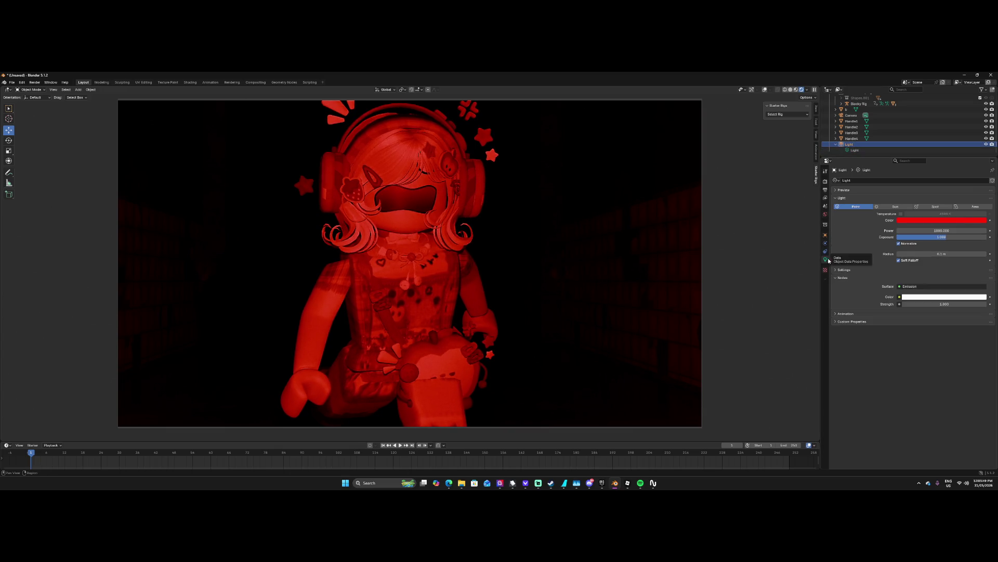
pyautogui.click(947, 237)
pyautogui.write('2')
pyautogui.press('Return')
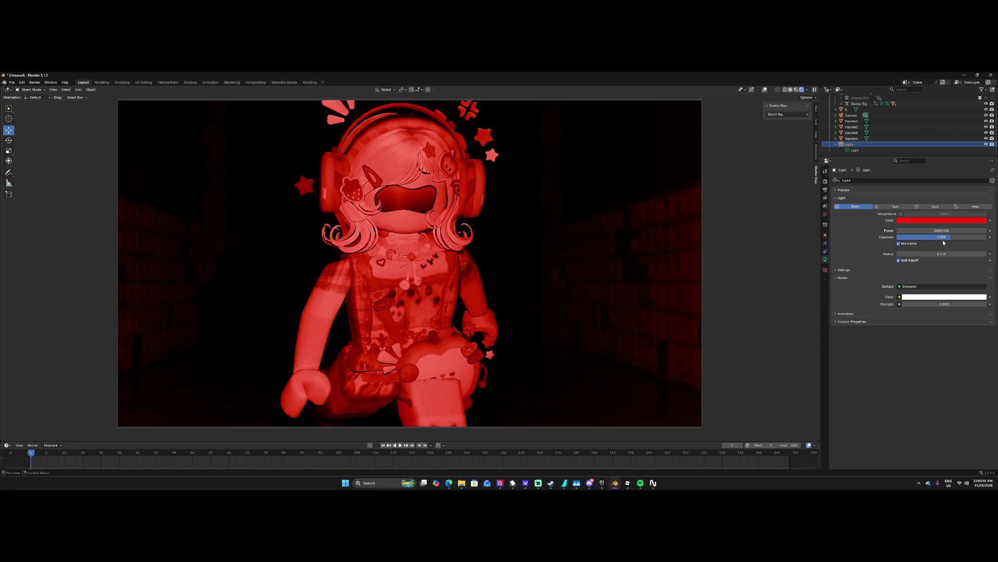
pyautogui.click(940, 236)
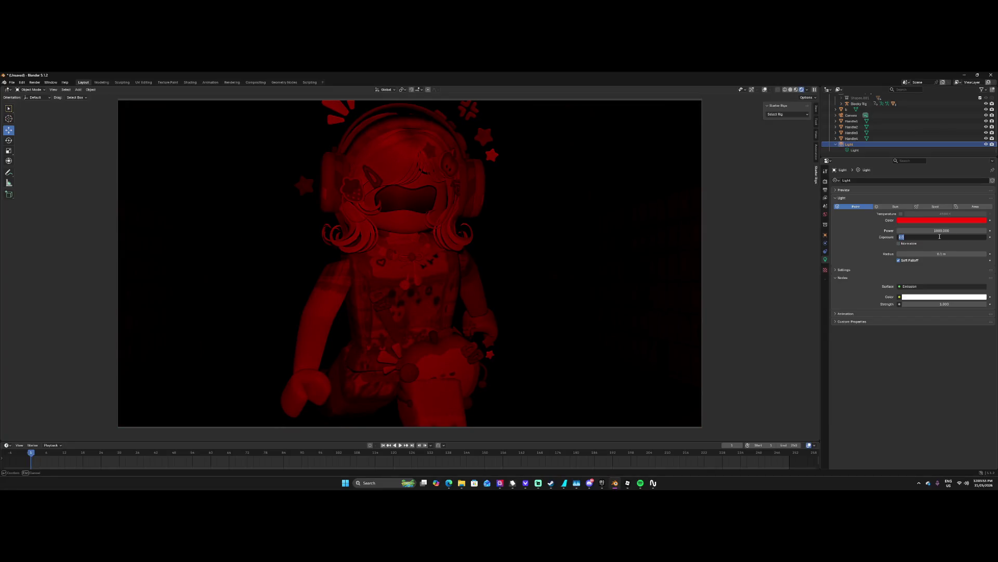
pyautogui.write('0.5')
pyautogui.press('Return')
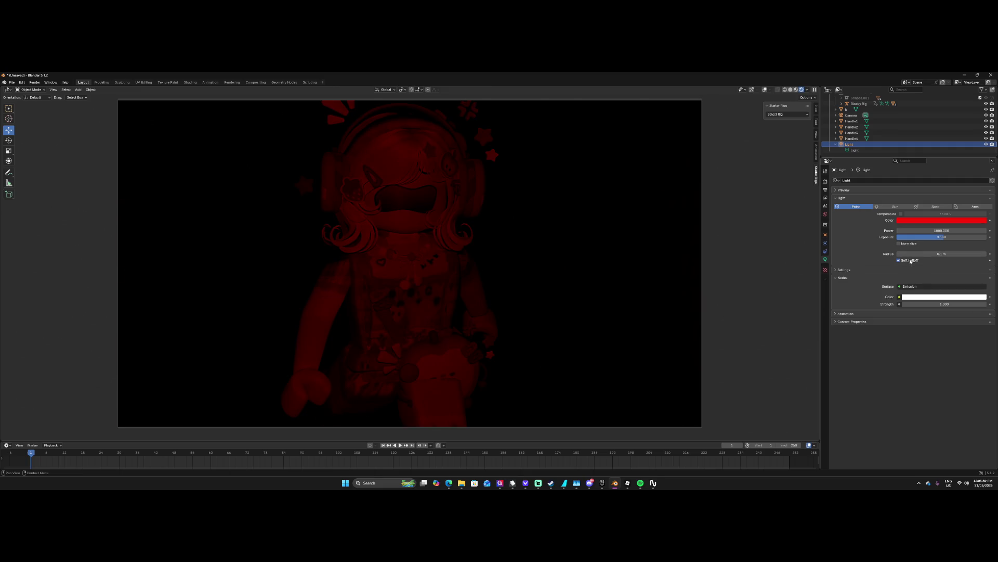
# Set the light radius to 1 m after trying 10 m.
pyautogui.click(917, 252)
pyautogui.write('10')
pyautogui.press('Return')
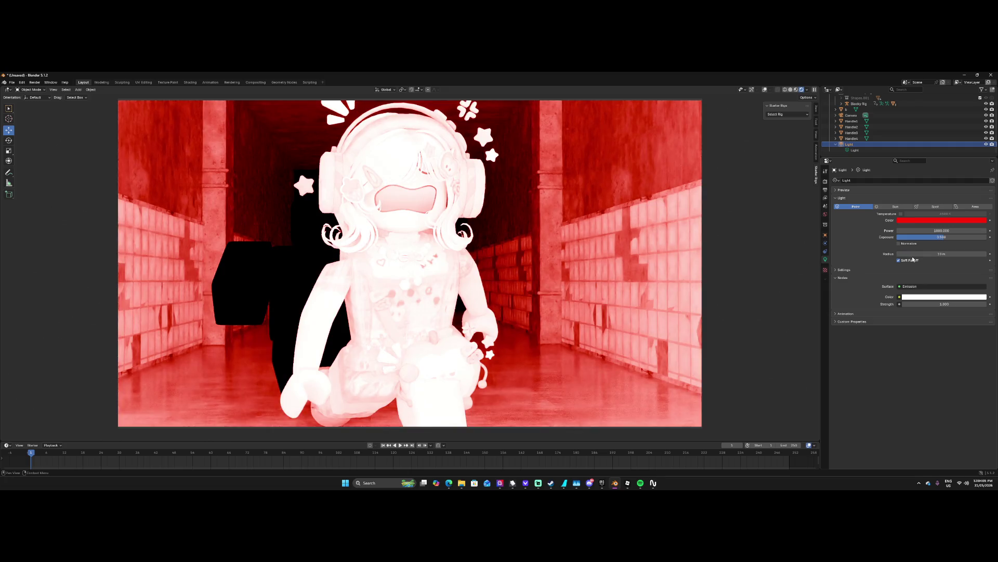
pyautogui.click(915, 253)
pyautogui.write('1')
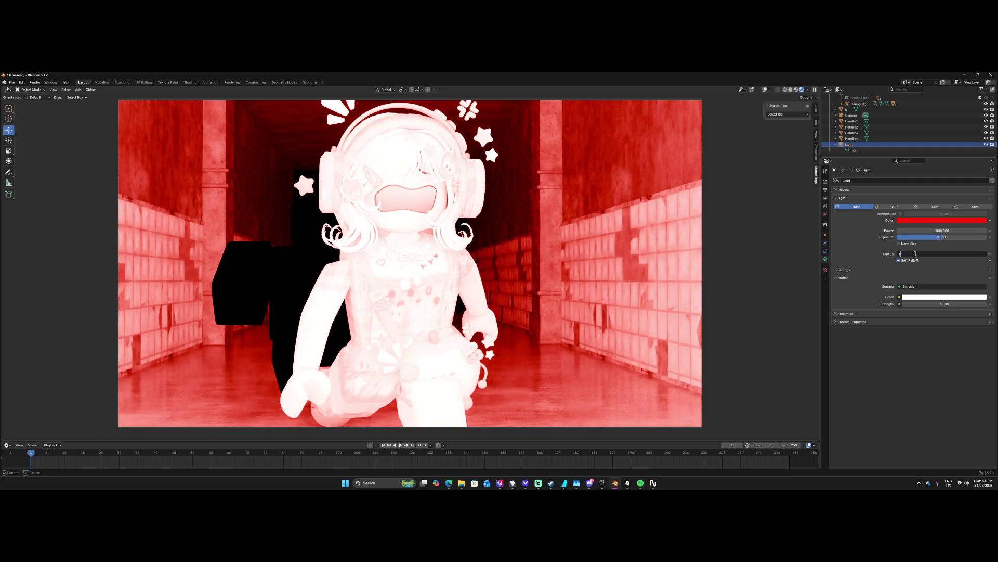
pyautogui.press('Return')
pyautogui.click(915, 253)
pyautogui.press('Return')
# Turn on Normalize, raise the radius to 2 m with Soft Falloff on, and make it a Sun.
pyautogui.click(898, 243)
pyautogui.click(899, 260)
pyautogui.moveTo(917, 254); pyautogui.dragTo(920, 254)
pyautogui.click(910, 261)
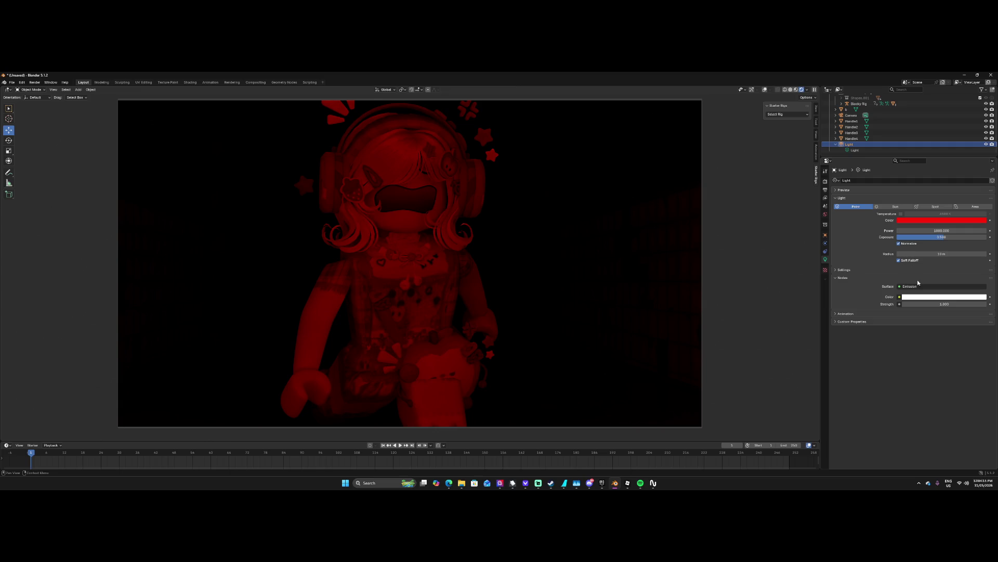
pyautogui.click(897, 207)
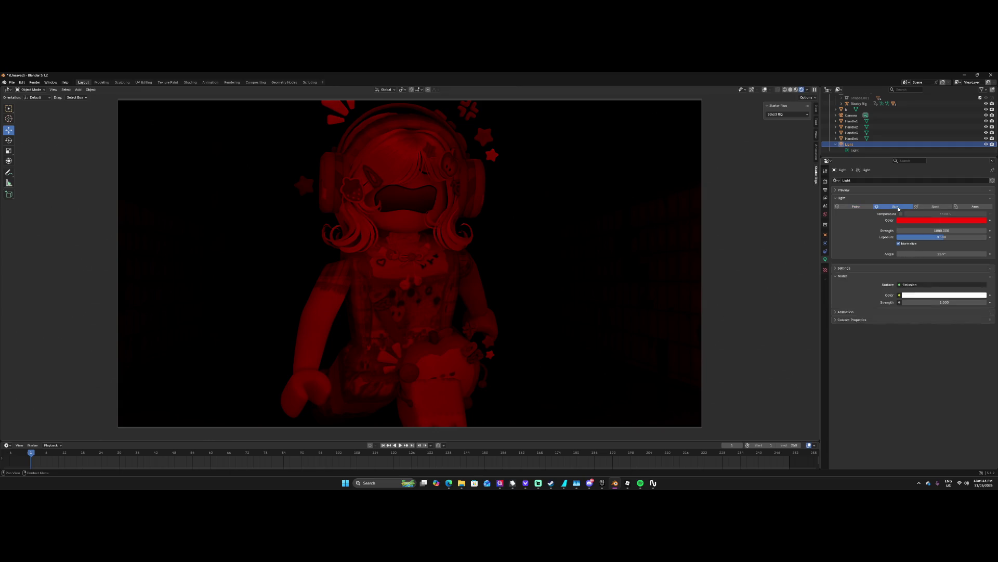
# Widen the sun angle to 180° and set the light colour to a pale cyan.
pyautogui.moveTo(931, 253); pyautogui.dragTo(916, 254)
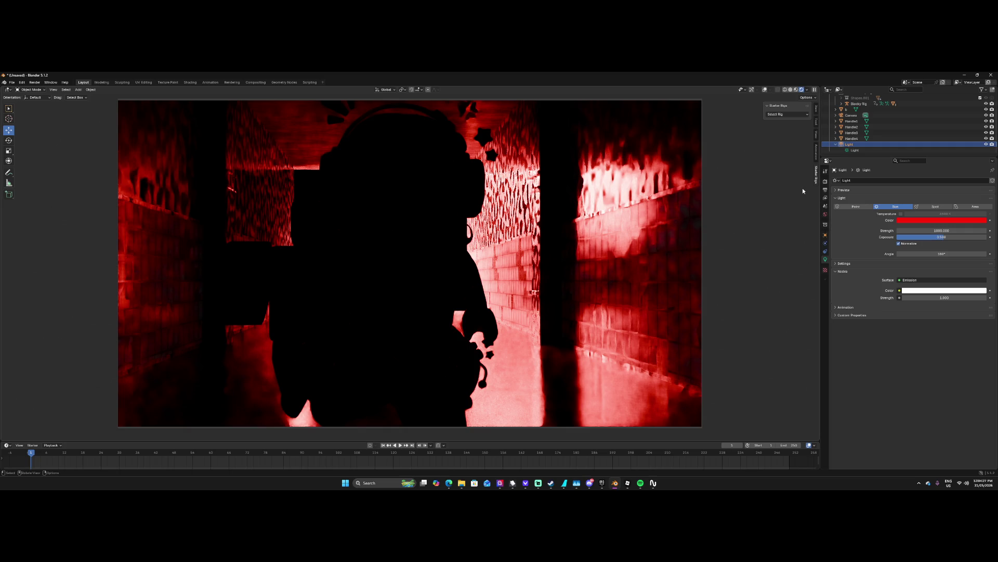
pyautogui.moveTo(939, 254); pyautogui.dragTo(880, 259)
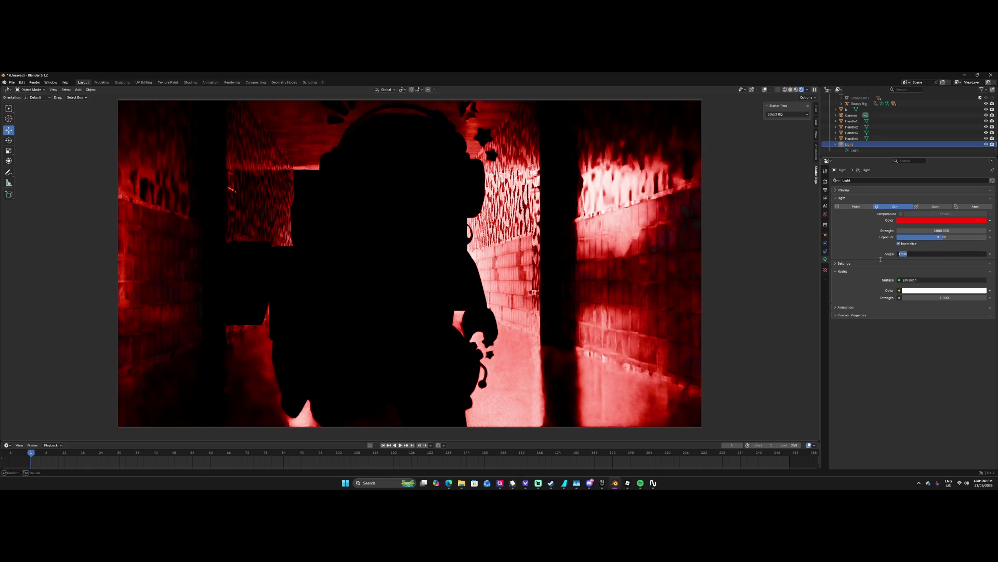
pyautogui.click(943, 222)
pyautogui.click(952, 222)
pyautogui.moveTo(976, 165); pyautogui.dragTo(954, 140)
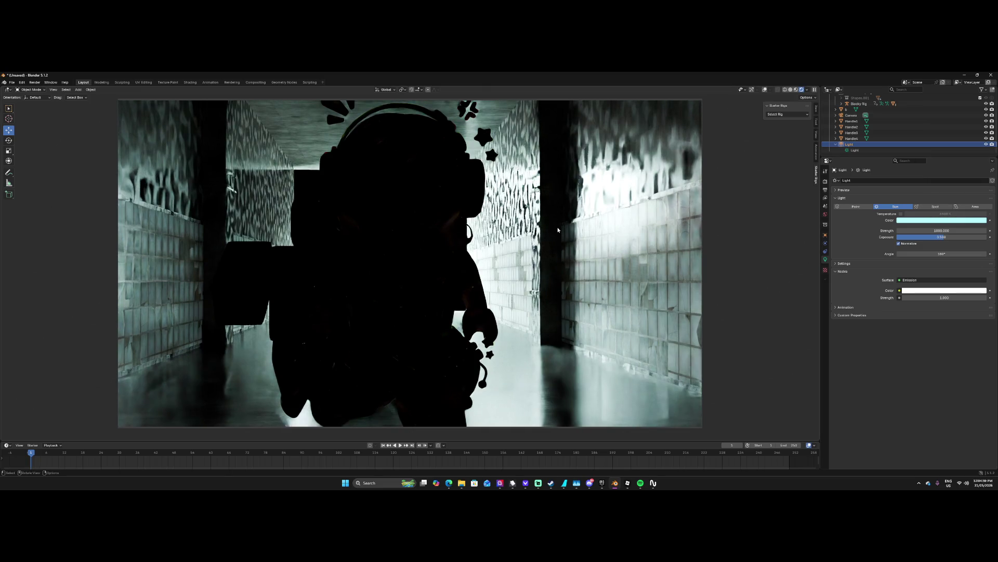
# Reselect the Light and set the sun's exposure to 0.2.
pyautogui.click(431, 231)
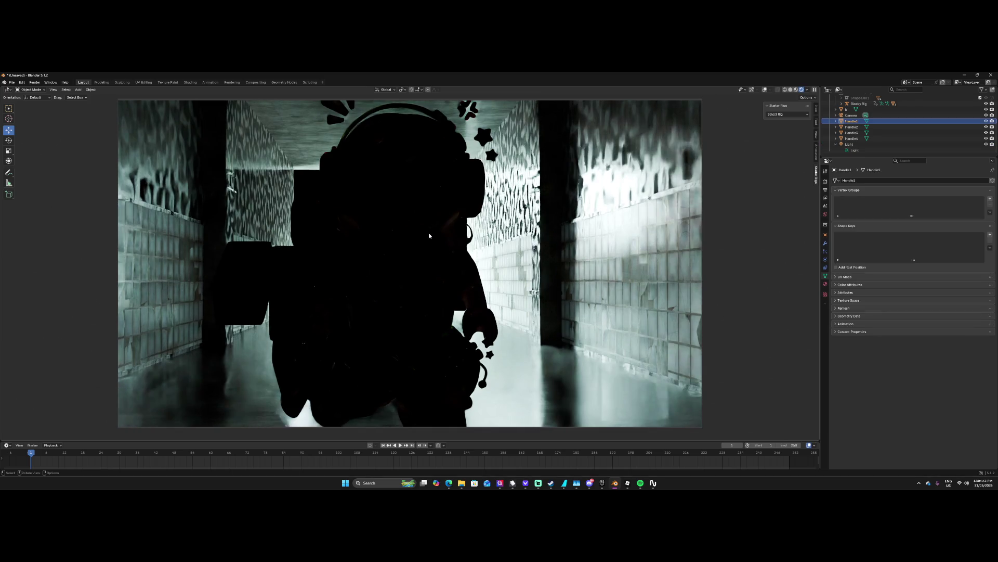
pyautogui.click(409, 259)
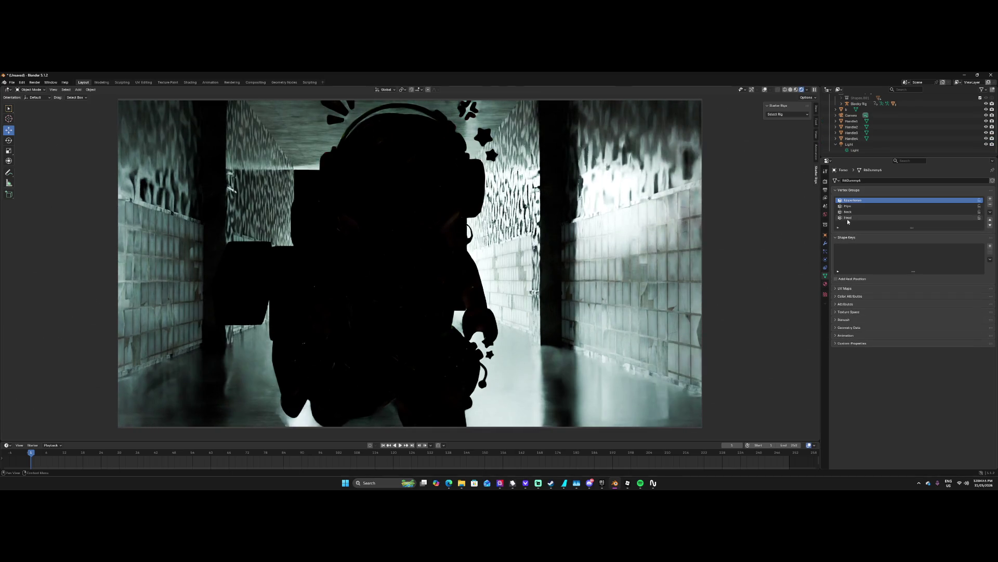
pyautogui.click(849, 144)
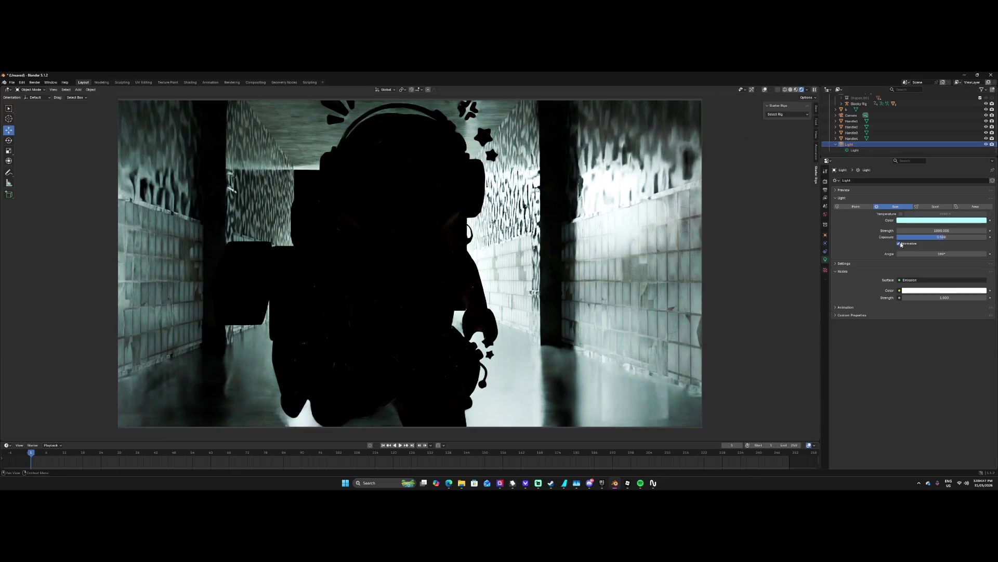
pyautogui.click(925, 238)
pyautogui.write('0.2')
pyautogui.press('Return')
# Try sun exposures of 0 and 10, settling on 1.
pyautogui.click(925, 237)
pyautogui.write('0')
pyautogui.press('Return')
pyautogui.click(924, 240)
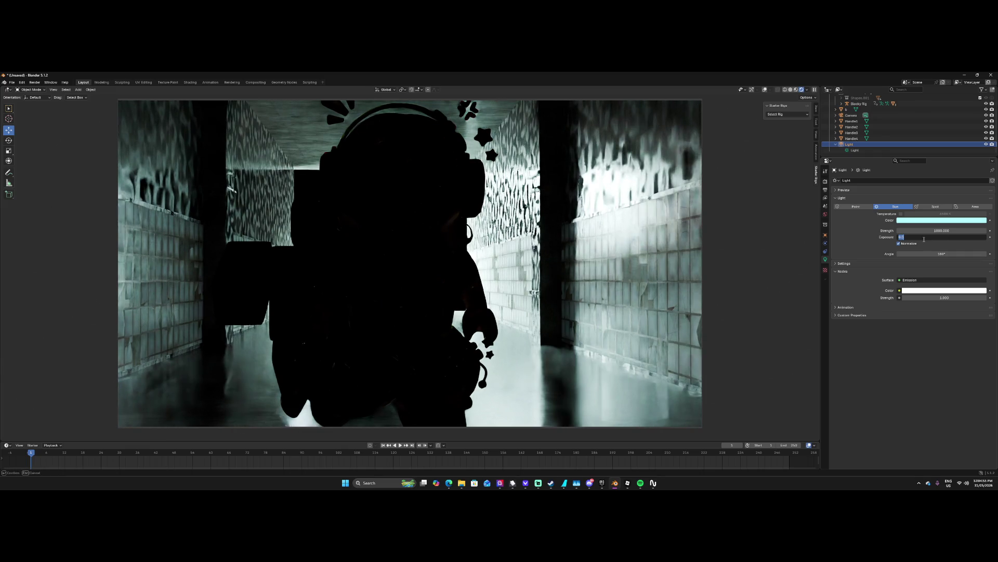
pyautogui.write('10')
pyautogui.press('Return')
pyautogui.click(924, 239)
pyautogui.write('1')
pyautogui.press('Return')
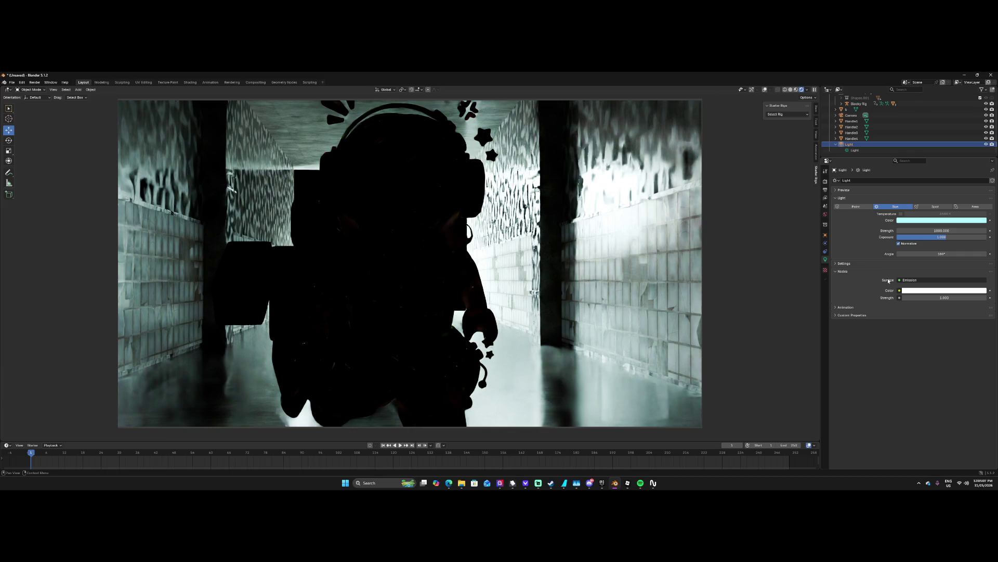
# Enable Normalize, expand the light's Settings, and go back to World properties.
pyautogui.click(908, 244)
pyautogui.click(845, 270)
pyautogui.click(852, 263)
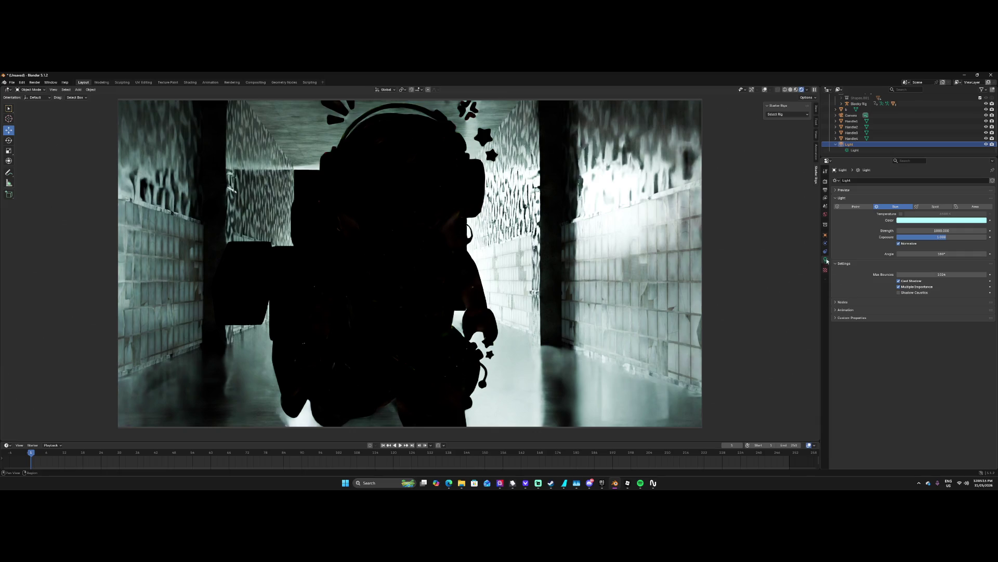
pyautogui.click(825, 214)
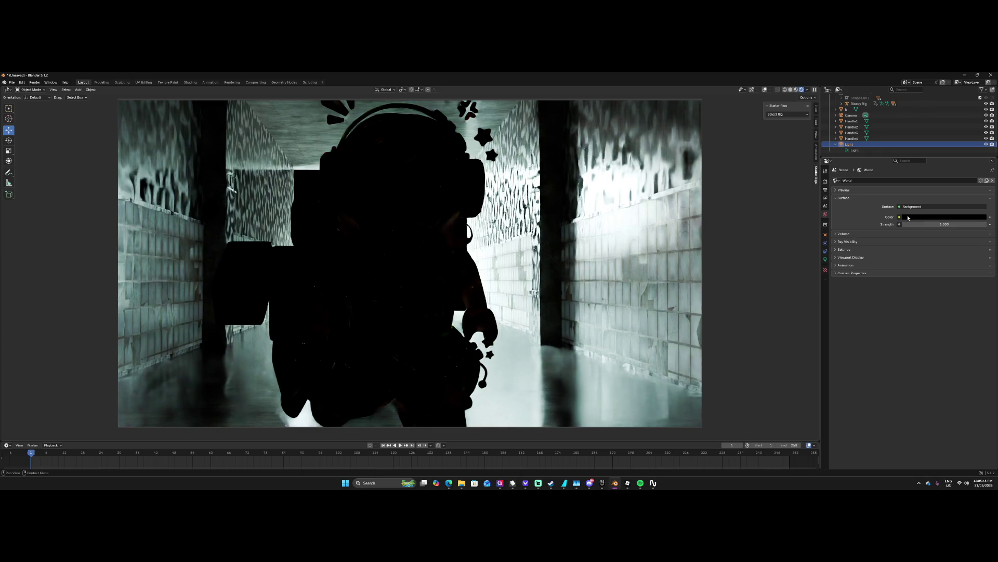
# Expand the world's Ray Visibility and uncheck Volume Scatter.
pyautogui.click(847, 241)
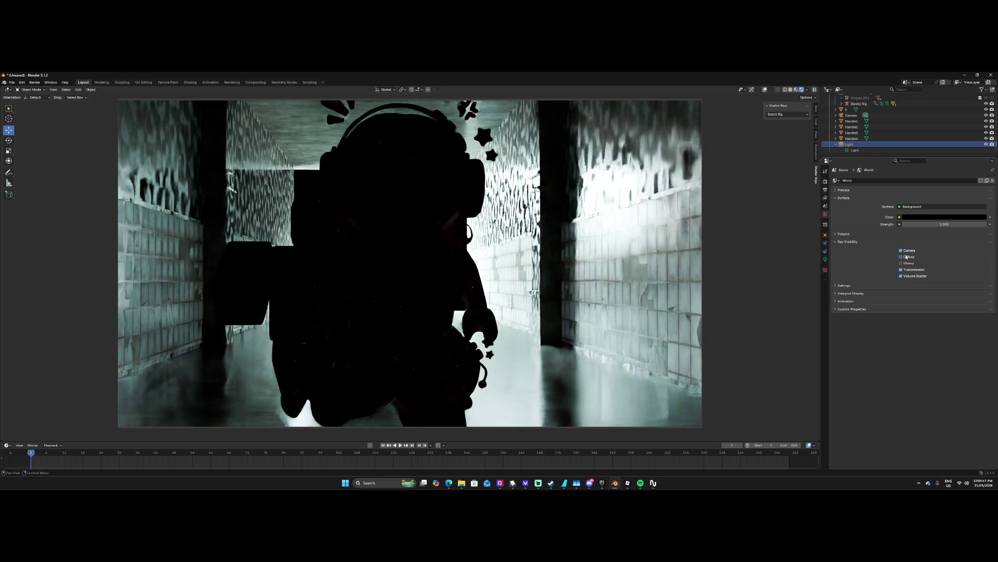
pyautogui.click(915, 277)
# Try Spot then Area light types and paste in a red light colour.
pyautogui.click(825, 251)
pyautogui.click(825, 259)
pyautogui.click(925, 207)
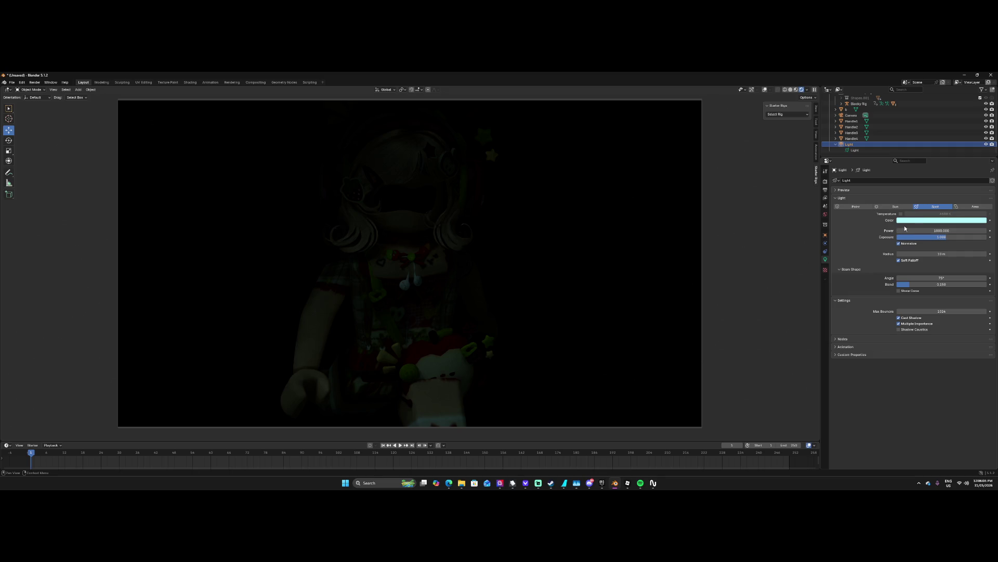
pyautogui.click(953, 207)
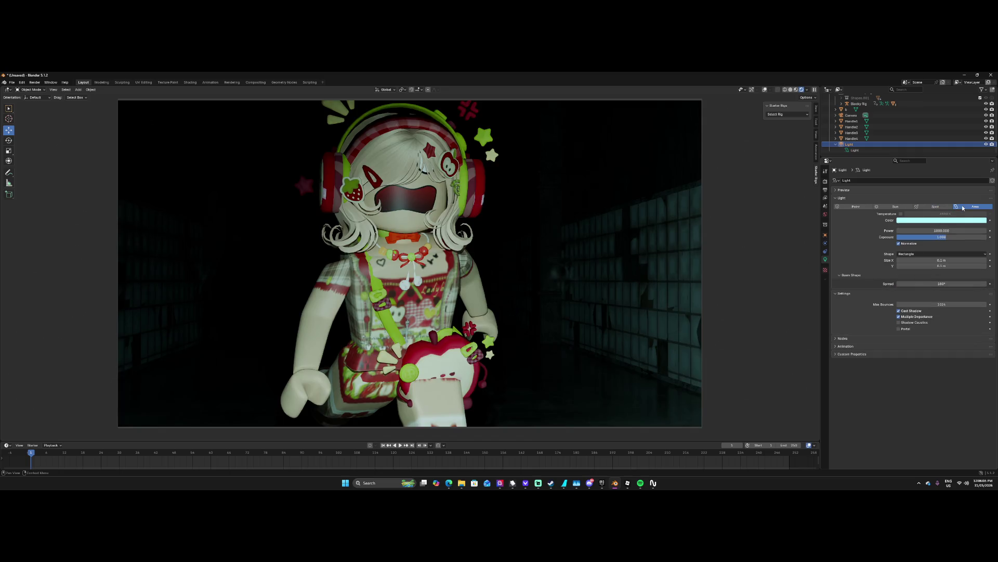
pyautogui.click(931, 222)
pyautogui.hotkey('ctrl', 'v')
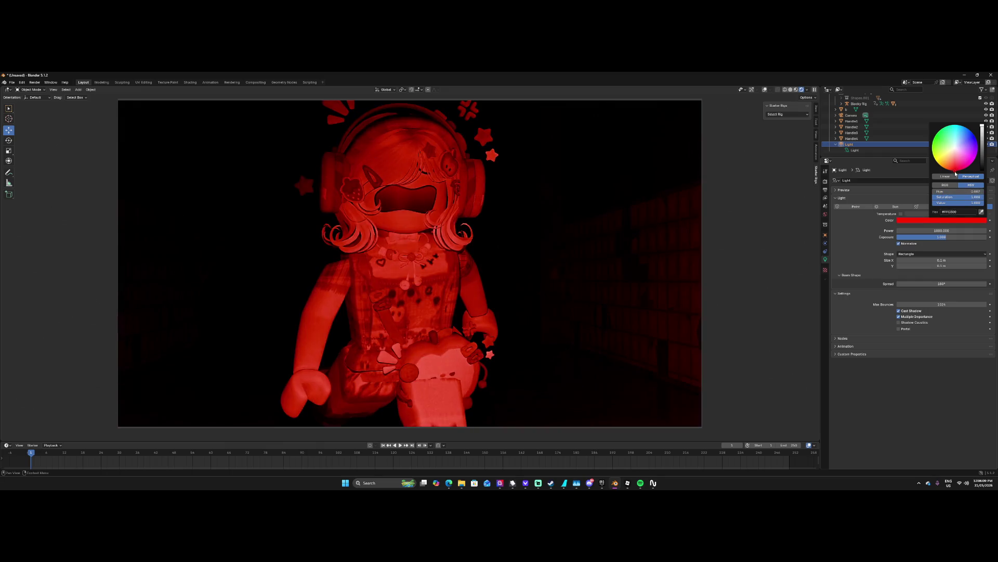
# Set the area light size to 10 m by 10 m with a 180° spread.
pyautogui.click(945, 261)
pyautogui.write('10')
pyautogui.press('Return')
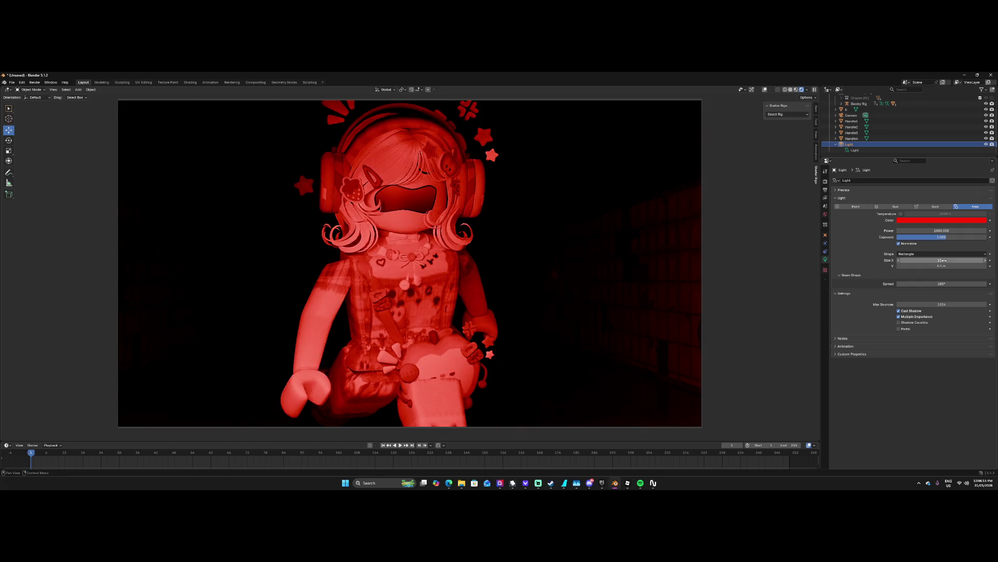
pyautogui.click(944, 266)
pyautogui.write('10')
pyautogui.press('Return')
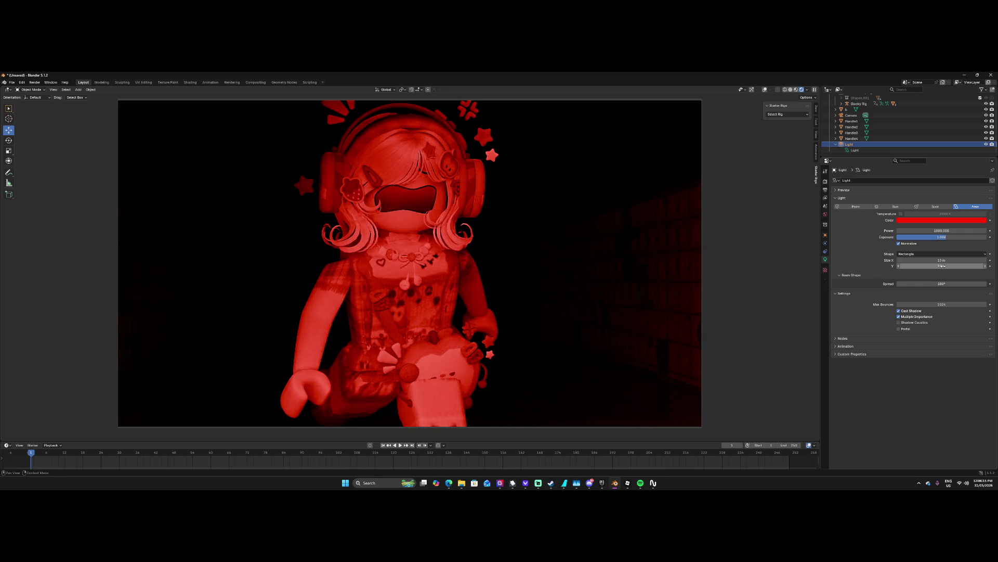
pyautogui.click(945, 284)
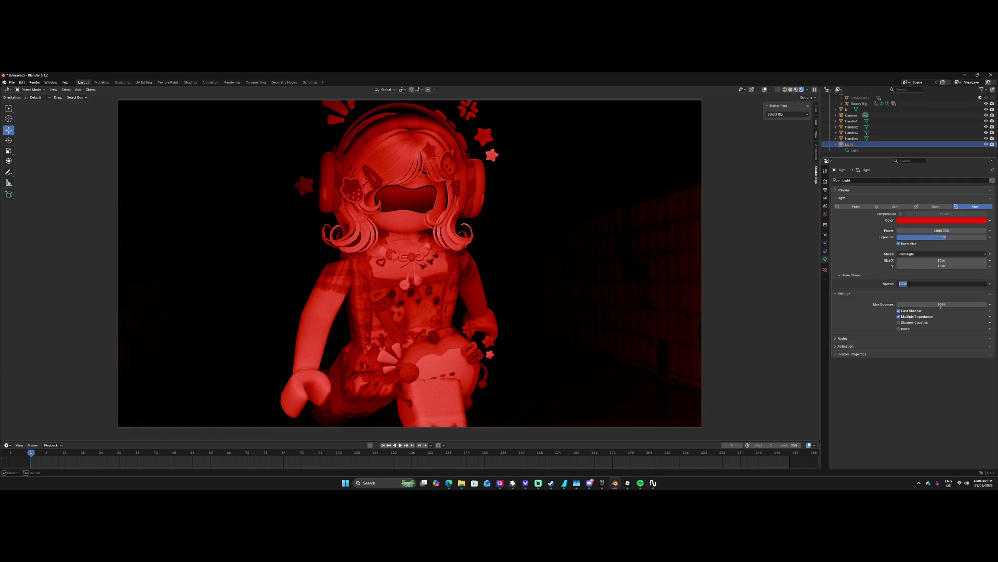
pyautogui.press('Return')
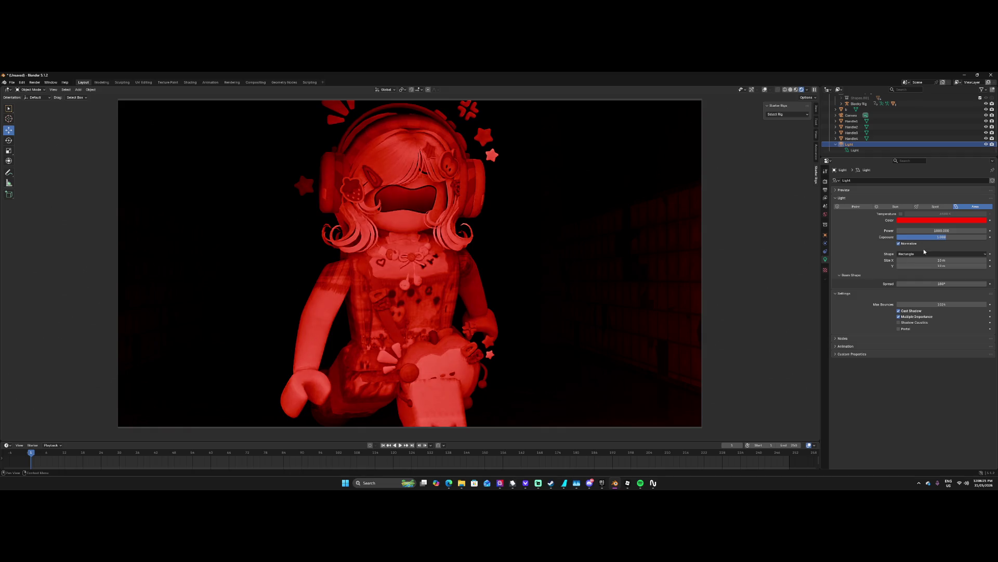
# Set the light power to 10000 and switch the light to a Sun.
pyautogui.click(912, 231)
pyautogui.write('100')
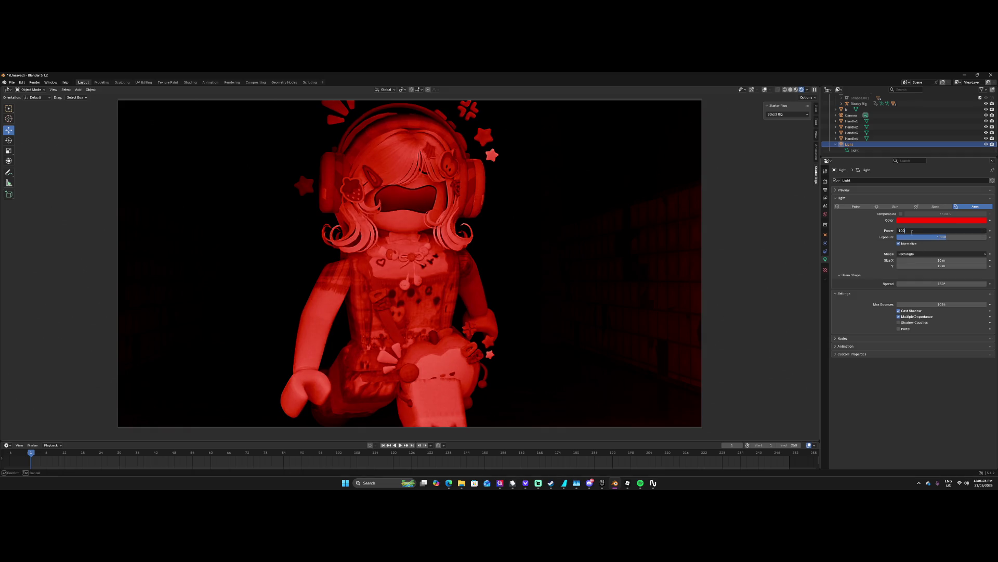
pyautogui.press('Return')
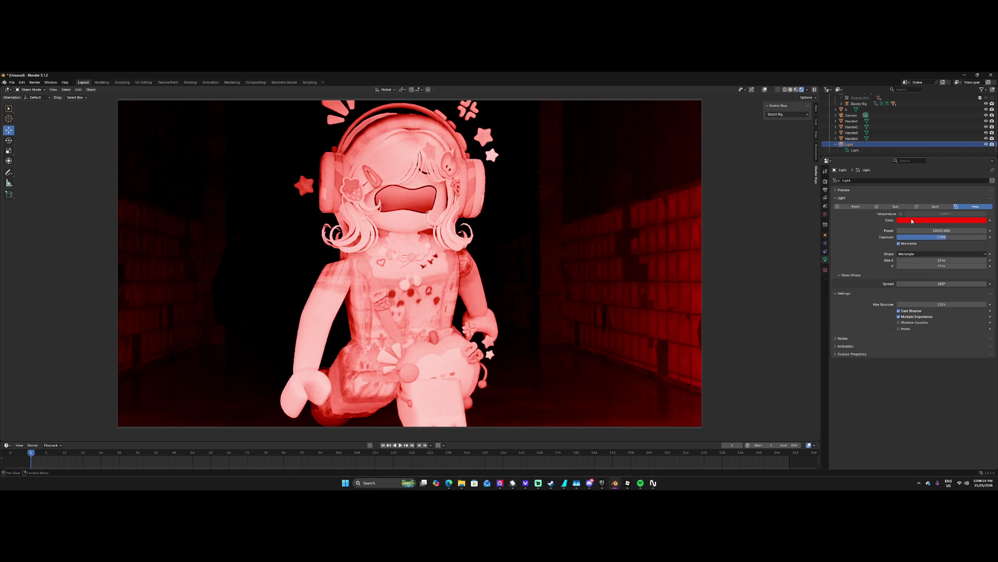
pyautogui.click(923, 207)
pyautogui.click(897, 207)
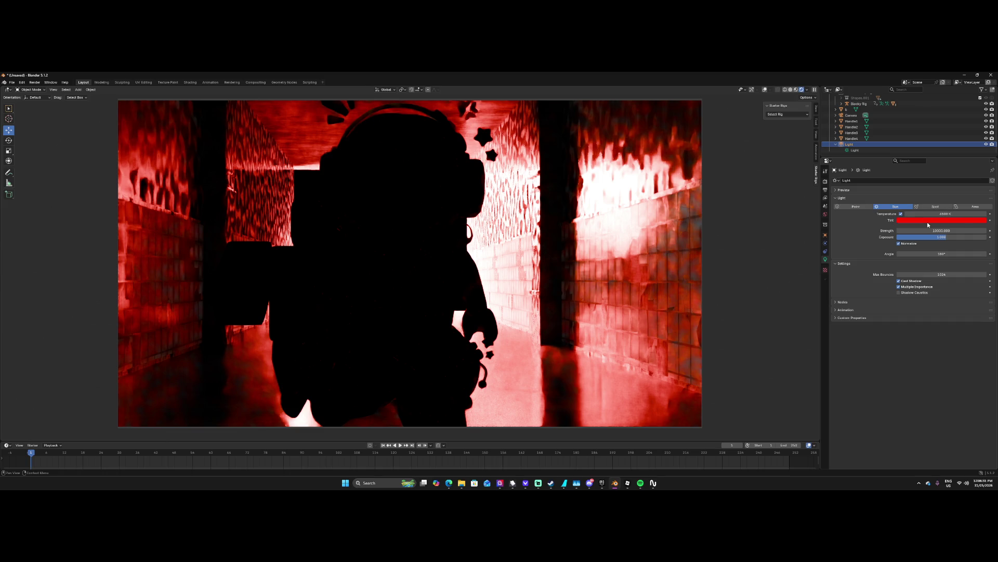
# Darken the sun's red tint to about 0.39 value, then return to World settings.
pyautogui.click(968, 220)
pyautogui.moveTo(982, 146); pyautogui.dragTo(982, 165)
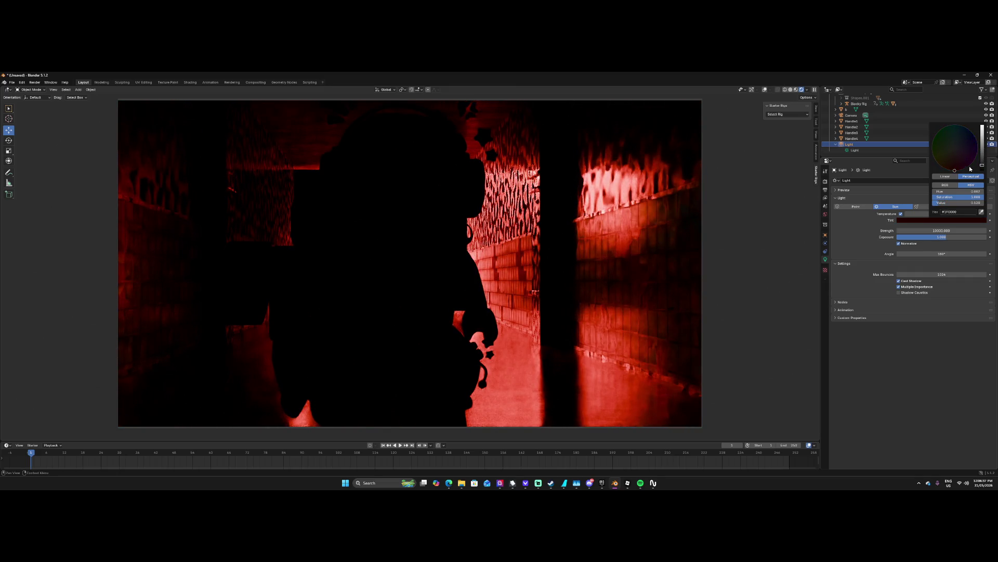
pyautogui.click(605, 192)
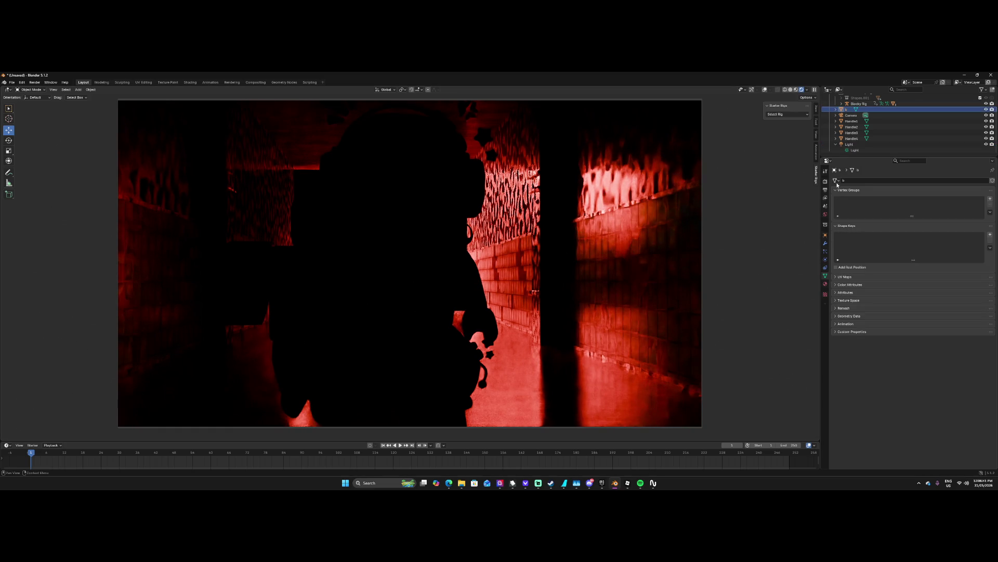
pyautogui.scroll(2, 848, 128)
pyautogui.click(859, 114)
pyautogui.click(836, 114)
pyautogui.click(826, 206)
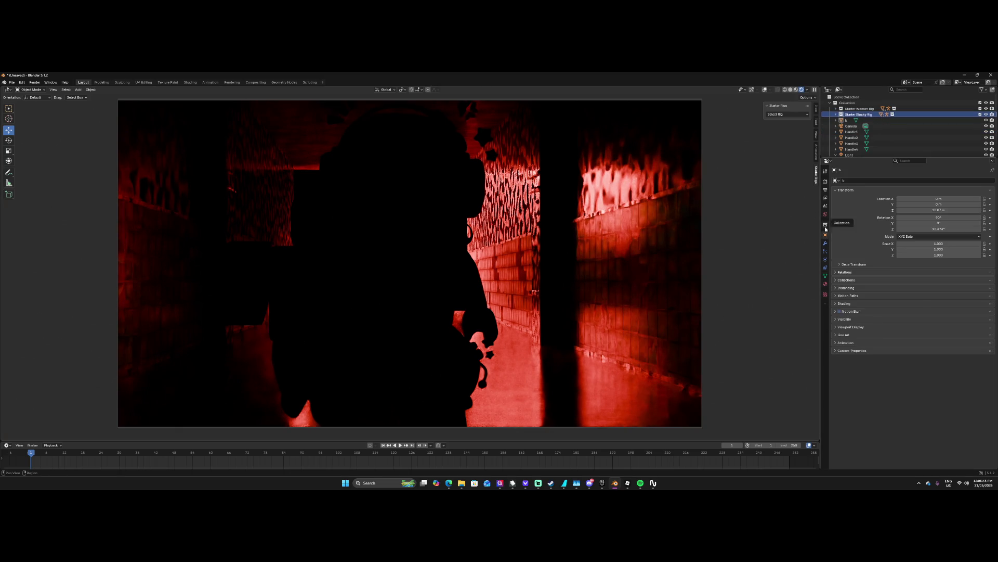
pyautogui.click(825, 213)
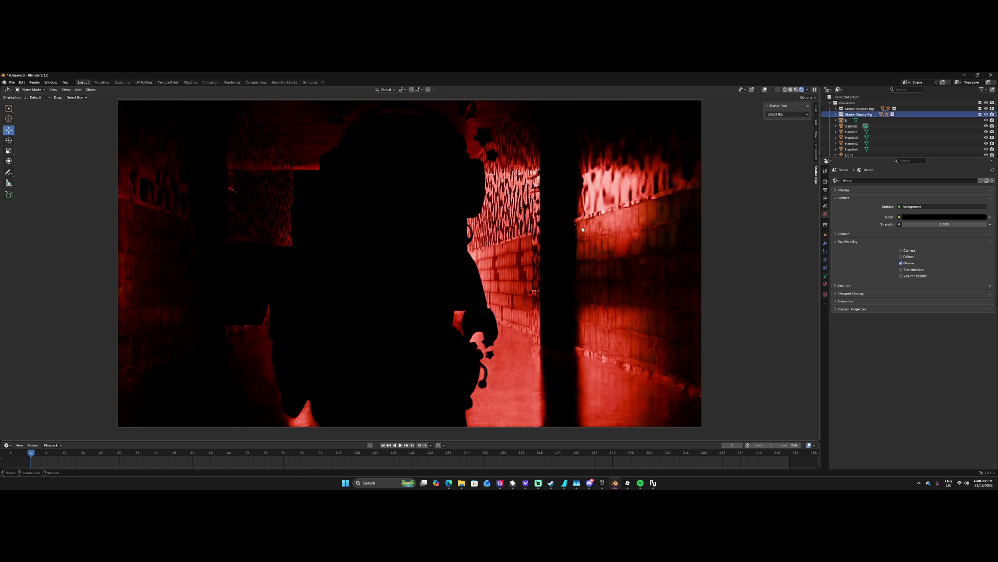
# Enable viewport Overlays and navigation Gizmos in camera view, then reopen the View menu.
pyautogui.click(53, 90)
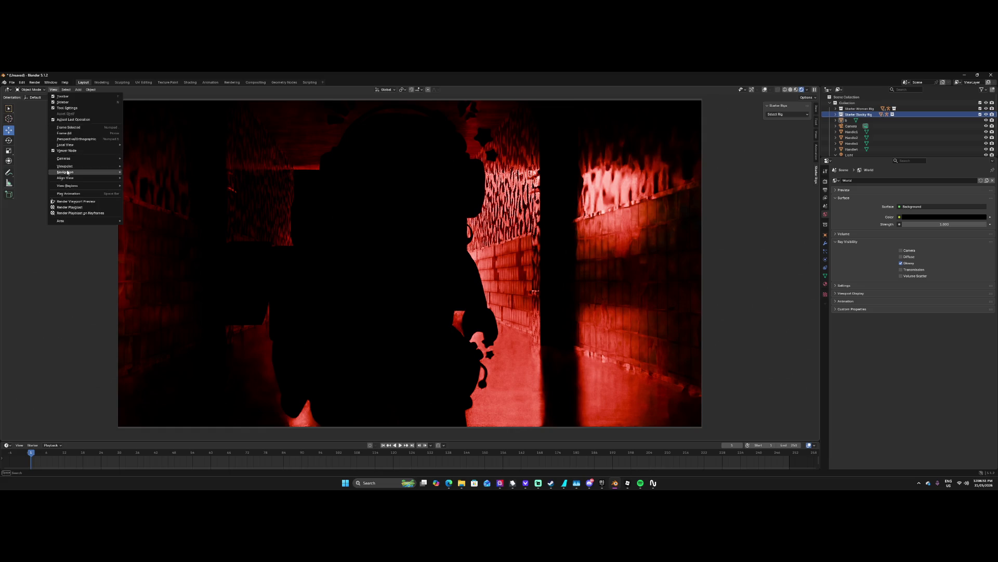
pyautogui.moveTo(68, 178)
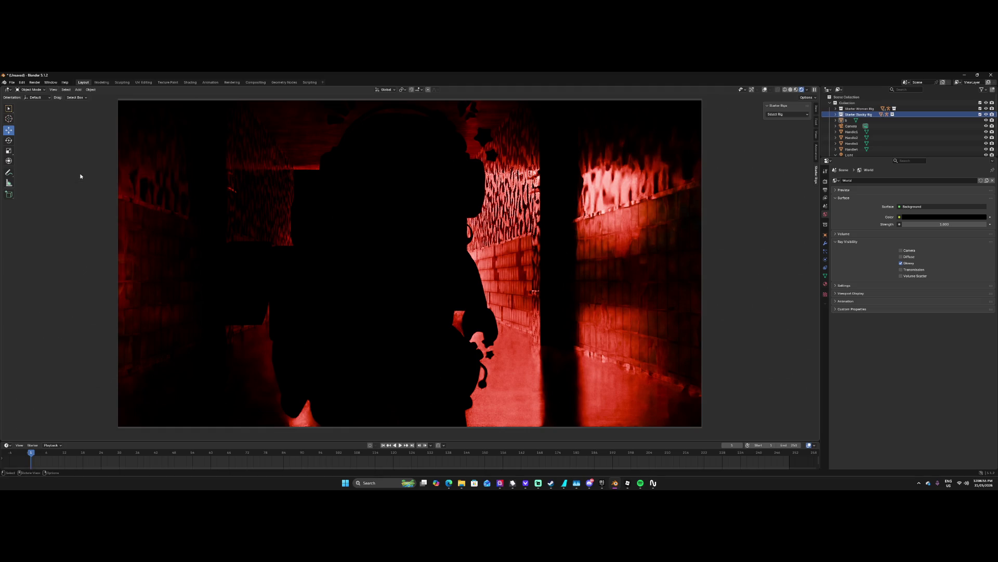
pyautogui.click(53, 89)
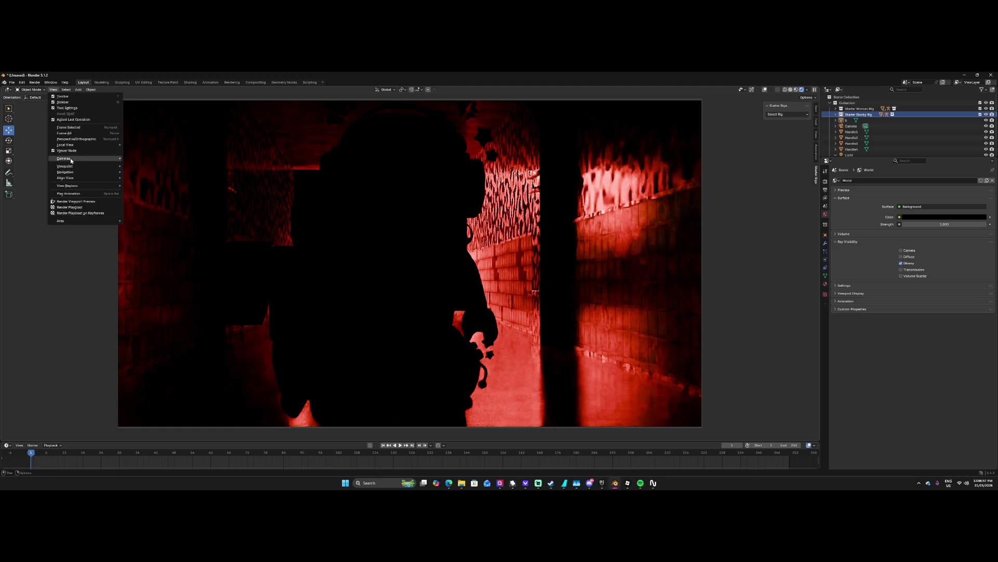
pyautogui.moveTo(67, 165)
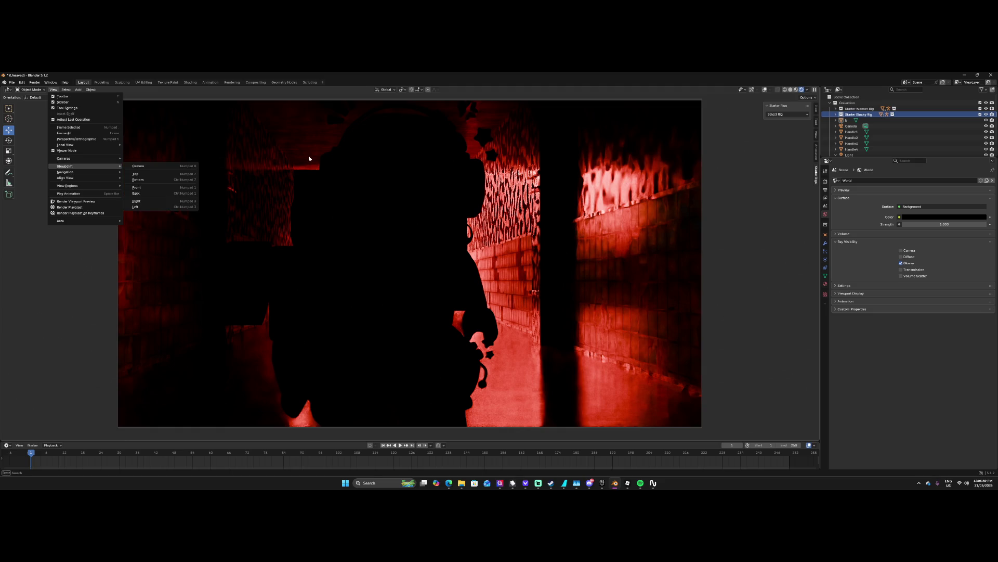
pyautogui.click(765, 89)
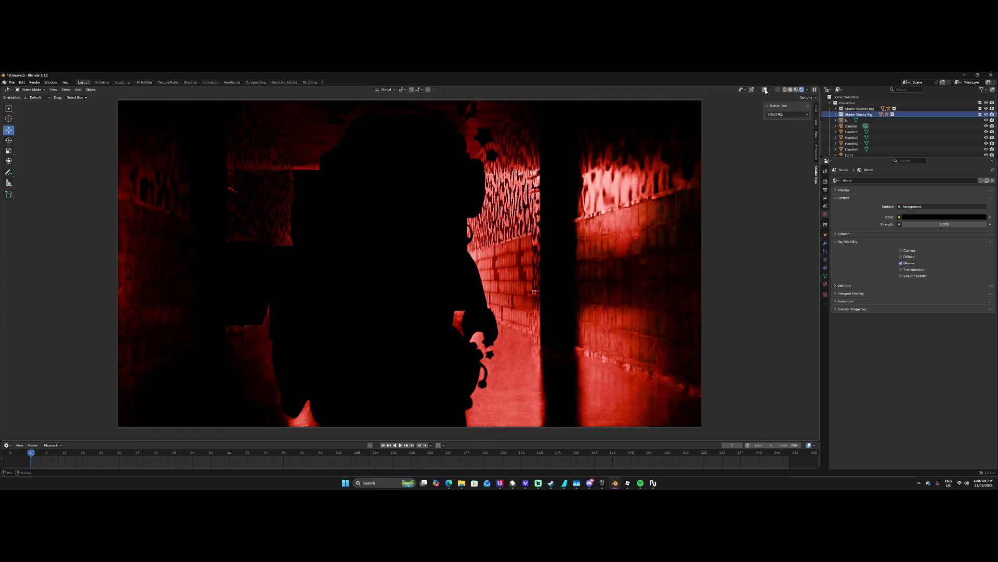
pyautogui.click(752, 90)
pyautogui.click(754, 154)
pyautogui.click(754, 154)
pyautogui.click(53, 90)
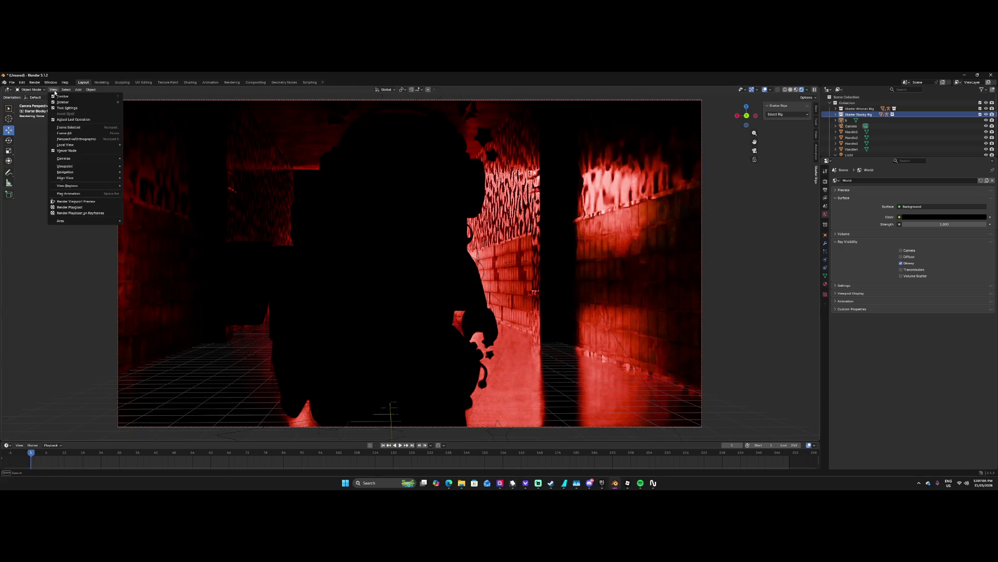
# Walk the viewpoint along the red-lit corridor to frame the avatar's silhouette larger in the foreground.
pyautogui.moveTo(68, 172)
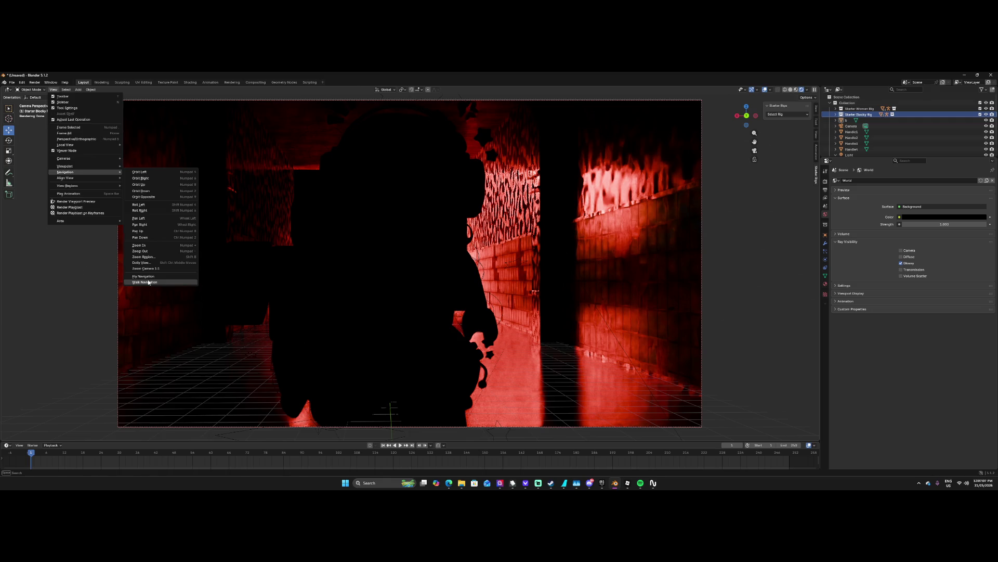
pyautogui.click(145, 282)
pyautogui.press('w')
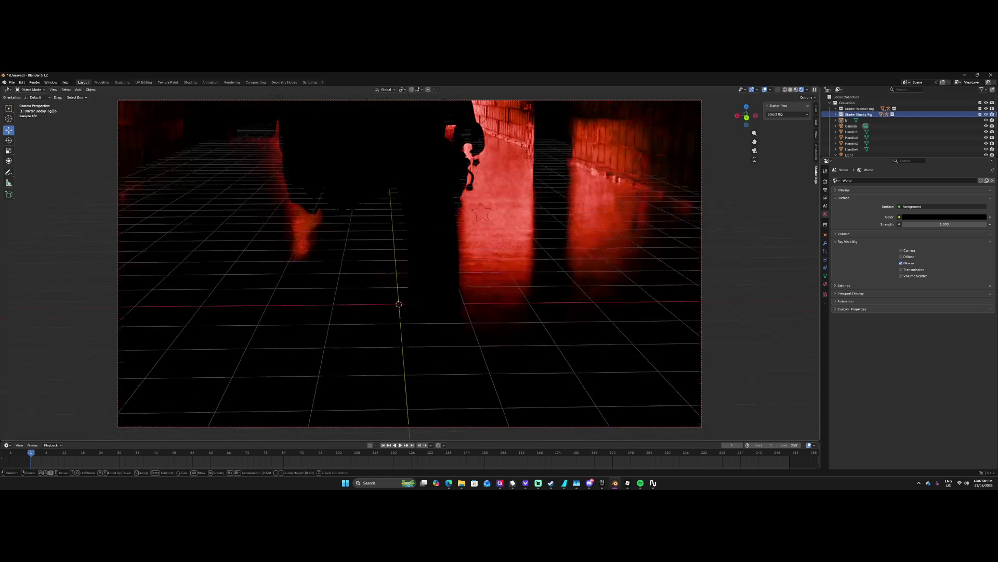
pyautogui.press('w')
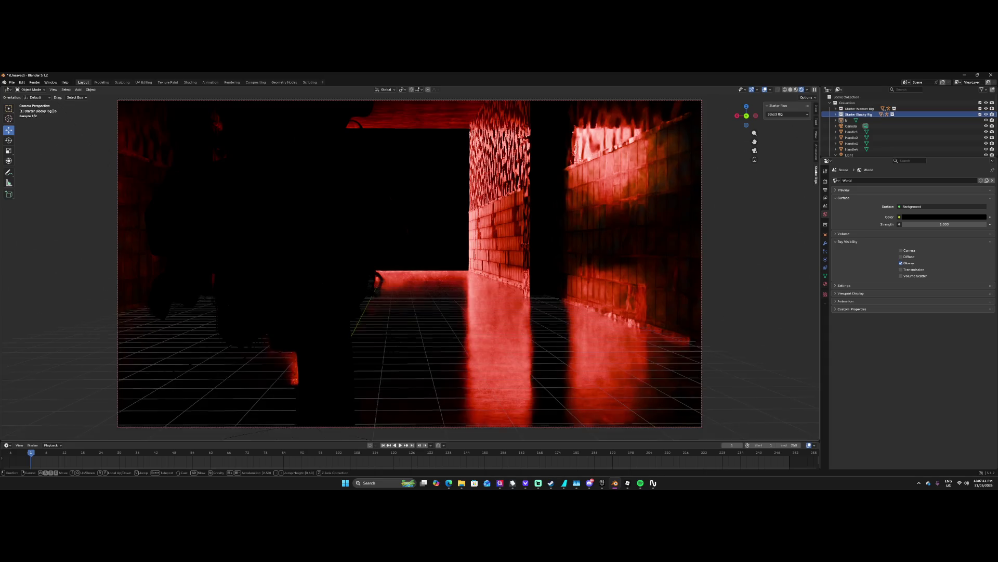
pyautogui.press('s')
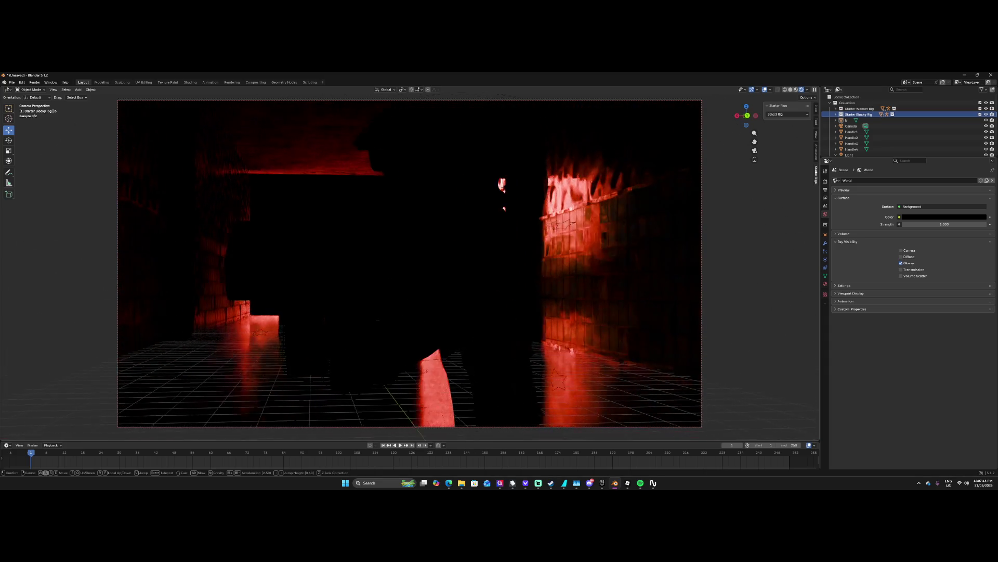
pyautogui.press('w')
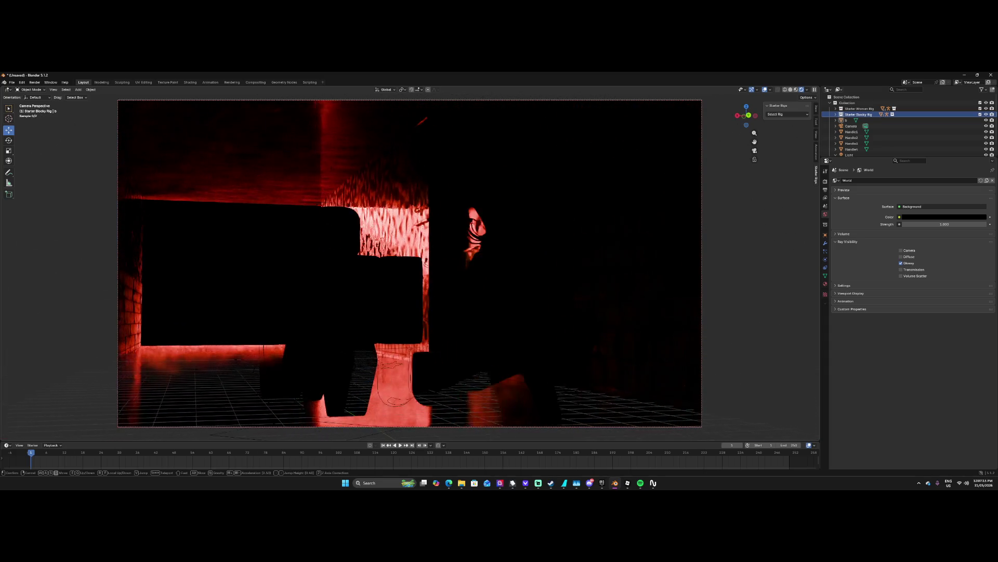
pyautogui.press('d')
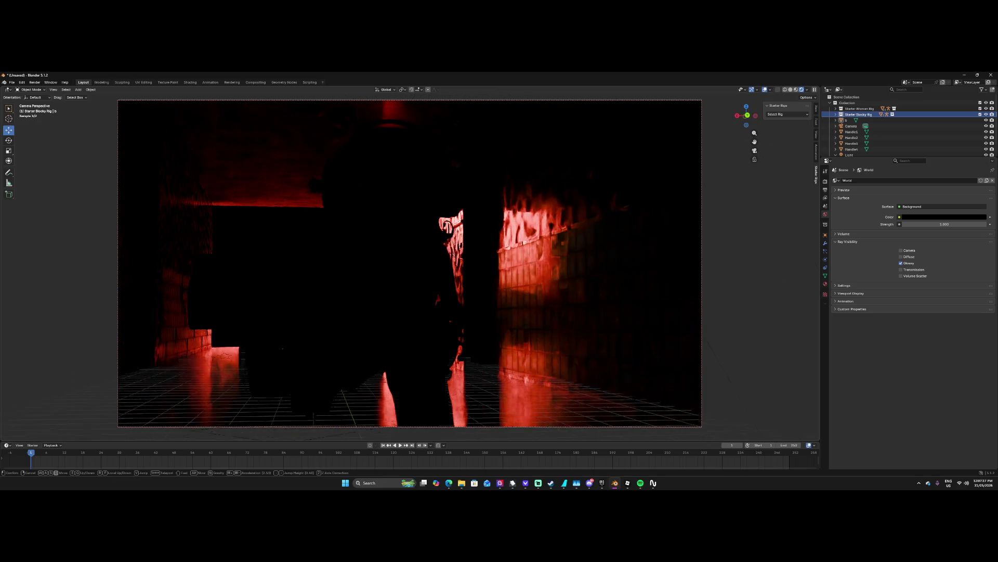
pyautogui.press('a')
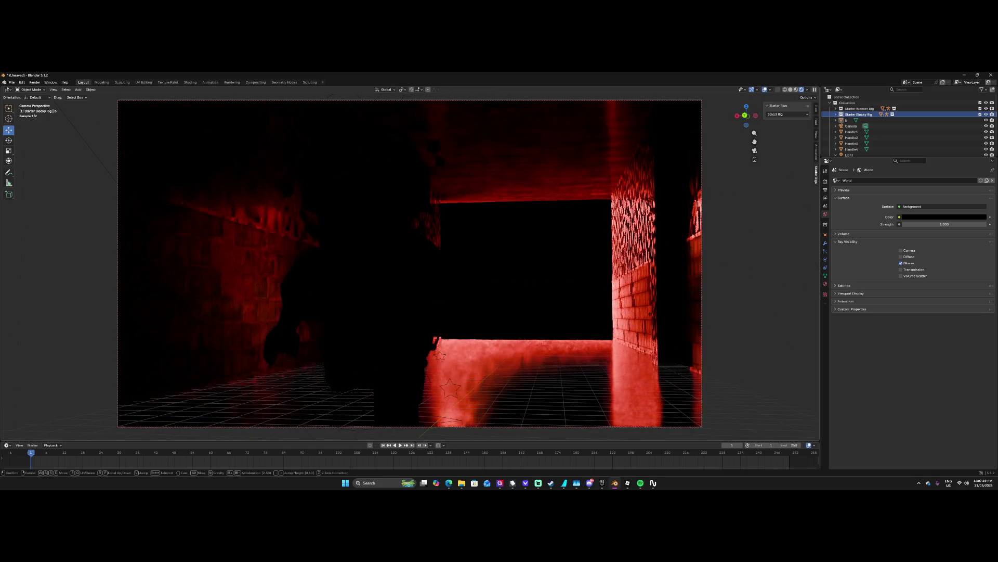
pyautogui.click(148, 282)
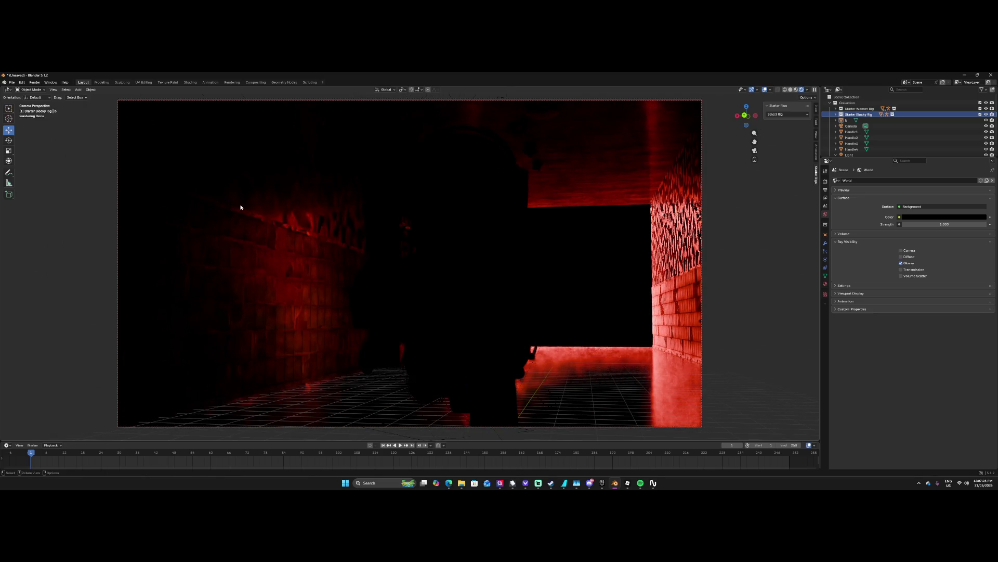
pyautogui.hotkey('ctrl', 'z')
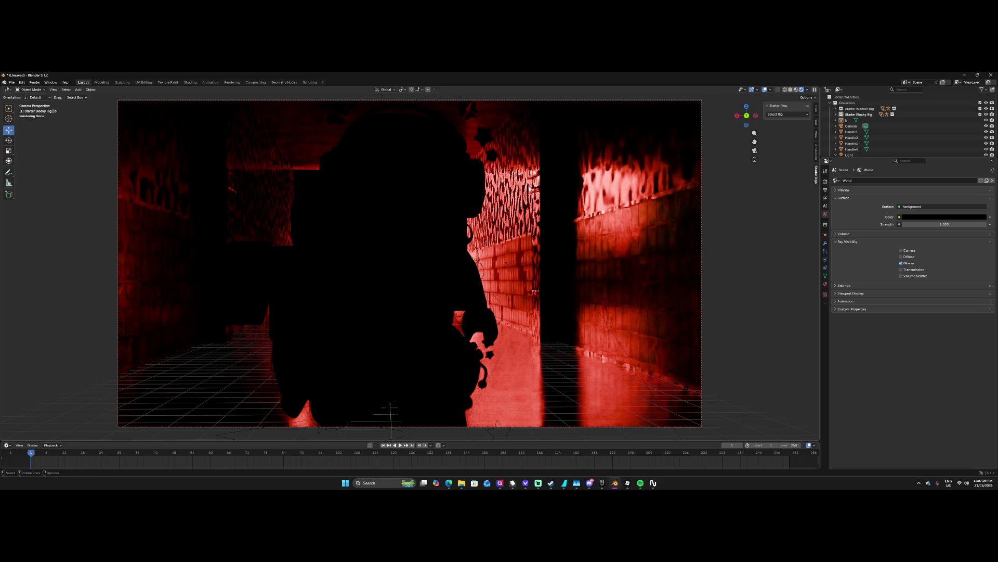
pyautogui.scroll(-2, 852, 141)
# Copy the Light object from the Outliner.
pyautogui.rightClick(849, 144)
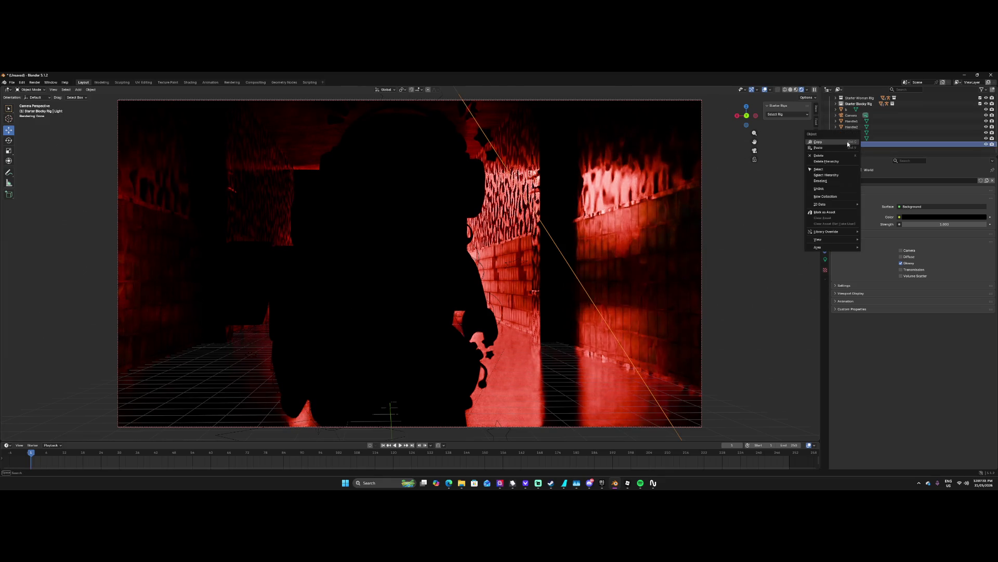
pyautogui.click(835, 143)
pyautogui.scroll(1, 835, 130)
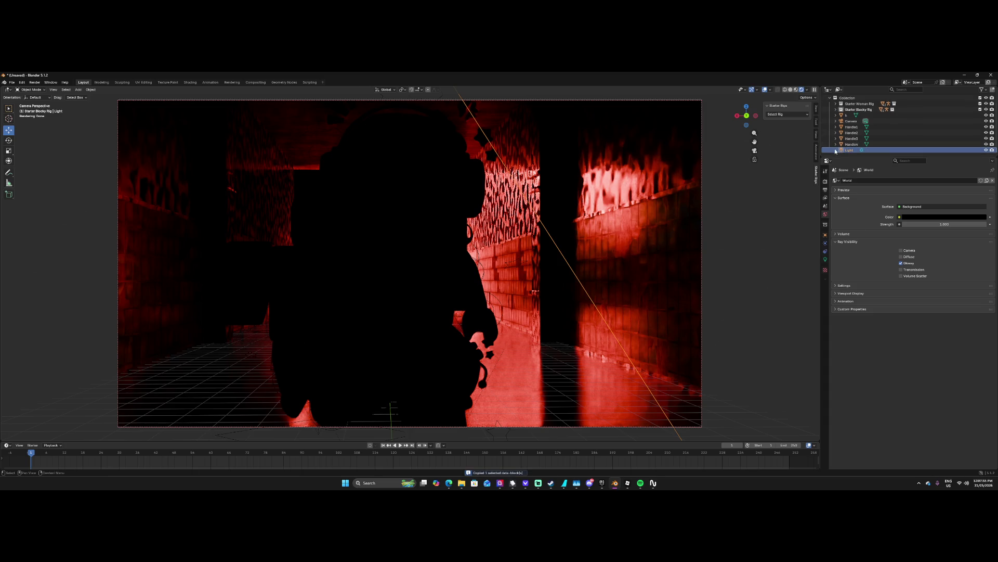
pyautogui.scroll(1, 835, 128)
pyautogui.click(831, 103)
pyautogui.click(842, 97)
pyautogui.rightClick(824, 97)
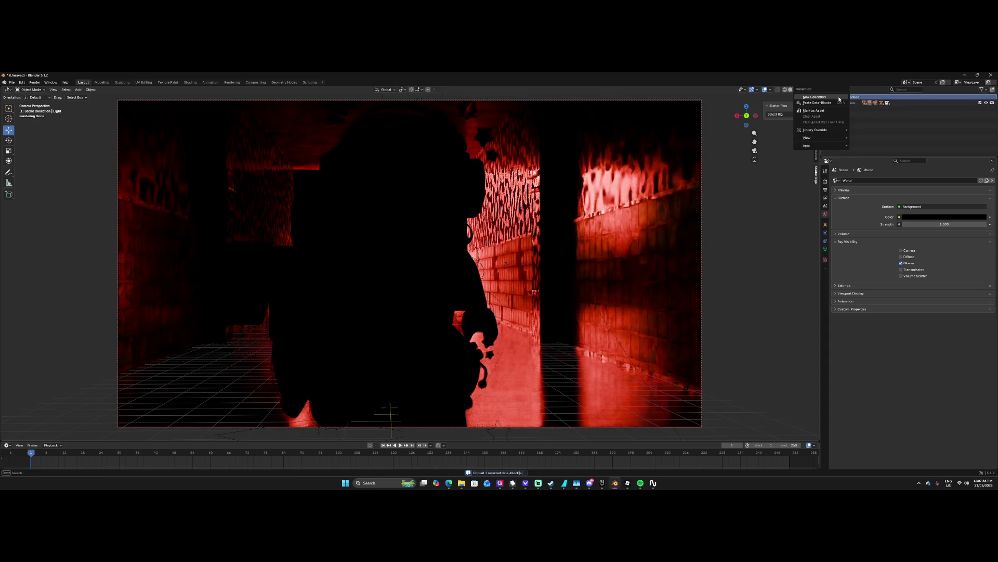
pyautogui.rightClick(572, 193)
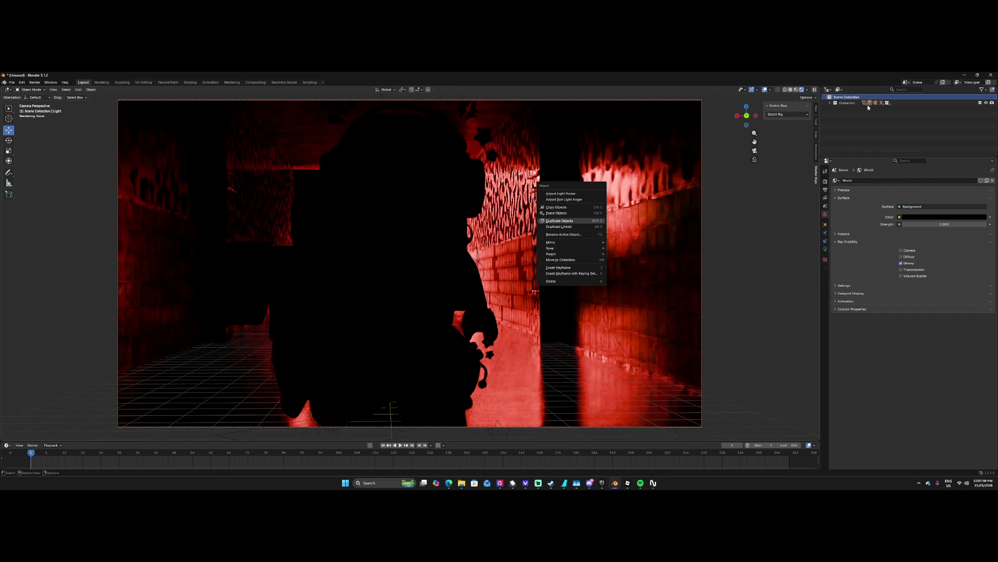
# Paste it as Light.001 and make it a Point light in its light settings.
pyautogui.click(830, 103)
pyautogui.rightClick(858, 150)
pyautogui.press('Escape')
pyautogui.rightClick(859, 151)
pyautogui.click(832, 187)
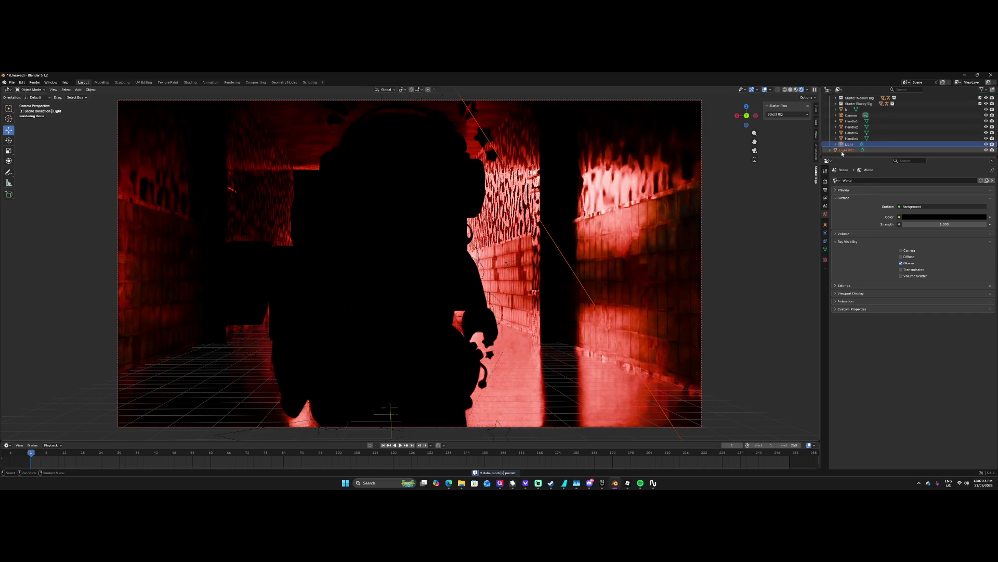
pyautogui.click(840, 150)
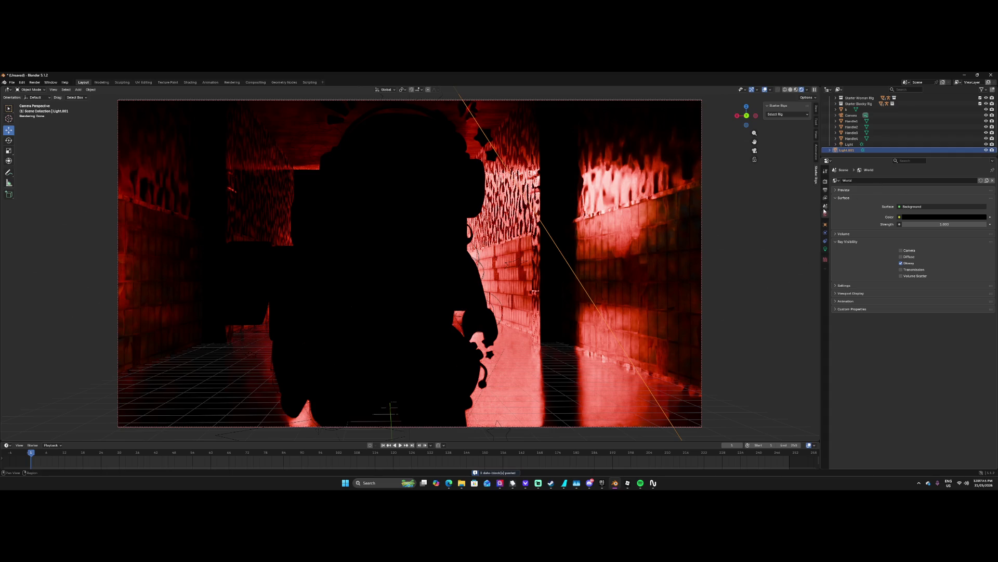
pyautogui.click(826, 248)
pyautogui.click(857, 207)
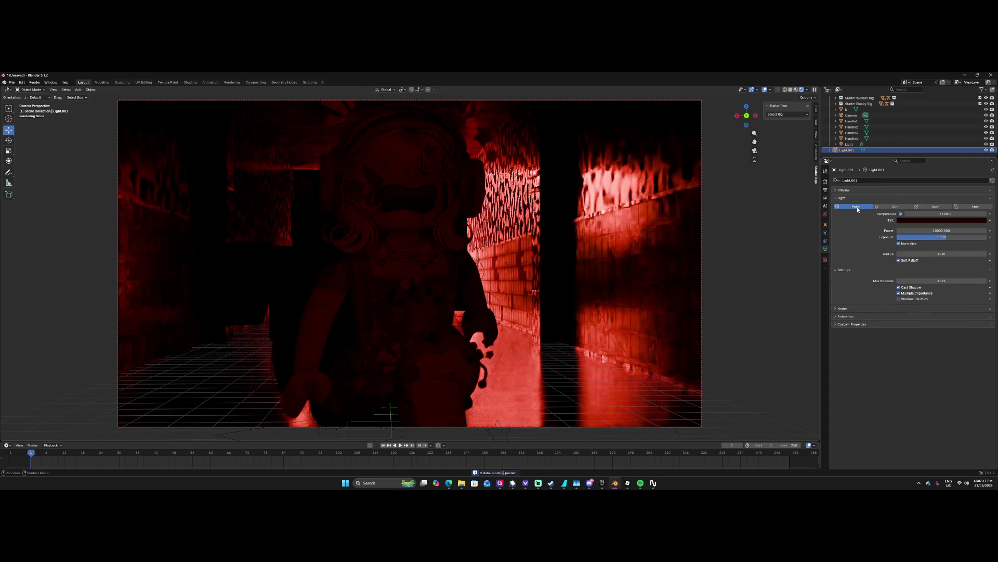
# Drag Light.001's colour toward a dark, desaturated near-black red.
pyautogui.click(934, 212)
pyautogui.moveTo(982, 165)
pyautogui.mouseDown()
pyautogui.moveTo(974, 149)
pyautogui.moveTo(982, 165)
pyautogui.moveTo(983, 134)
pyautogui.moveTo(981, 153)
pyautogui.moveTo(968, 163)
pyautogui.moveTo(971, 155)
pyautogui.mouseUp()
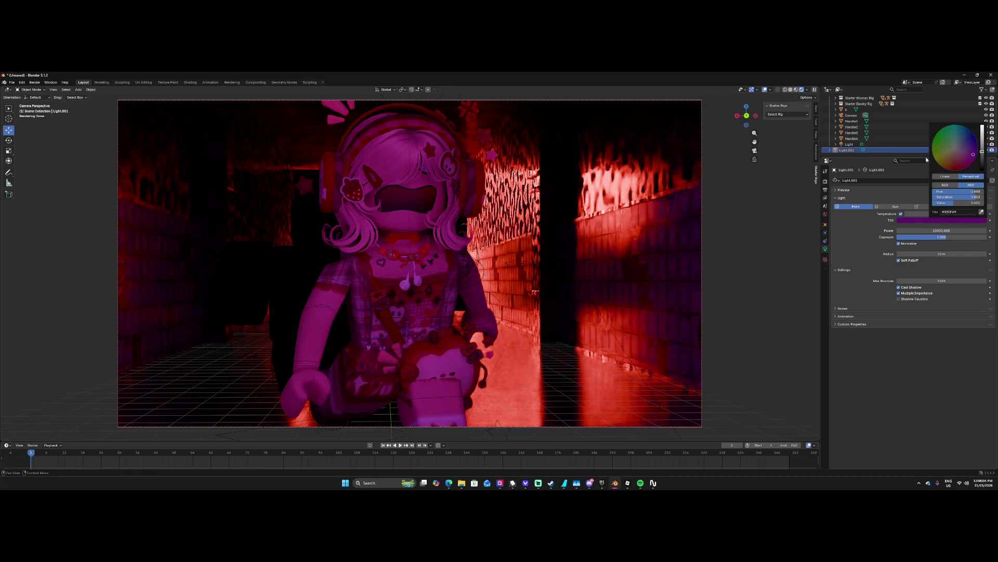
pyautogui.click(958, 149)
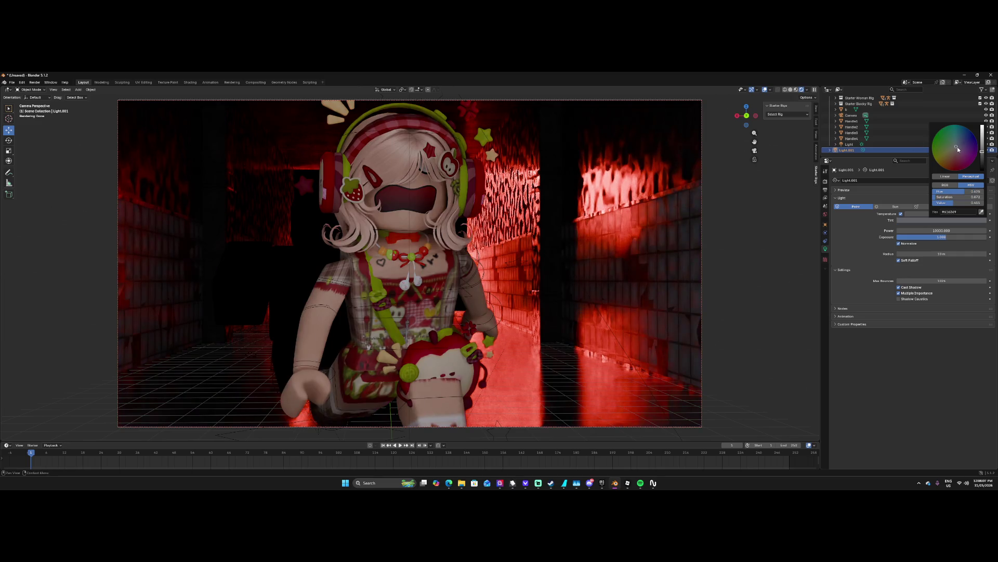
pyautogui.moveTo(983, 147)
pyautogui.mouseDown()
pyautogui.moveTo(984, 169)
pyautogui.moveTo(953, 161)
pyautogui.moveTo(967, 150)
pyautogui.moveTo(946, 128)
pyautogui.moveTo(936, 135)
pyautogui.moveTo(935, 159)
pyautogui.moveTo(958, 170)
pyautogui.moveTo(978, 152)
pyautogui.moveTo(935, 136)
pyautogui.moveTo(940, 165)
pyautogui.moveTo(962, 167)
pyautogui.mouseUp()
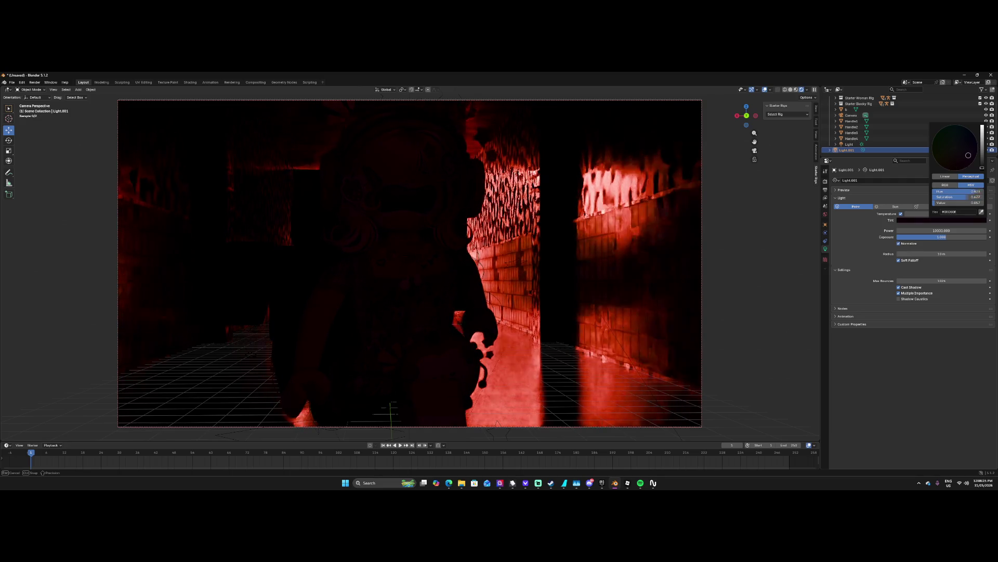
pyautogui.click(959, 159)
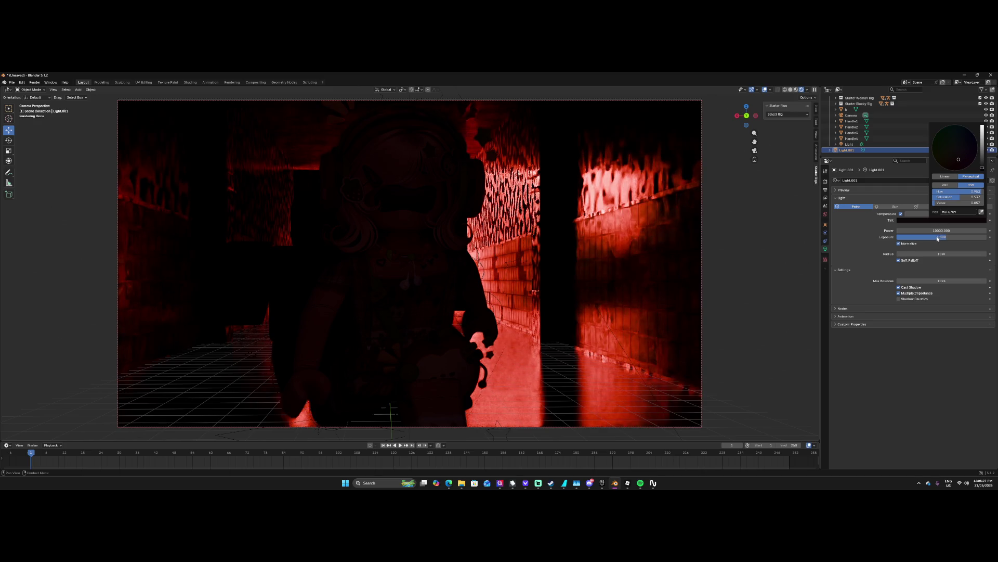
# Turn off Soft Falloff and set Light.001's power to 1000.
pyautogui.click(899, 260)
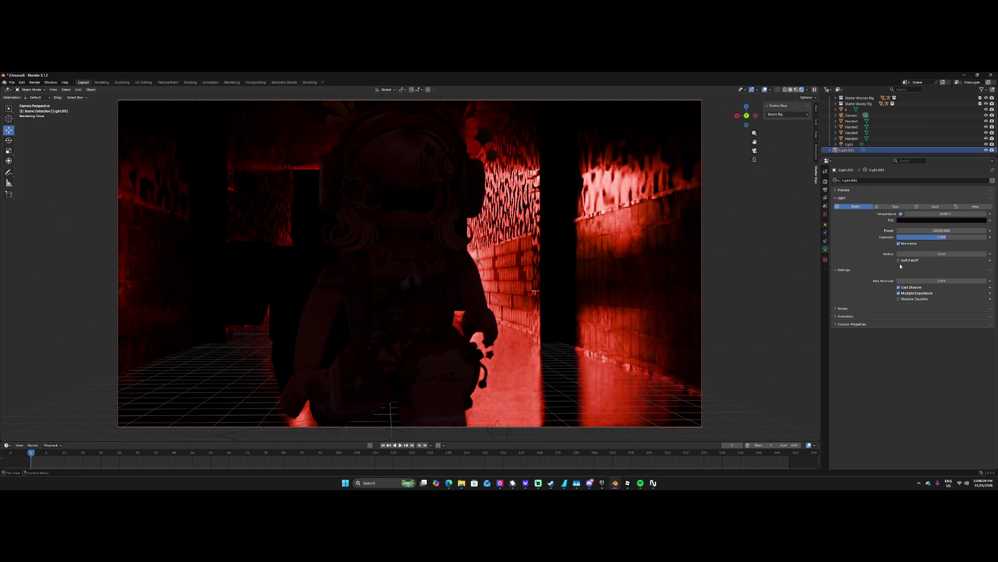
pyautogui.click(903, 263)
pyautogui.click(914, 261)
pyautogui.click(927, 231)
pyautogui.write('1')
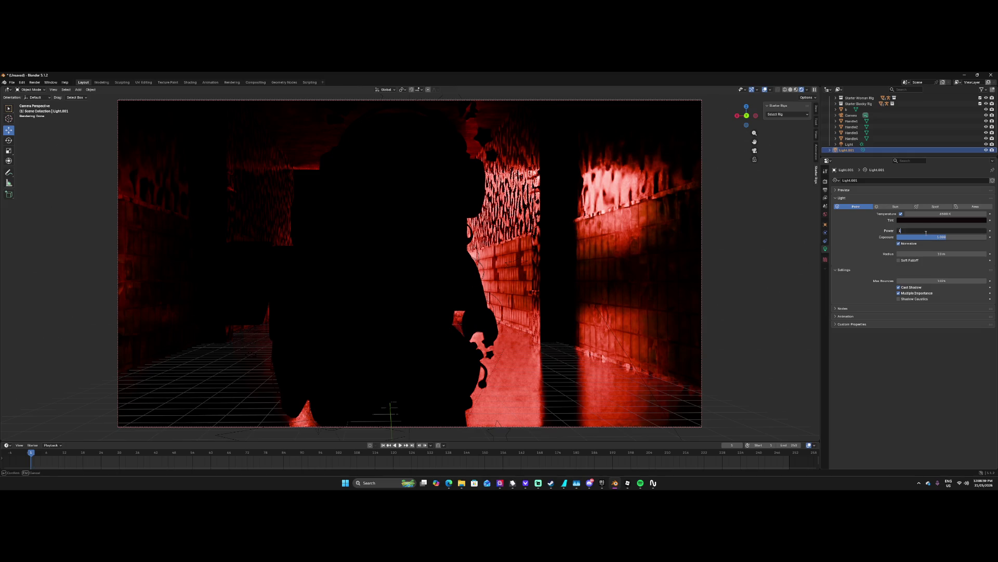
pyautogui.press('BackSpace')
pyautogui.press('BackSpace')
pyautogui.write('00')
pyautogui.press('Return')
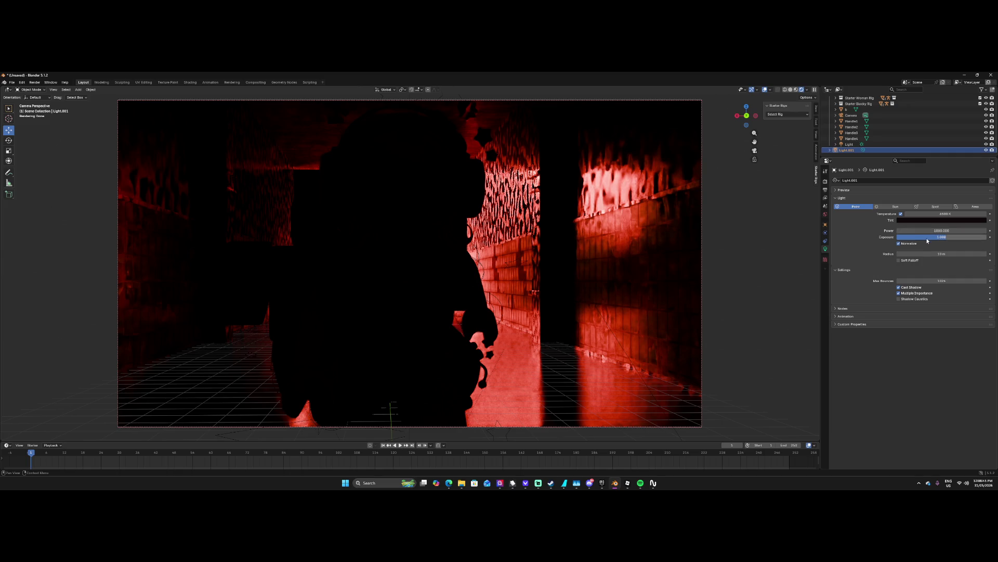
# Set exposure to 3 and push the tint to a saturated red.
pyautogui.click(928, 237)
pyautogui.write('2')
pyautogui.press('Return')
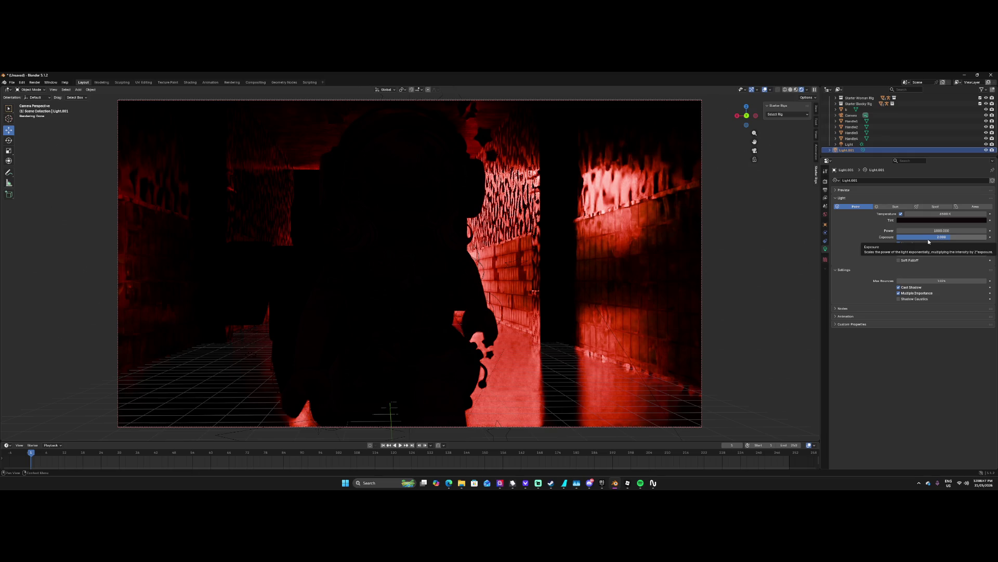
pyautogui.click(928, 239)
pyautogui.write('5')
pyautogui.press('Return')
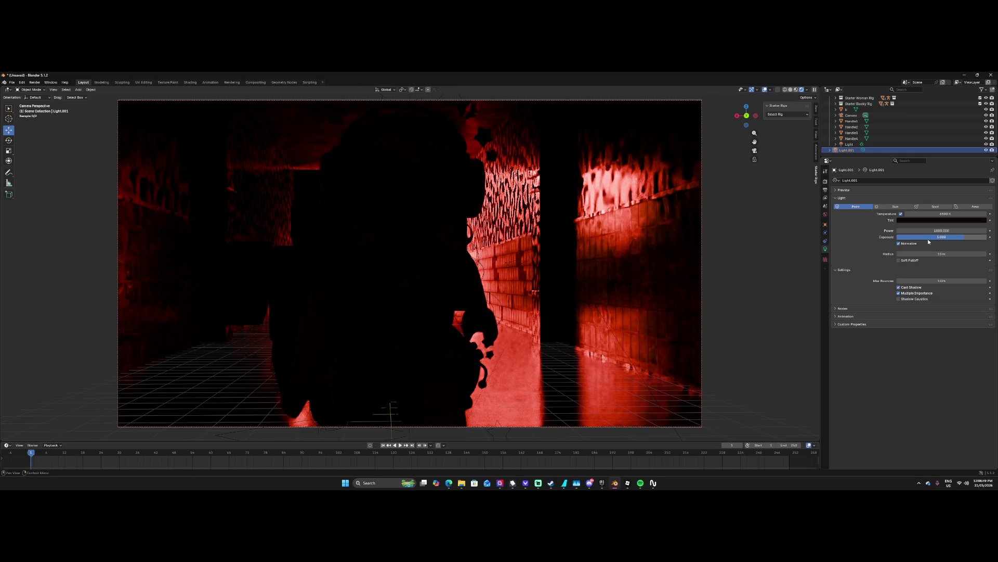
pyautogui.click(929, 239)
pyautogui.write('3')
pyautogui.press('Return')
pyautogui.click(926, 221)
pyautogui.moveTo(960, 169); pyautogui.dragTo(982, 125)
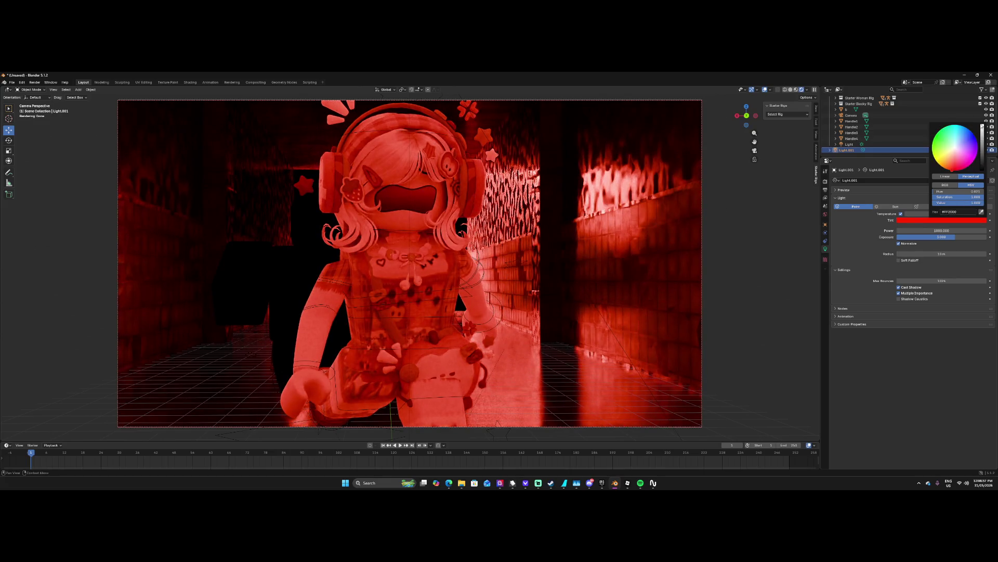
# Darken Light.001's tint to a deep near-black red and lower exposure to about 2.5.
pyautogui.moveTo(976, 143)
pyautogui.mouseDown()
pyautogui.moveTo(982, 167)
pyautogui.moveTo(954, 148)
pyautogui.moveTo(957, 176)
pyautogui.mouseUp()
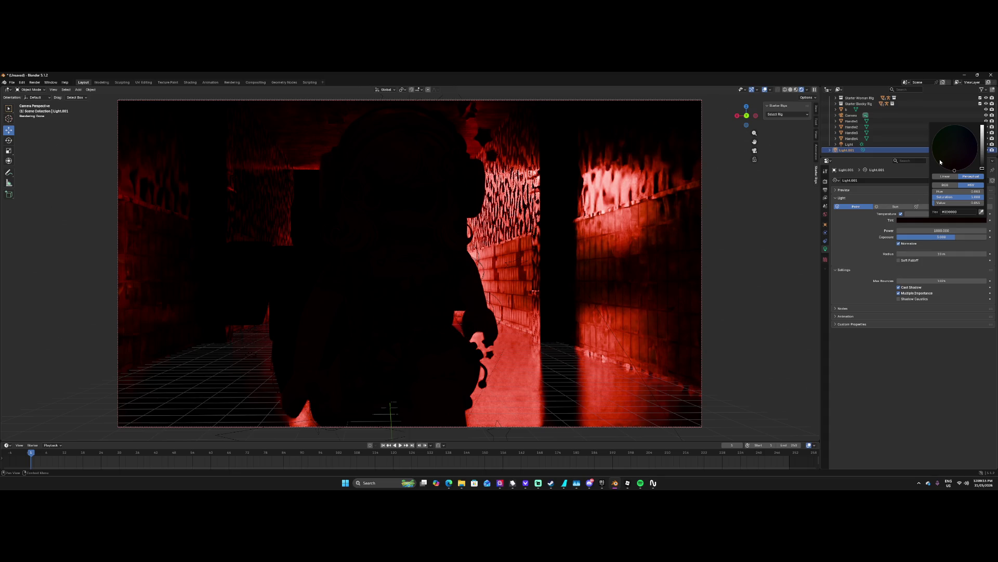
pyautogui.moveTo(982, 169); pyautogui.dragTo(977, 169)
pyautogui.click(955, 168)
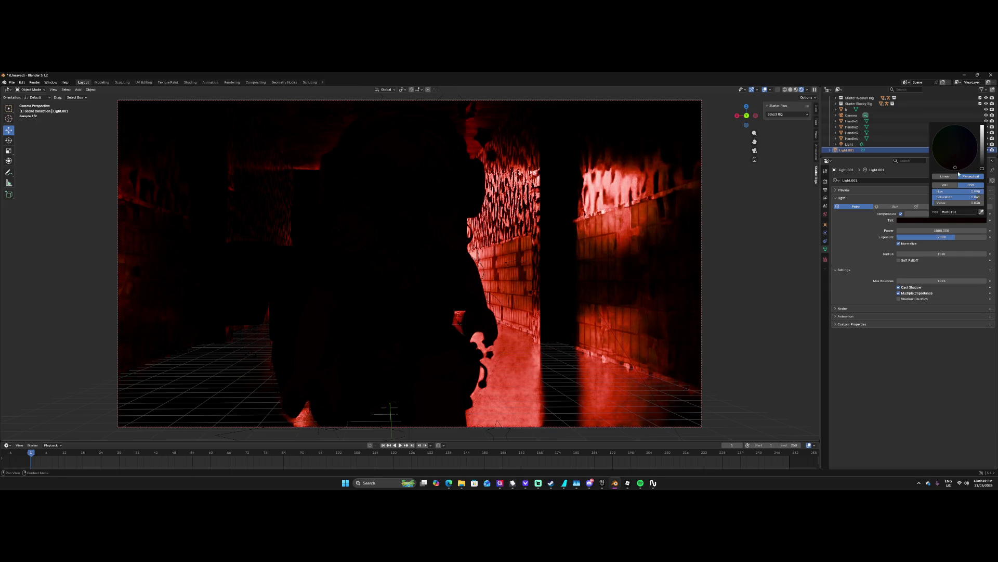
pyautogui.moveTo(954, 237)
pyautogui.mouseDown()
pyautogui.moveTo(945, 237)
pyautogui.moveTo(954, 238)
pyautogui.mouseUp()
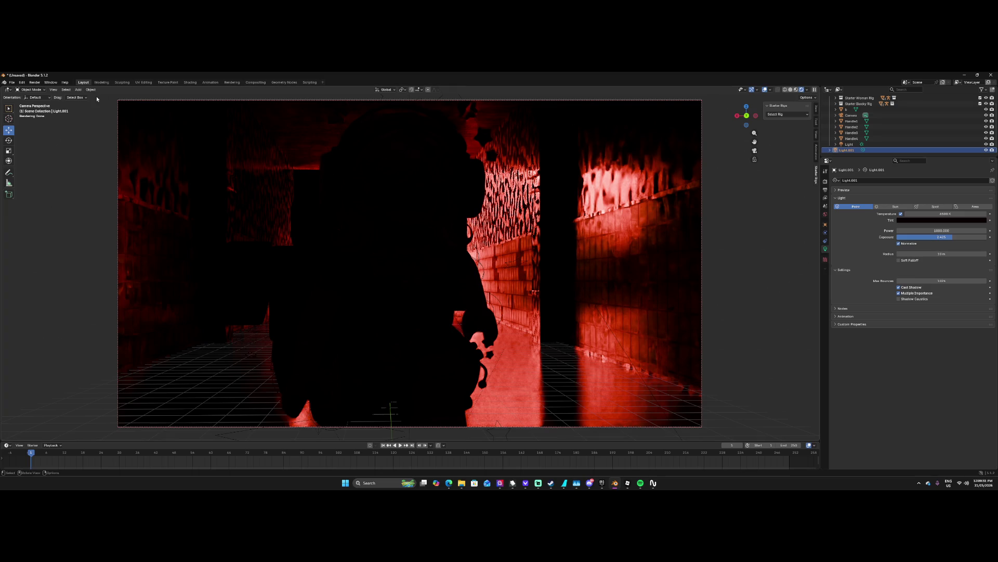
pyautogui.click(34, 82)
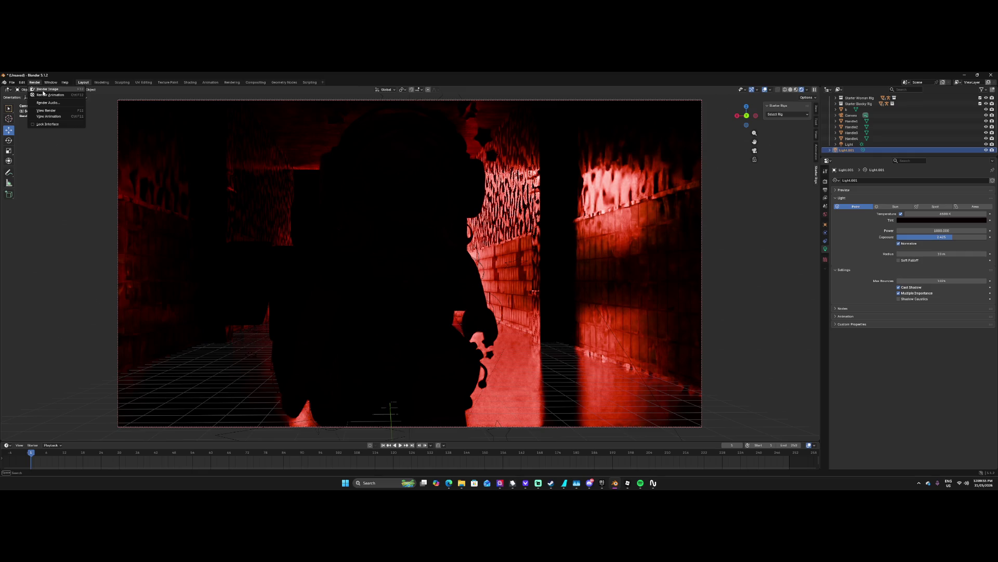
# Render the image, maximize the render window, and snip the render to the clipboard.
pyautogui.click(43, 89)
pyautogui.doubleClick(370, 108)
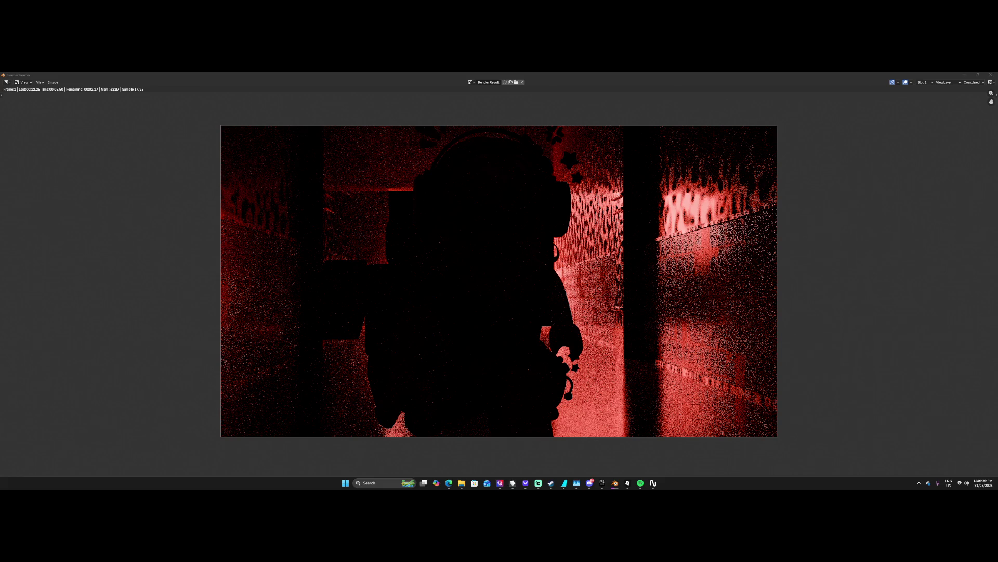
pyautogui.press('super+shift+s')
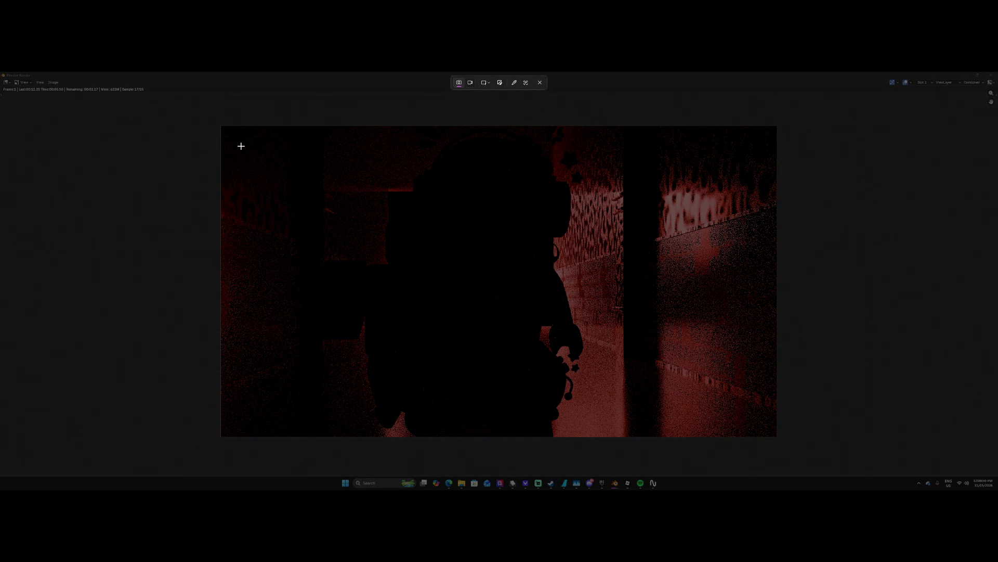
pyautogui.moveTo(224, 130); pyautogui.dragTo(774, 437)
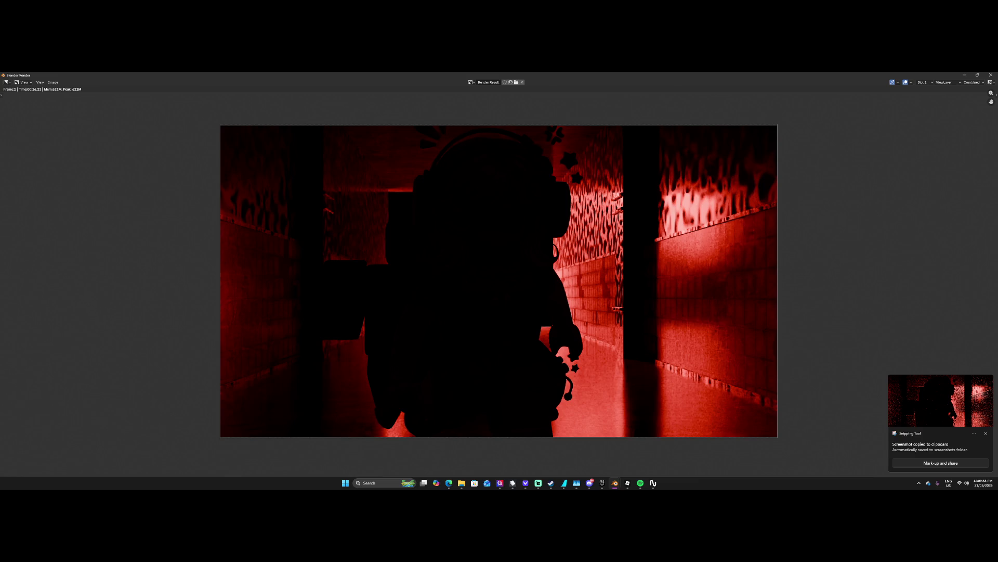
pyautogui.hotkey('alt', 'Tab')
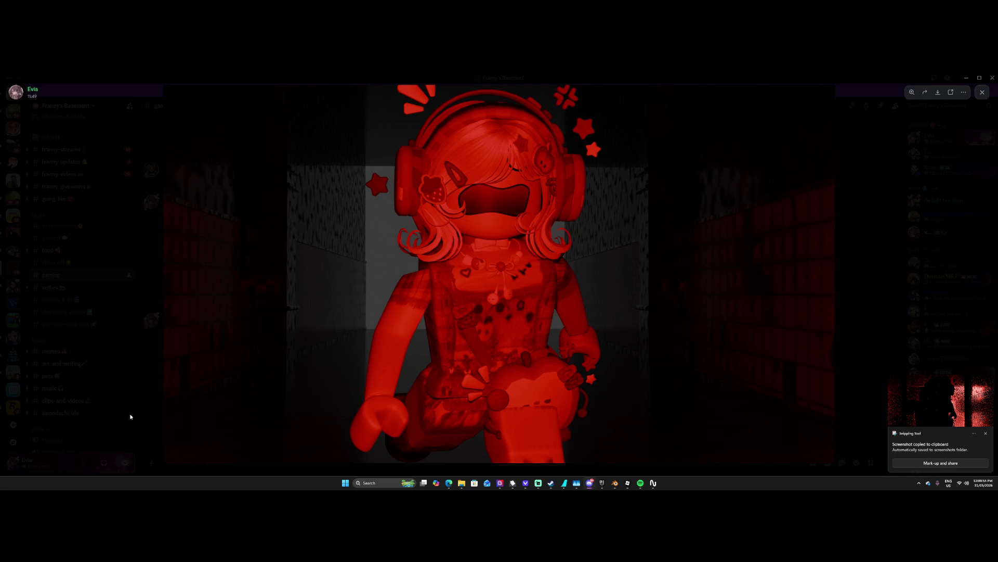
# Paste the captured render into the #gaming draft as an image.png attachment.
pyautogui.click(163, 408)
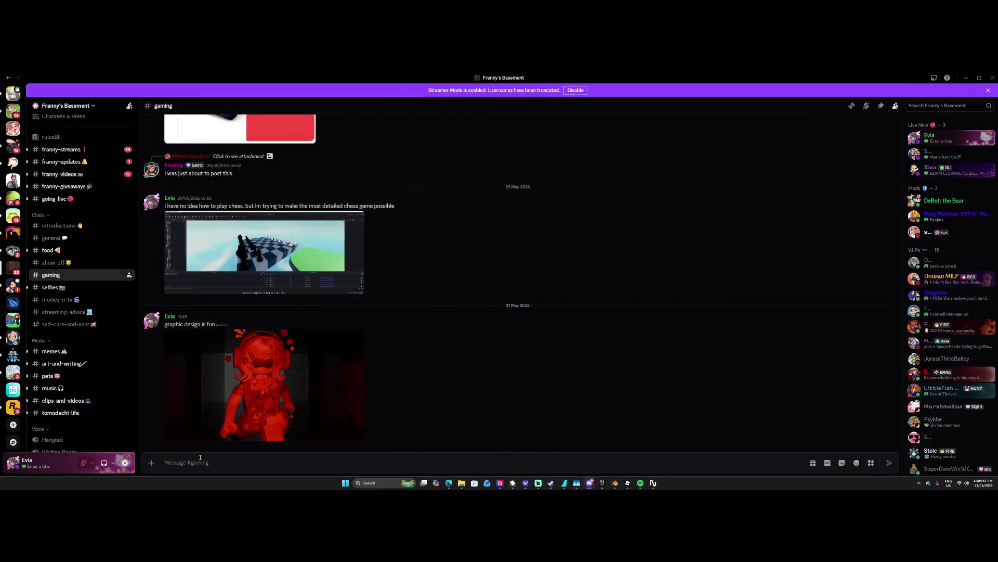
pyautogui.hotkey('ctrl', 'v')
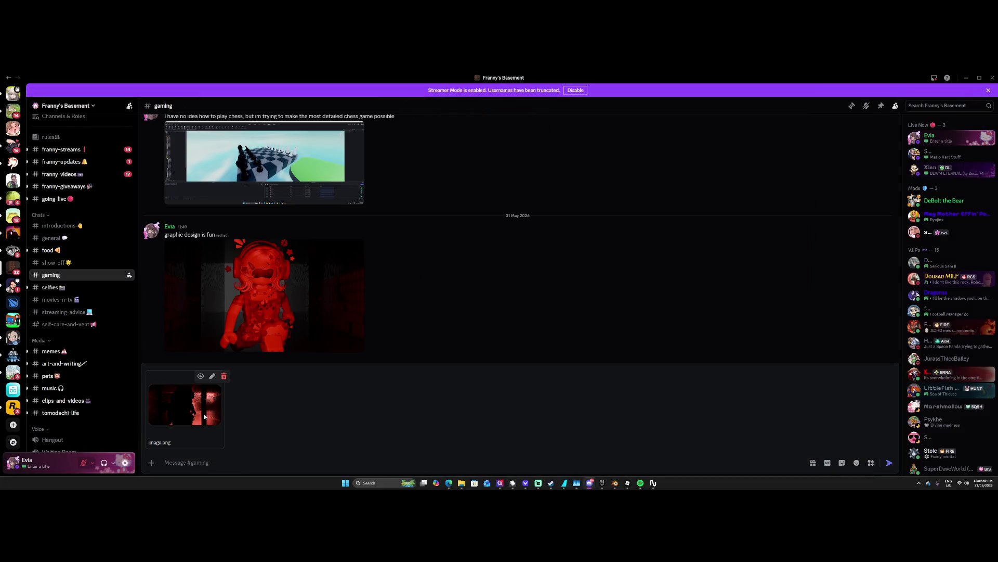
pyautogui.click(204, 416)
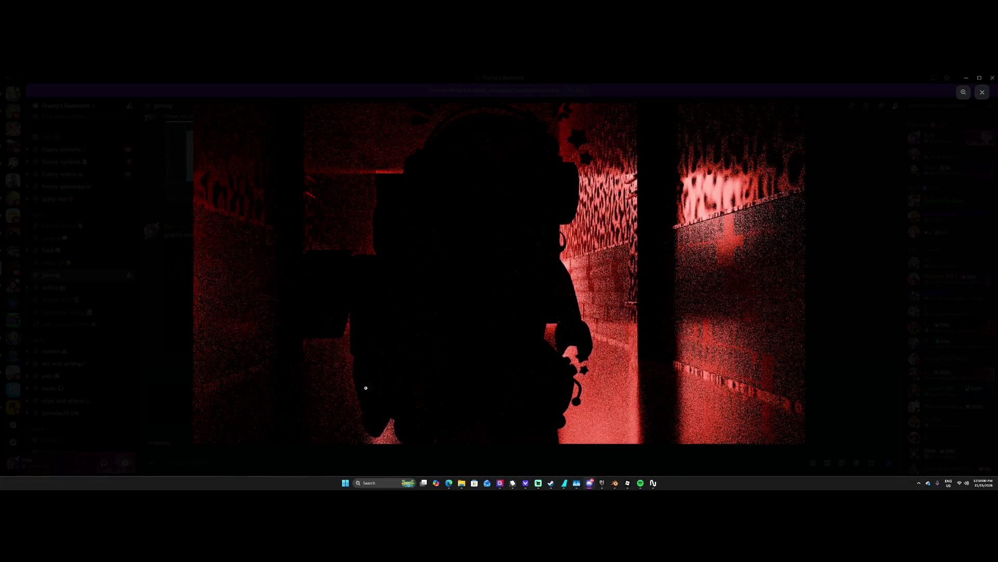
pyautogui.click(348, 455)
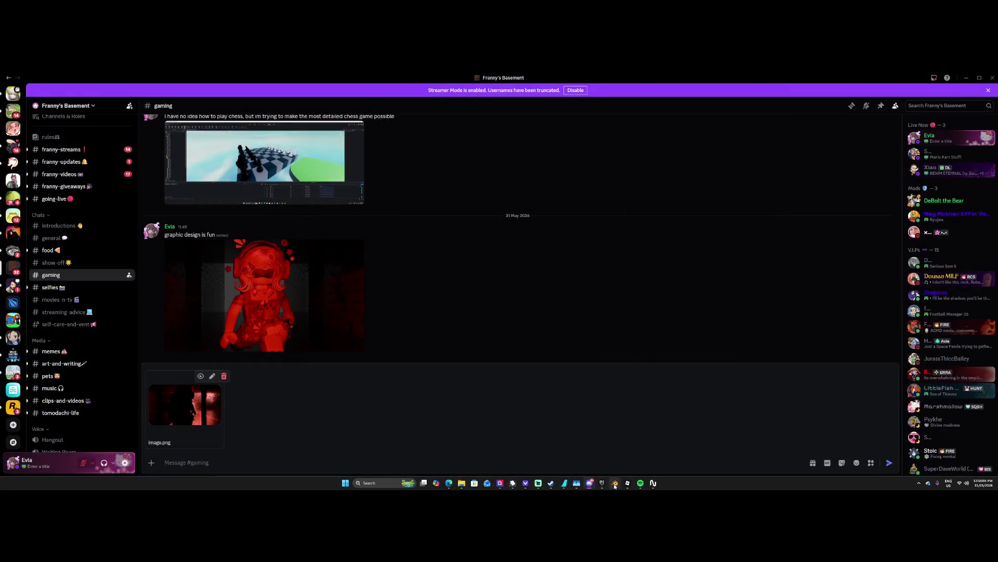
# Save the Blender render as bhehe.png in Pictures.
pyautogui.moveTo(615, 483)
pyautogui.click(645, 455)
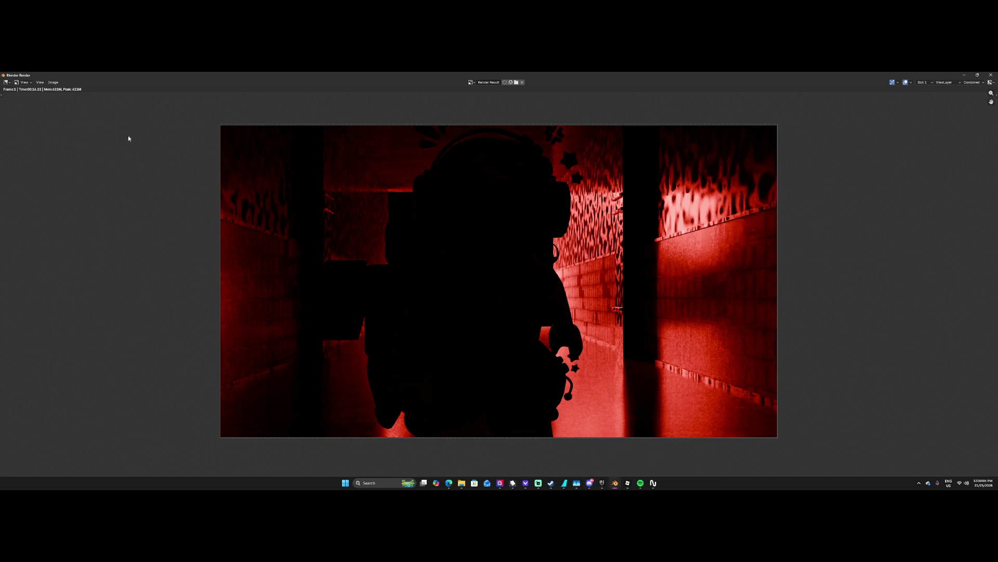
pyautogui.click(56, 82)
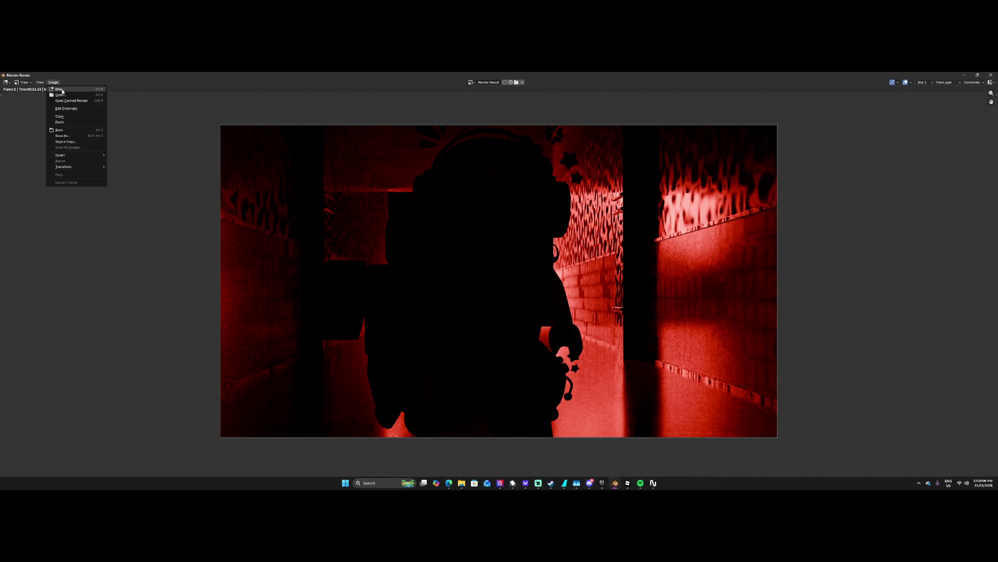
pyautogui.click(60, 129)
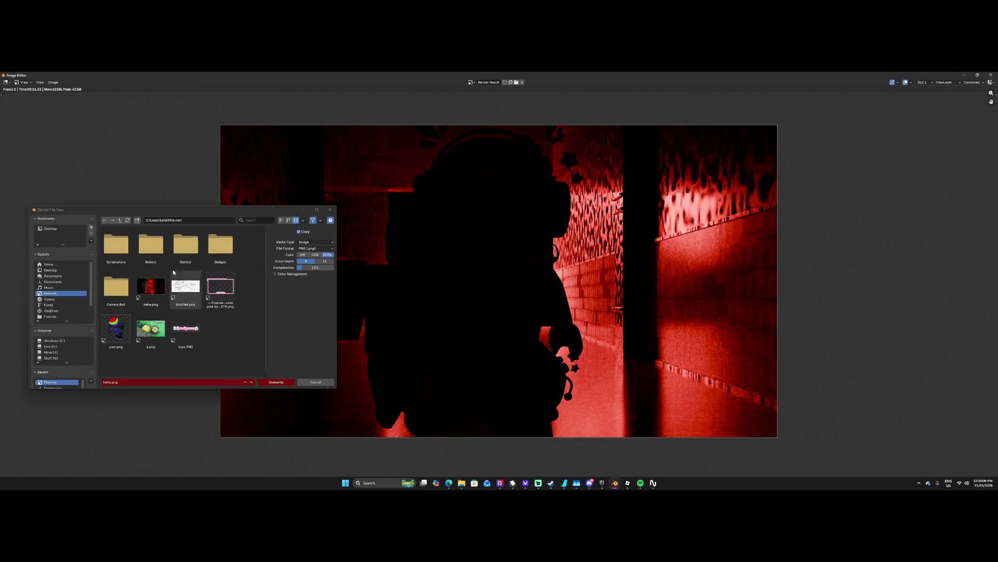
pyautogui.write('b')
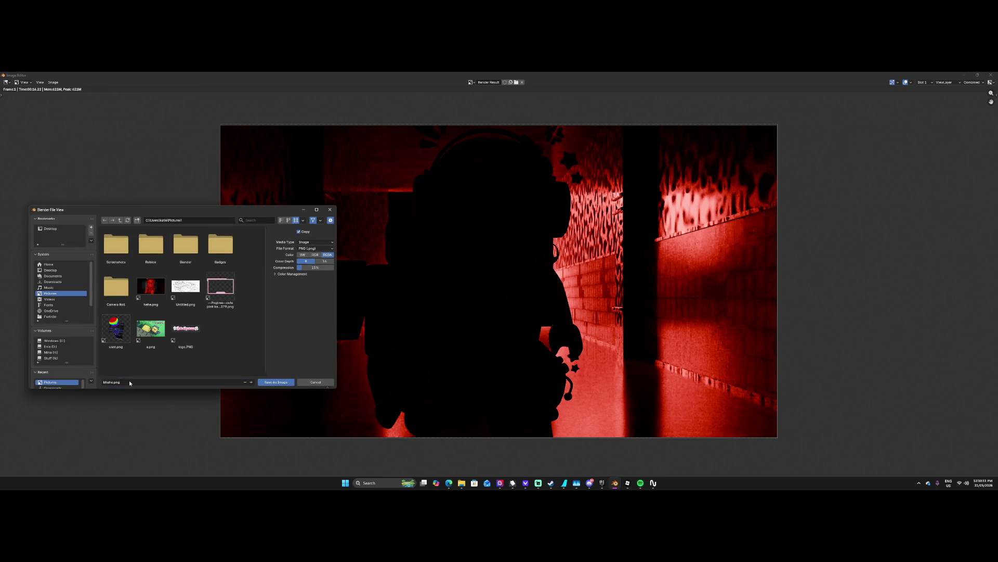
pyautogui.click(269, 381)
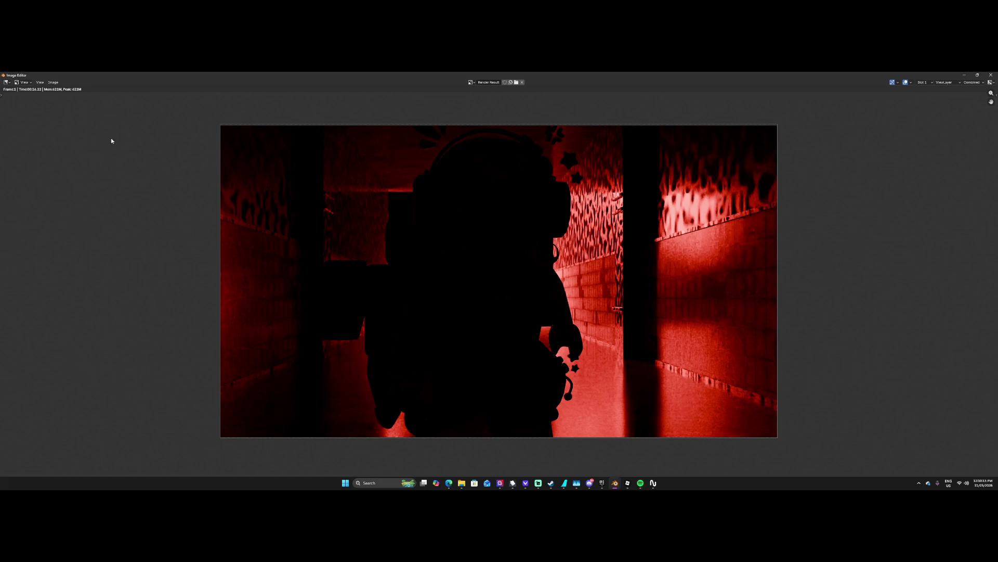
pyautogui.click(54, 83)
# Attach the second render and send 'small changes V1 or V2 whats better' in #gaming.
pyautogui.moveTo(448, 482)
pyautogui.click(478, 458)
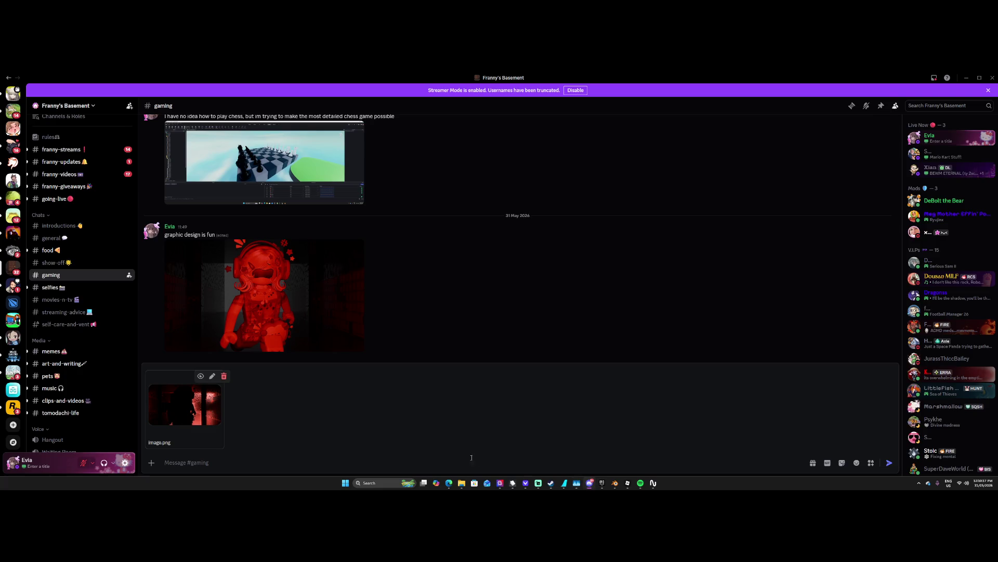
pyautogui.hotkey('ctrl', 'v')
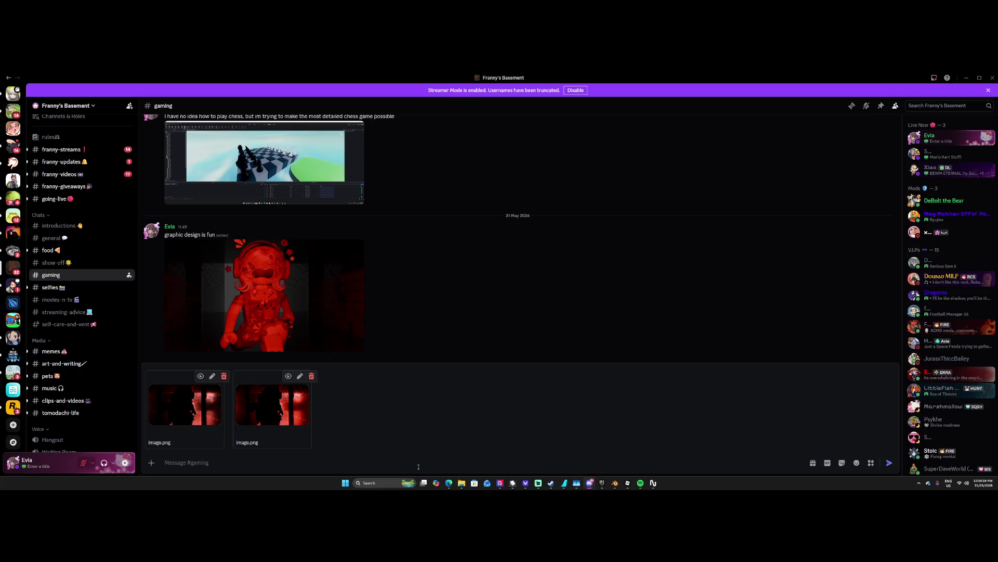
pyautogui.write('small chang')
pyautogui.write('es V1 or V2 whats better')
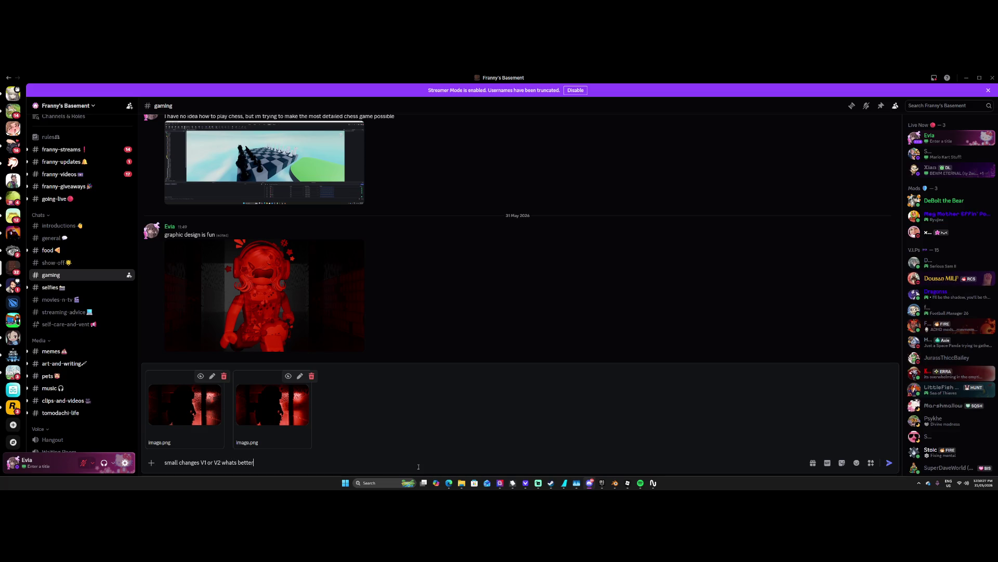
pyautogui.press('Return')
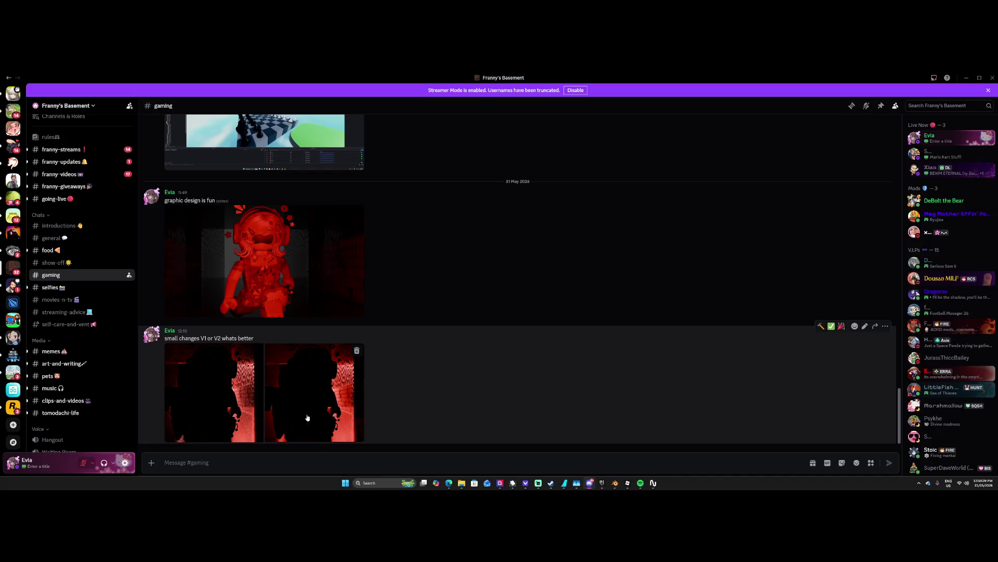
pyautogui.click(314, 416)
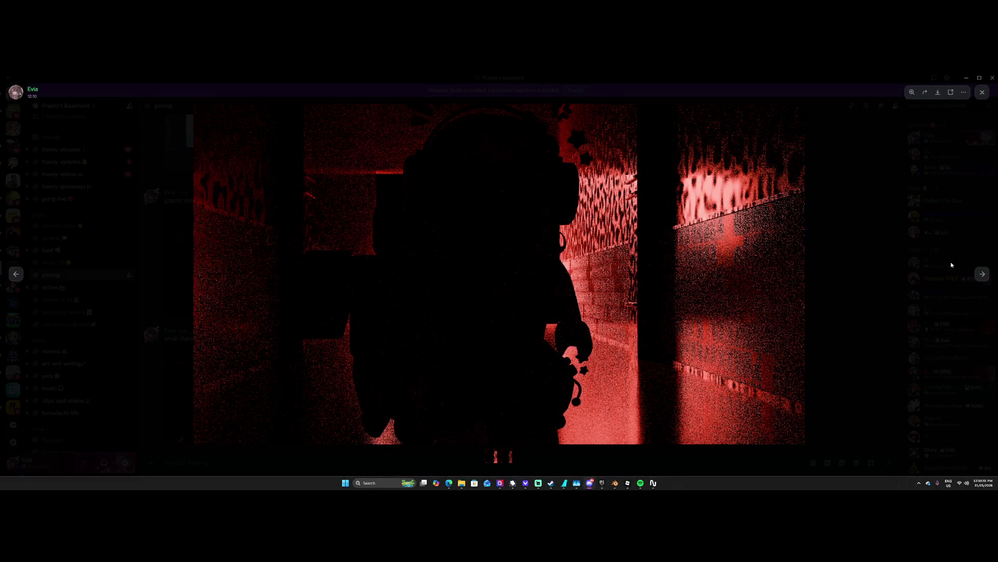
# Flip between the grainy and cleaner silhouette renders in the full-screen viewer.
pyautogui.click(982, 276)
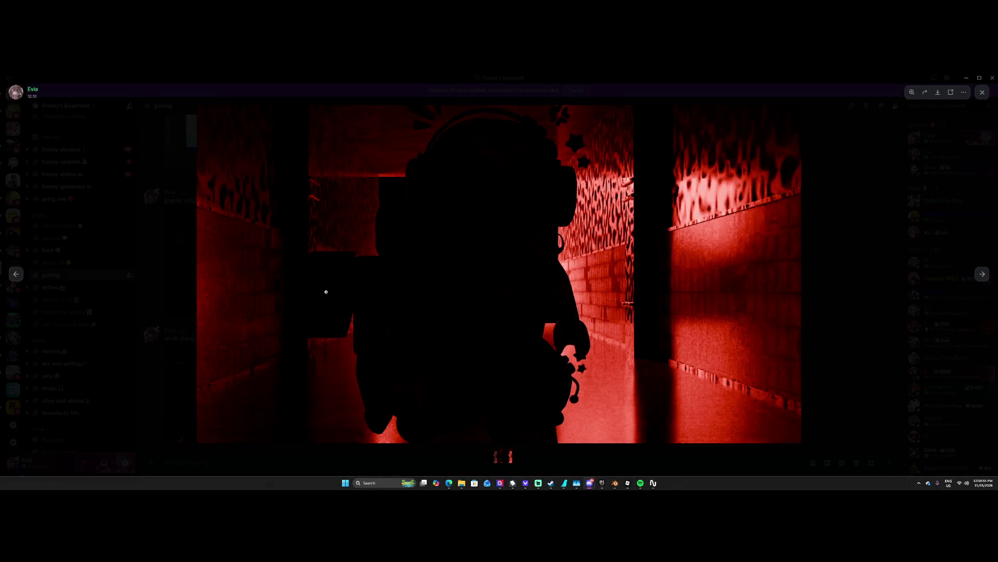
pyautogui.click(21, 275)
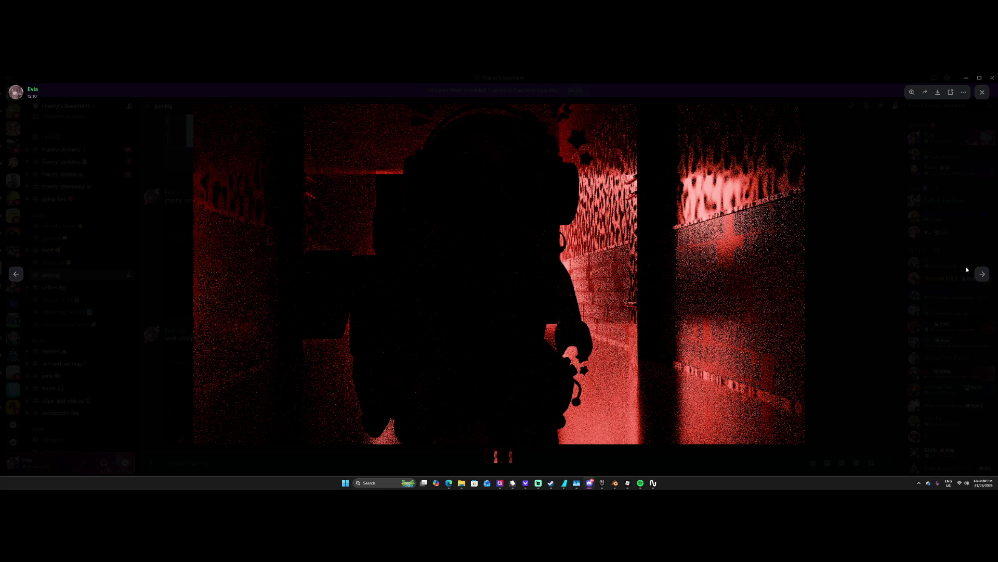
pyautogui.click(980, 274)
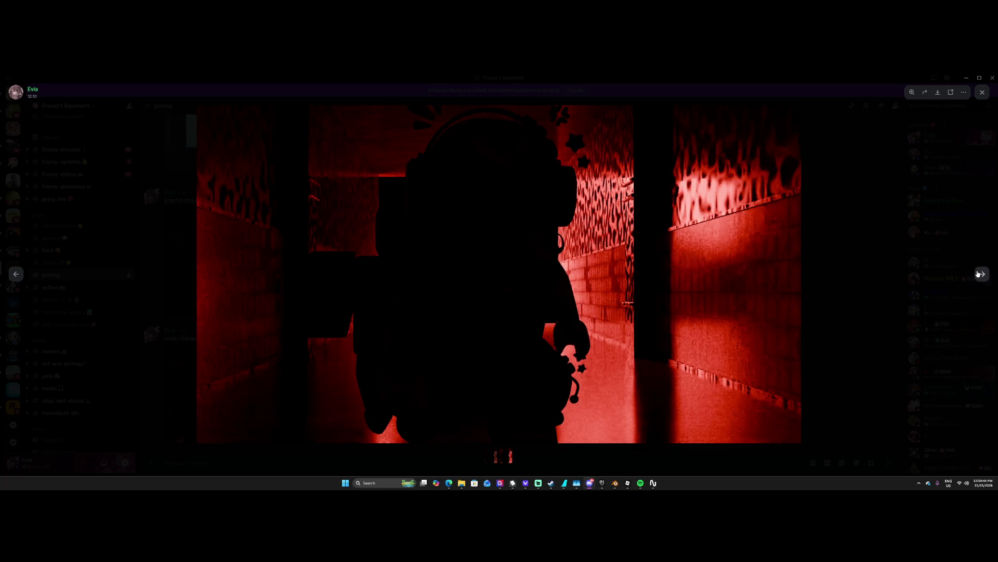
pyautogui.click(19, 275)
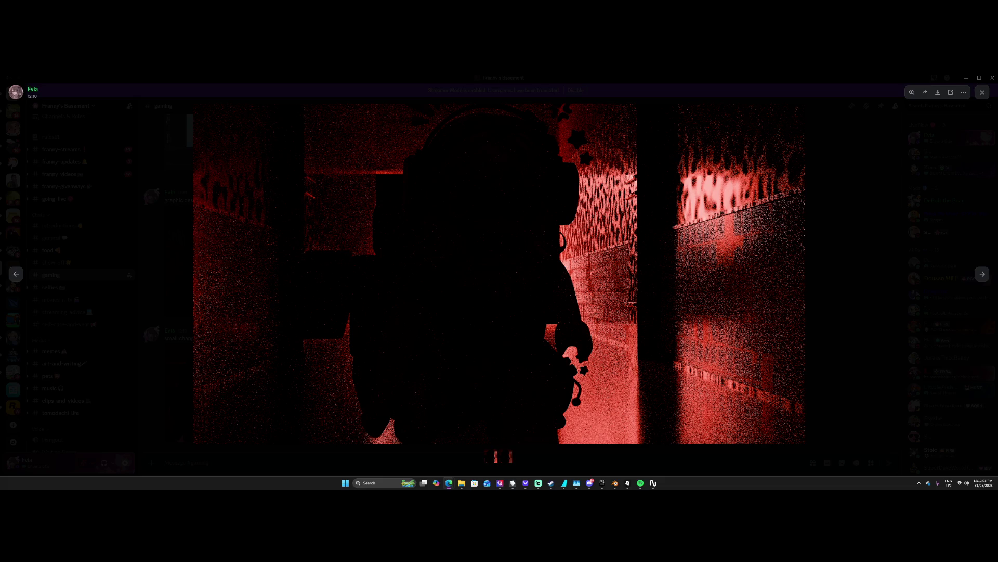
# Close Discord's enlarged render viewer to return to the #gaming chat.
pyautogui.press('Escape')
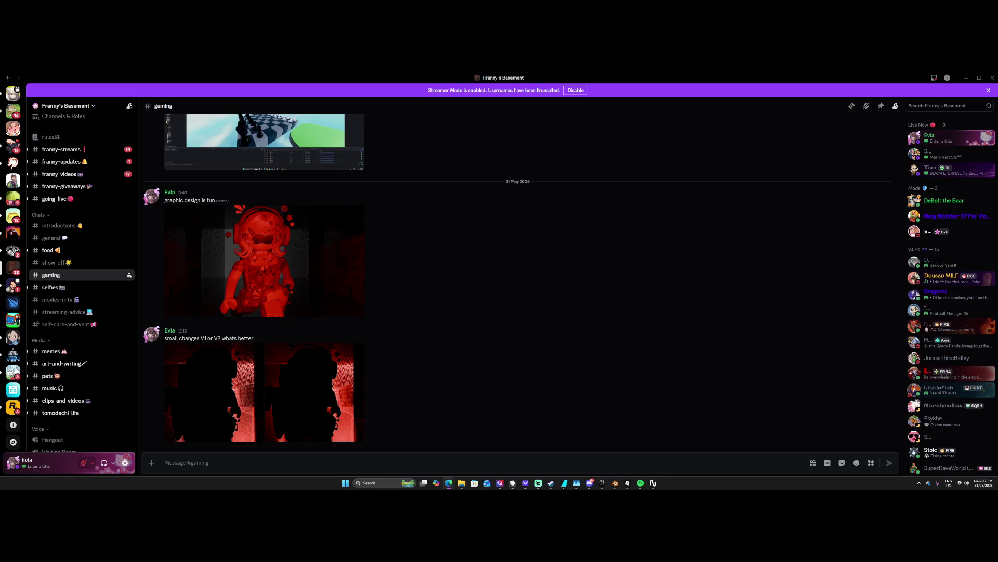
# Bring the Blender scene window forward and orbit out of camera view around the corridor.
pyautogui.scroll(1, 83, 260)
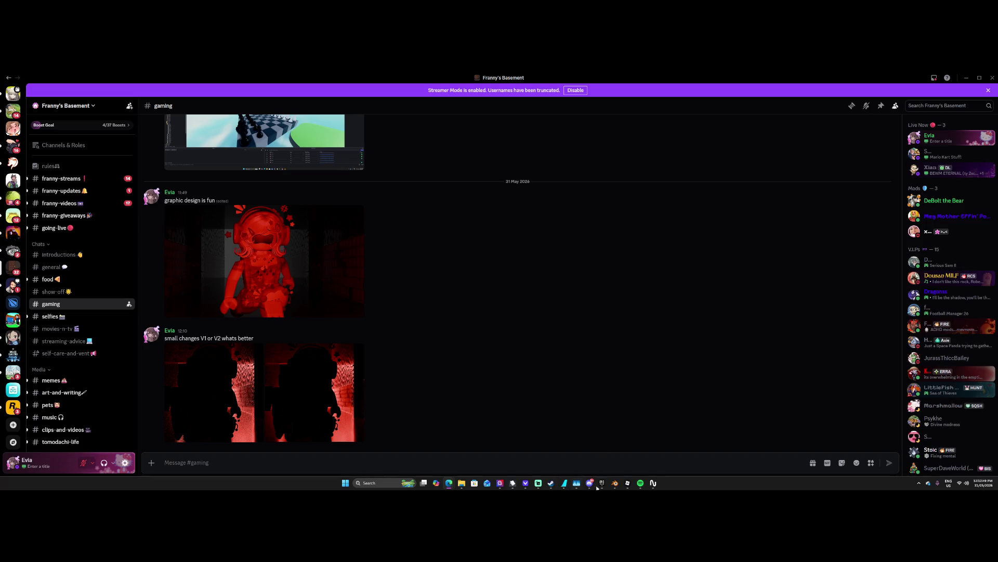
pyautogui.moveTo(614, 482)
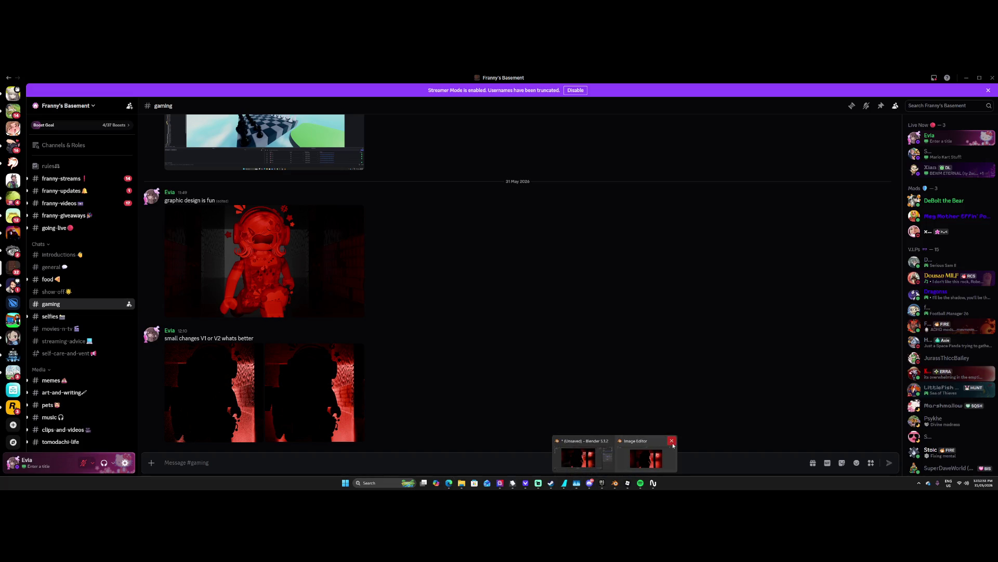
pyautogui.click(672, 441)
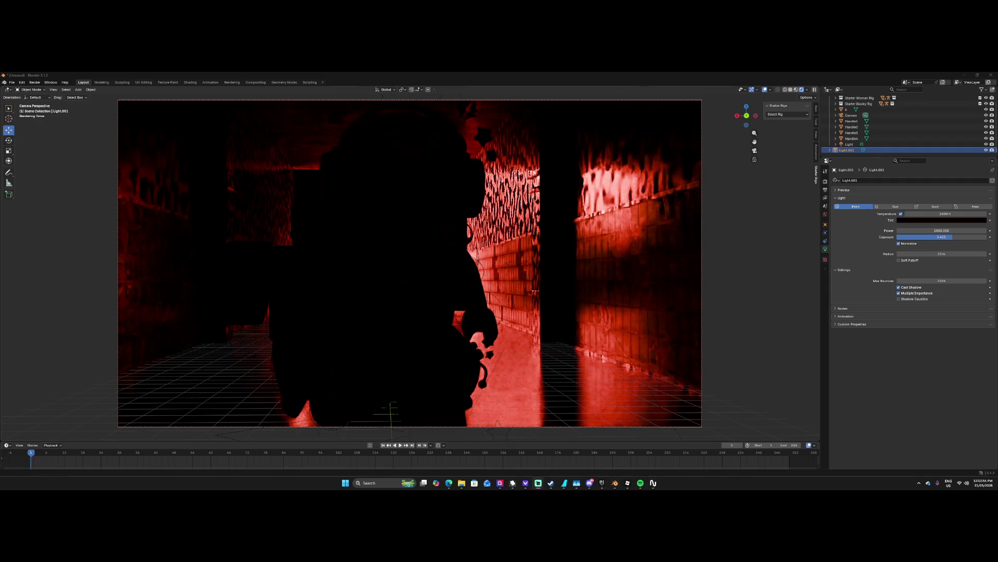
pyautogui.moveTo(614, 359); pyautogui.dragTo(576, 358, button='middle')
pyautogui.scroll(-10, 576, 358)
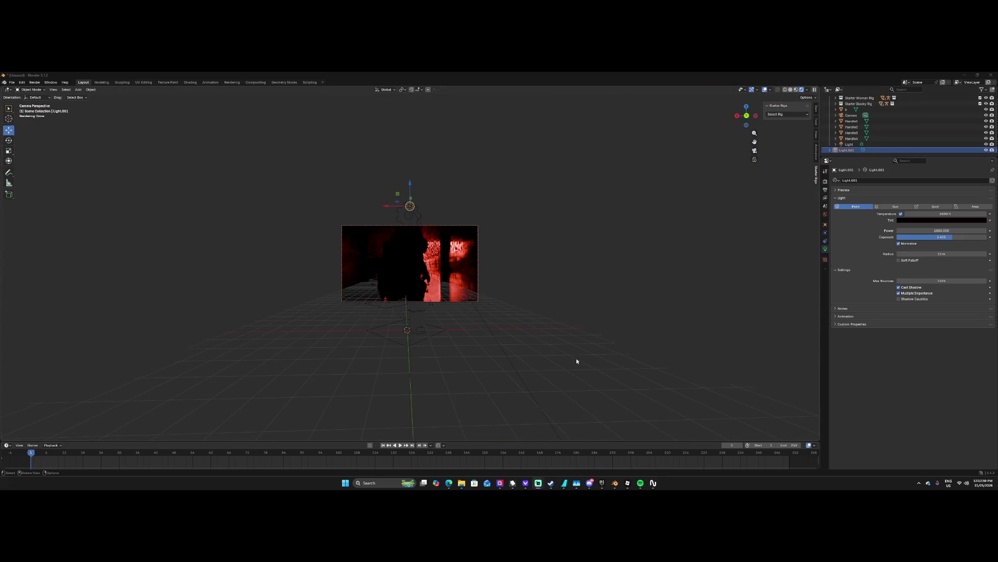
pyautogui.scroll(3, 551, 339)
pyautogui.moveTo(529, 339)
pyautogui.mouseDown(button='middle')
pyautogui.moveTo(564, 350)
pyautogui.moveTo(532, 336)
pyautogui.moveTo(526, 347)
pyautogui.moveTo(550, 353)
pyautogui.mouseUp(button='middle')
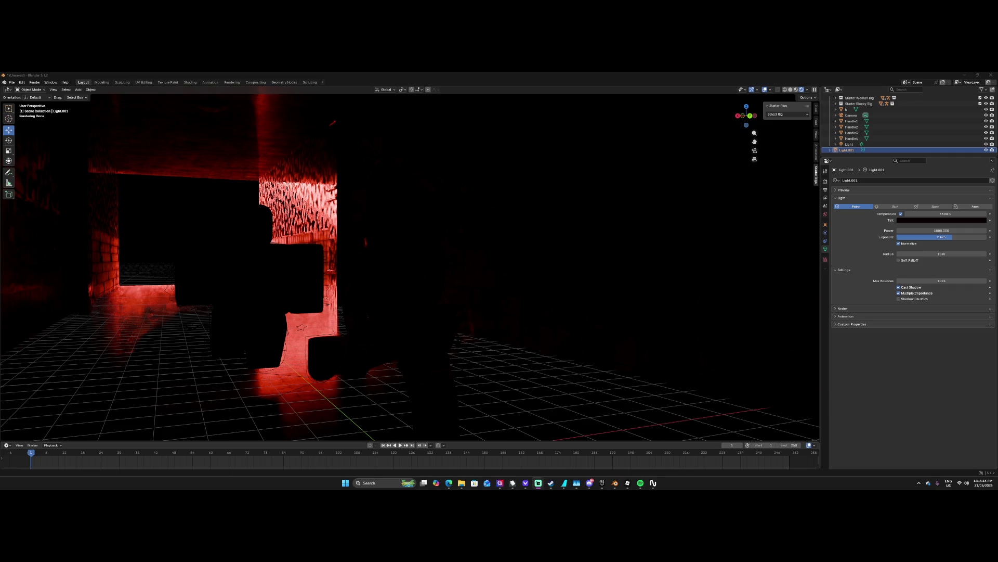
# Select the Right Leg part and enlarge the timeline area.
pyautogui.click(346, 357)
pyautogui.moveTo(341, 441); pyautogui.dragTo(328, 371)
pyautogui.moveTo(333, 359)
pyautogui.mouseDown(button='middle')
pyautogui.moveTo(388, 324)
pyautogui.moveTo(384, 317)
pyautogui.moveTo(425, 324)
pyautogui.mouseUp(button='middle')
# Cycle through the overlapping leg parts to select the Starter Woman Rig armature.
pyautogui.click(425, 324)
pyautogui.click(411, 324)
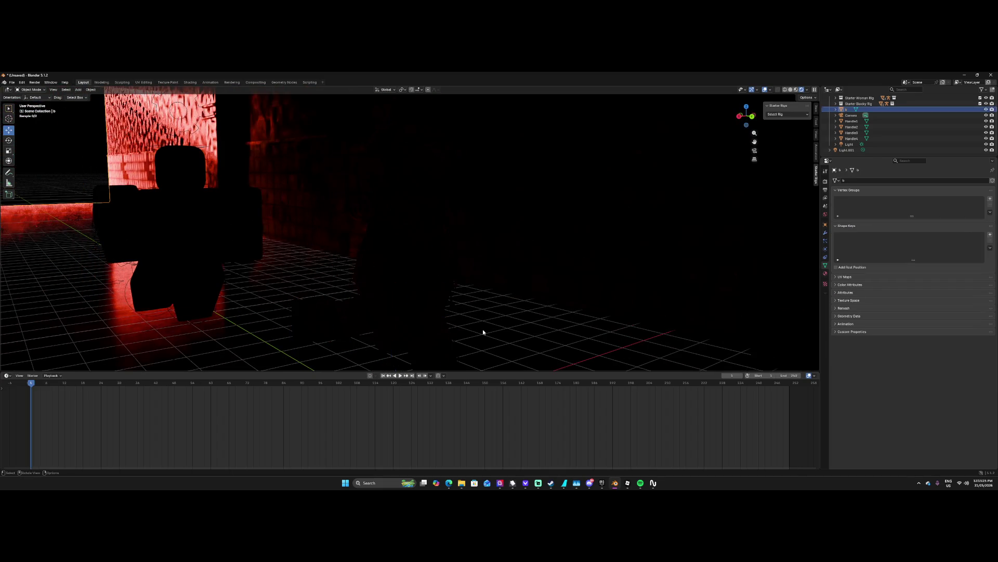
pyautogui.click(428, 328)
pyautogui.click(359, 317)
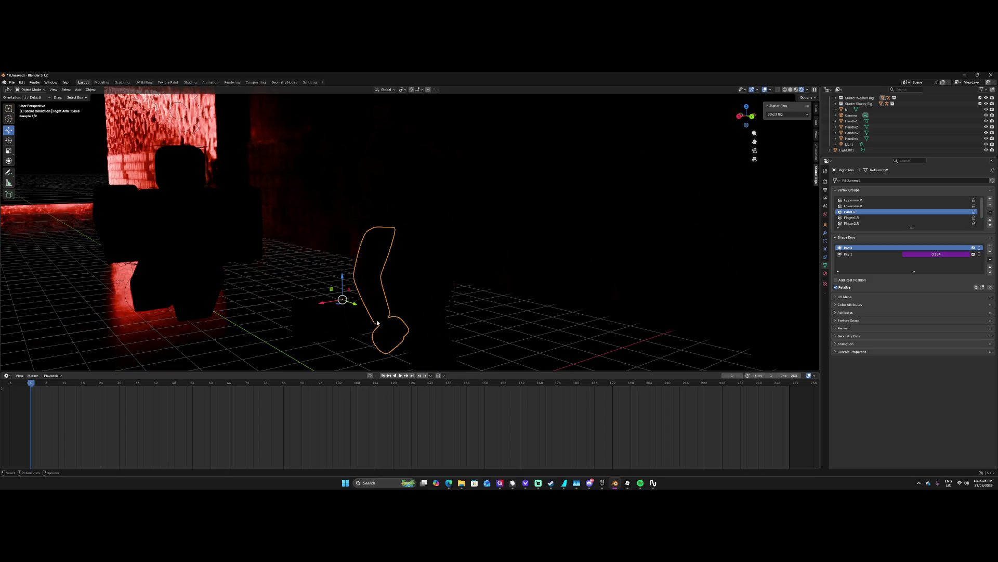
pyautogui.click(356, 324)
pyautogui.click(373, 282)
pyautogui.click(348, 281)
# Put the rig into Pose Mode and switch the viewport to Material Preview shading.
pyautogui.click(30, 90)
pyautogui.click(32, 111)
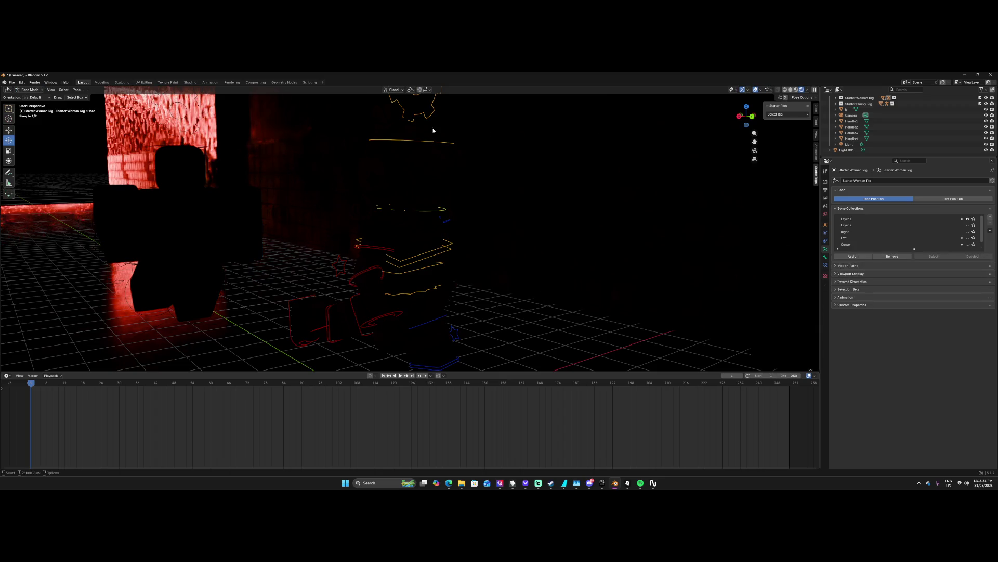
pyautogui.click(796, 89)
pyautogui.moveTo(586, 272)
pyautogui.mouseDown(button='middle')
pyautogui.moveTo(559, 289)
pyautogui.moveTo(470, 283)
pyautogui.moveTo(453, 299)
pyautogui.moveTo(510, 290)
pyautogui.mouseUp(button='middle')
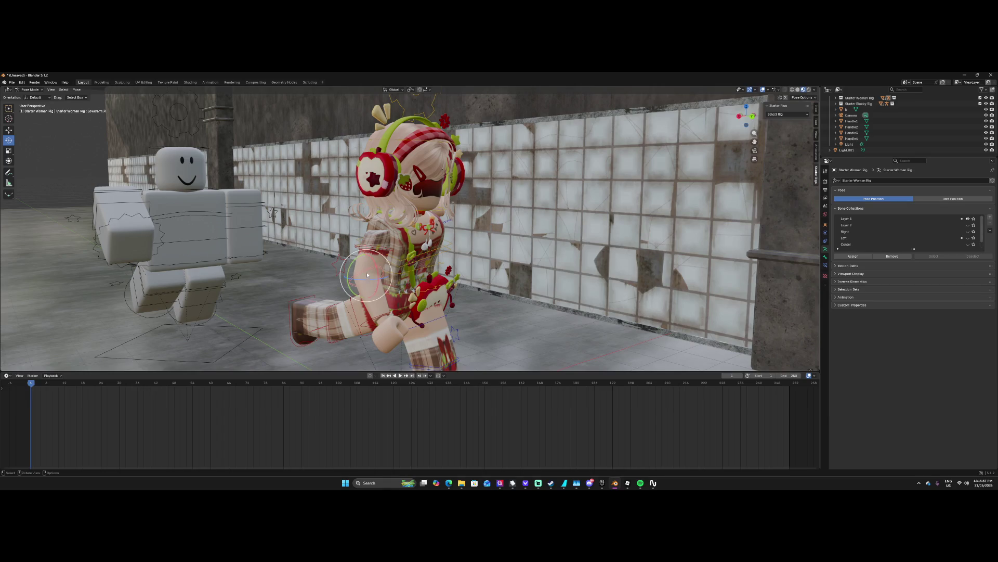
# Rotate the UpperLeg.R bone to swing the right leg forward.
pyautogui.click(346, 311)
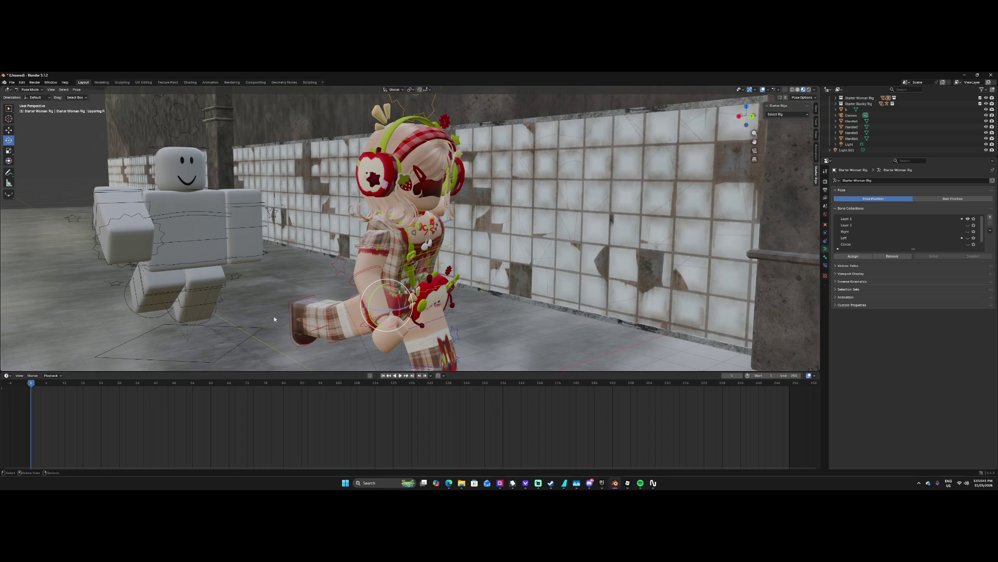
pyautogui.click(51, 90)
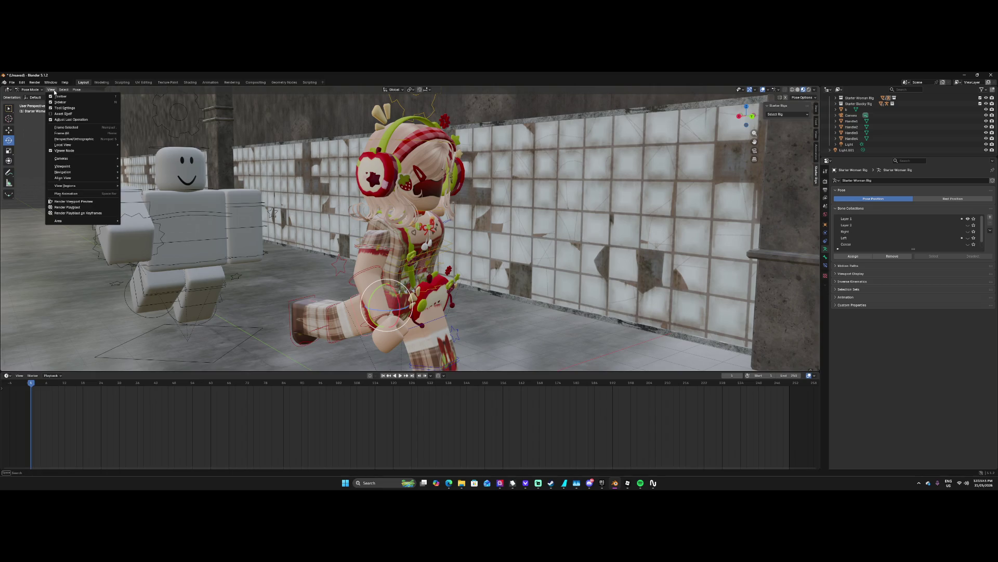
pyautogui.click(396, 297)
pyautogui.moveTo(397, 298); pyautogui.dragTo(365, 269)
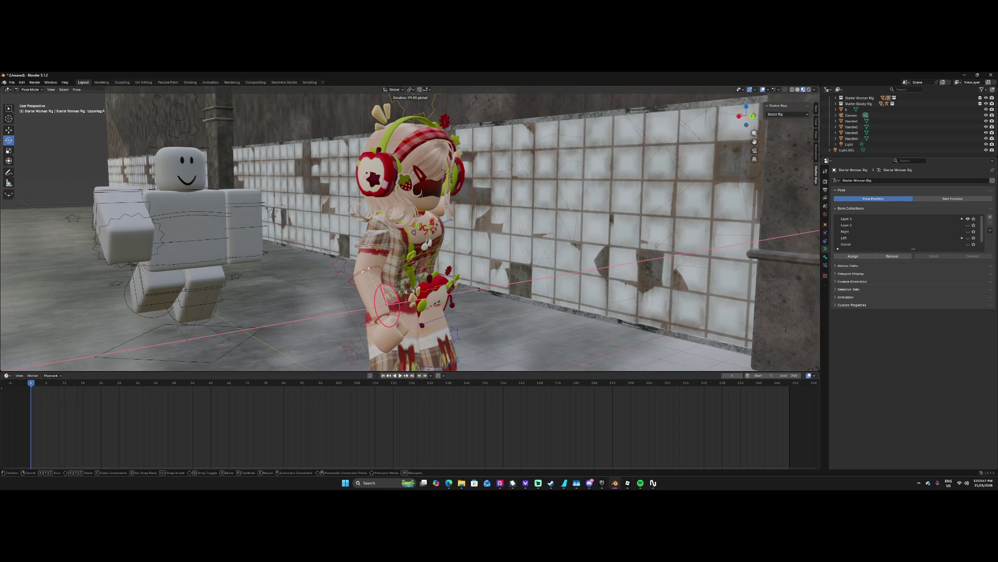
pyautogui.click(366, 270)
pyautogui.moveTo(366, 270); pyautogui.dragTo(378, 299, button='middle')
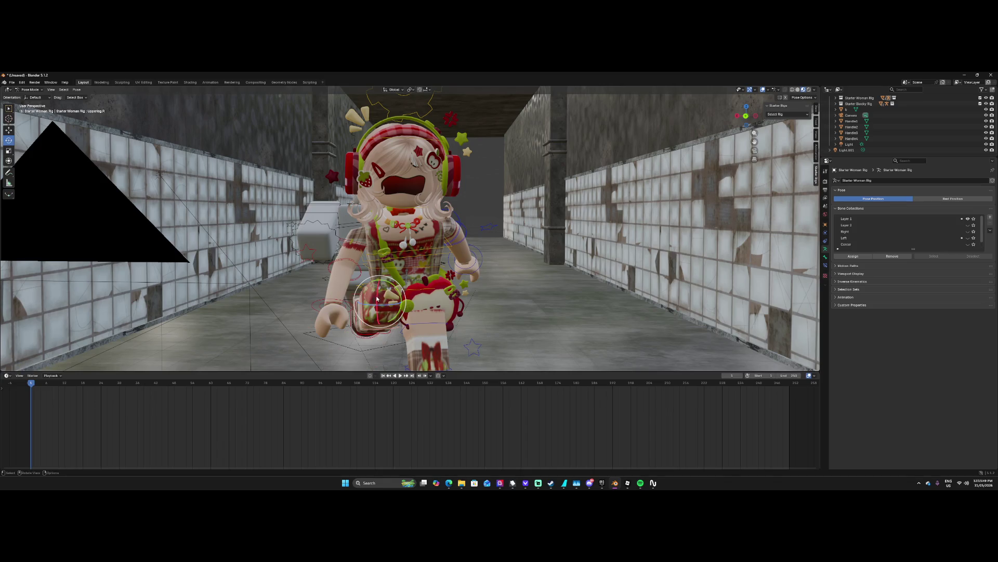
pyautogui.moveTo(379, 308); pyautogui.dragTo(366, 296)
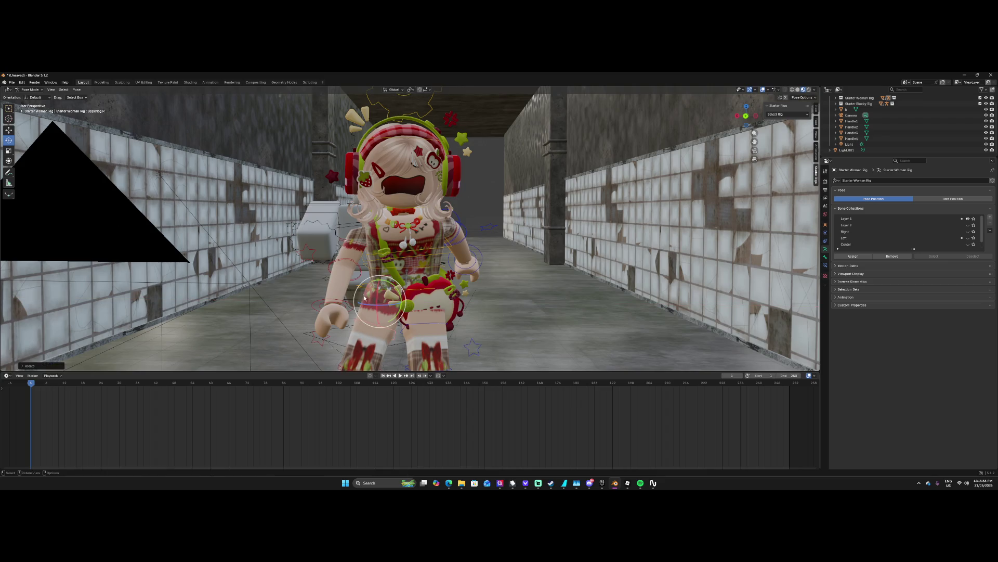
# Keyframe the leg pose at frame 1, undo a stray insert, and move to frame 5.
pyautogui.press('i')
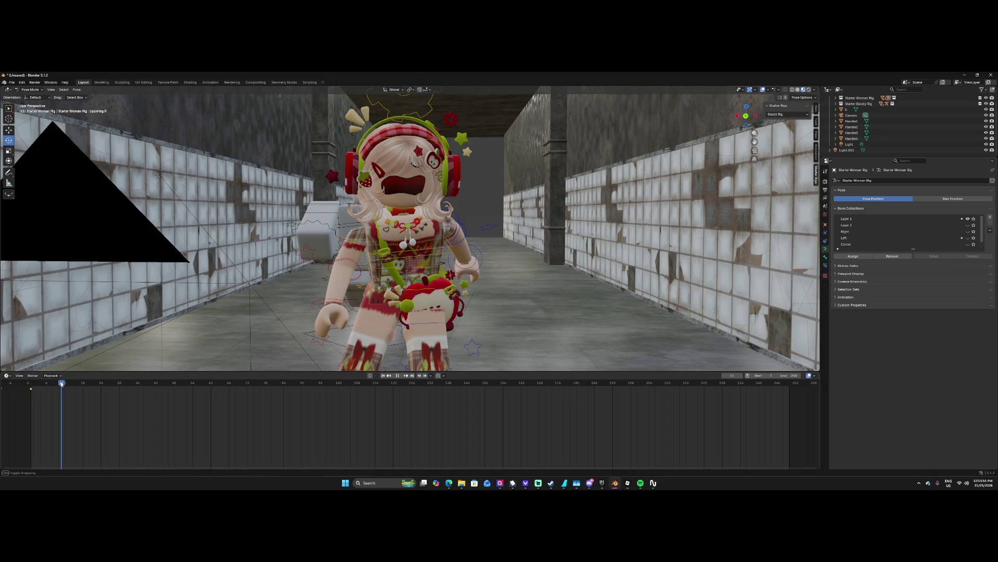
pyautogui.click(61, 383)
pyautogui.press('i')
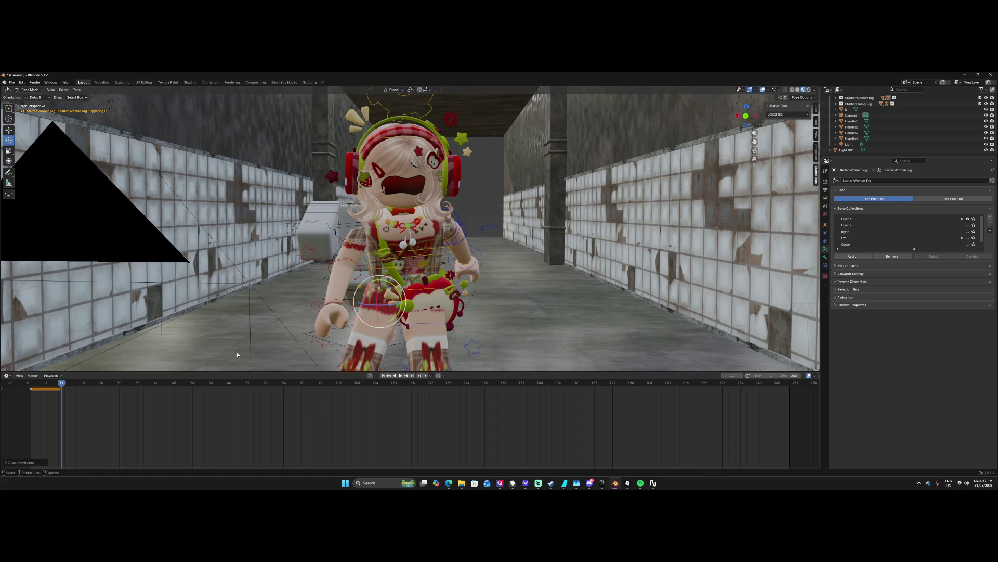
pyautogui.moveTo(60, 386); pyautogui.dragTo(101, 384)
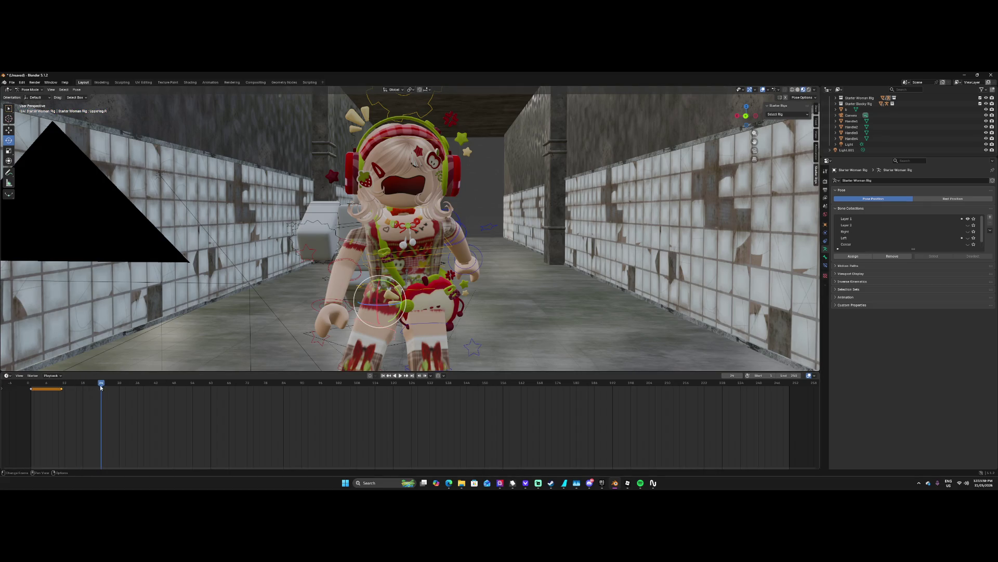
pyautogui.hotkey('ctrl', 'z')
pyautogui.hotkey('ctrl', 'z')
pyautogui.hotkey('ctrl', 'z')
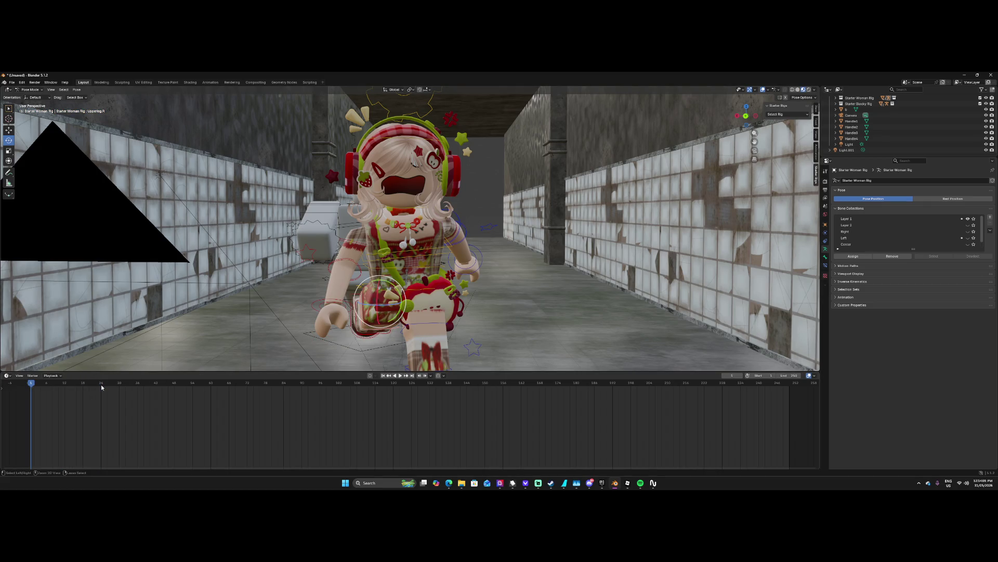
pyautogui.moveTo(32, 384); pyautogui.dragTo(43, 384)
# Rotate the leg at frame 5, keyframe it, play the animation, then switch to Rendered shading.
pyautogui.press('r')
pyautogui.press('r')
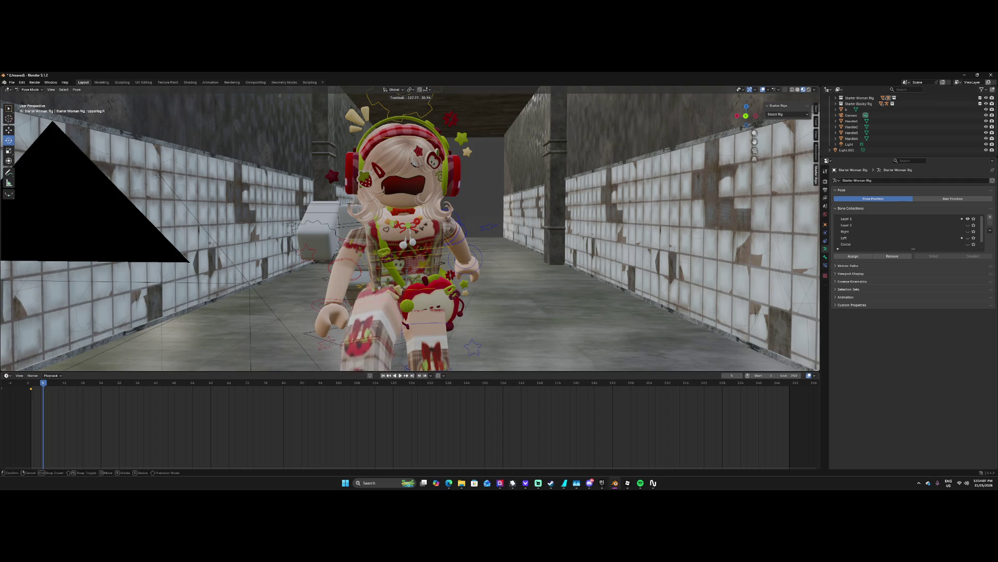
pyautogui.click(95, 399)
pyautogui.press('i')
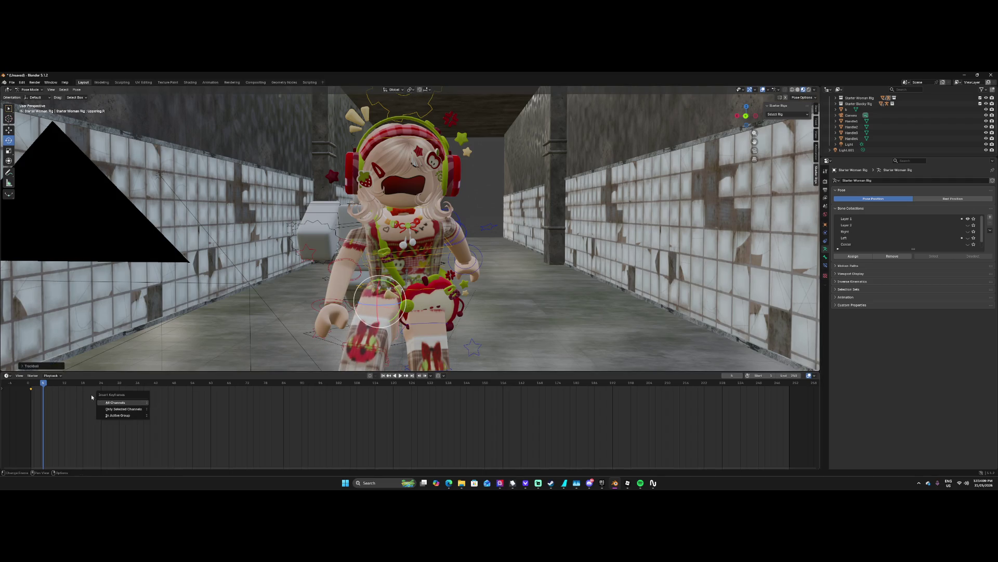
pyautogui.click(432, 327)
pyautogui.press('space')
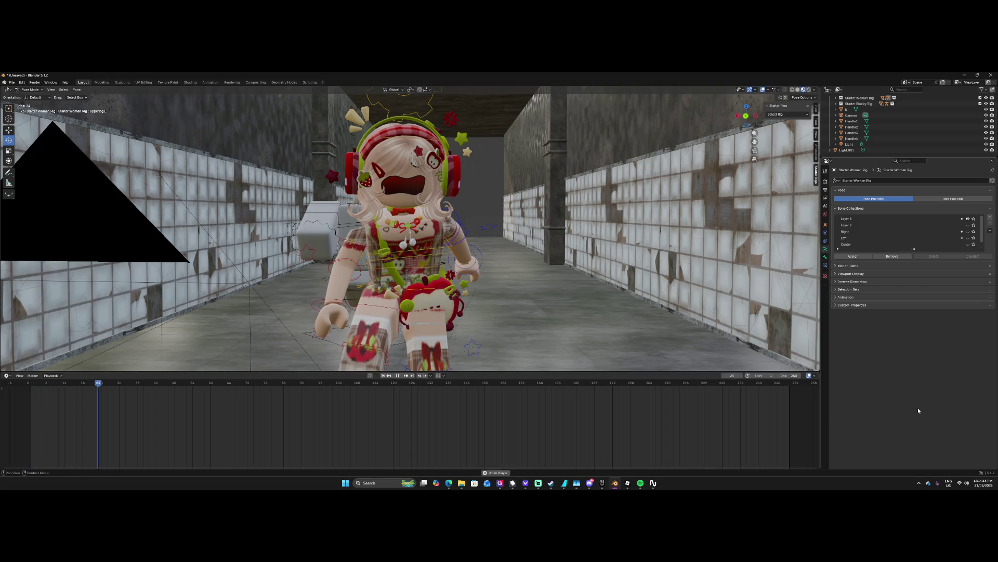
pyautogui.press('space')
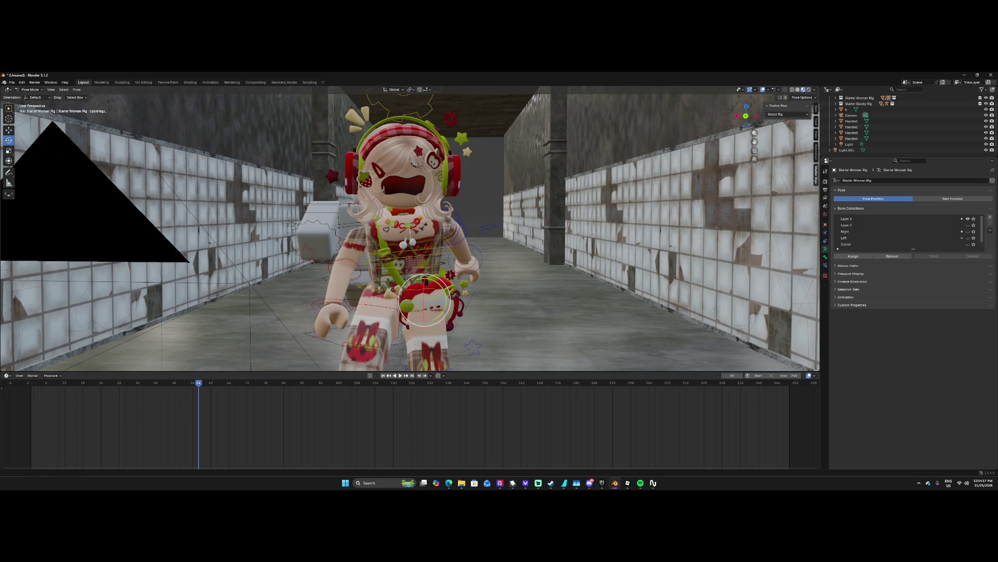
pyautogui.click(808, 90)
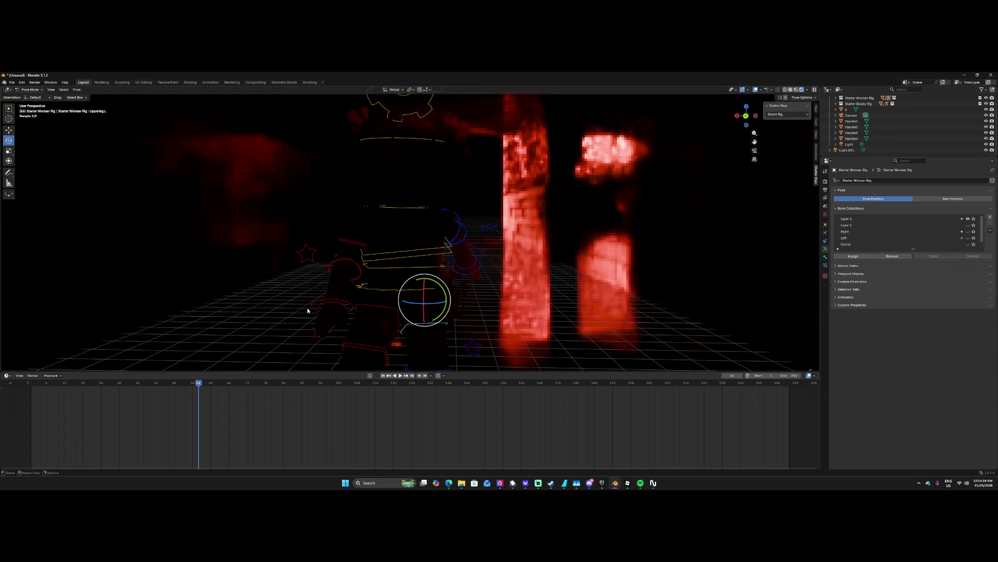
# Play the leg animation from frame 10 while orbiting the red-lit rendered corridor.
pyautogui.moveTo(202, 383)
pyautogui.mouseDown()
pyautogui.moveTo(28, 384)
pyautogui.moveTo(58, 383)
pyautogui.mouseUp()
pyautogui.press('space')
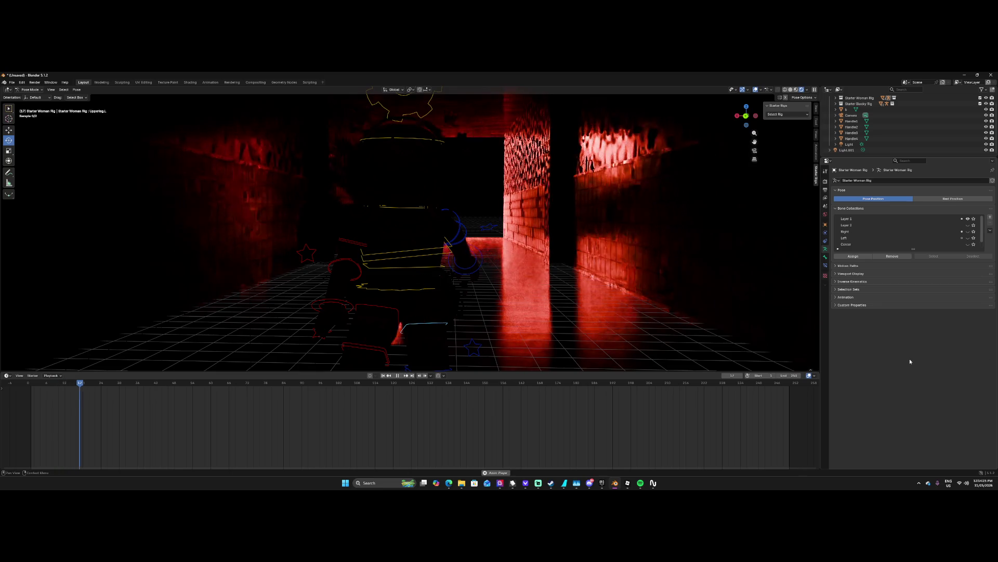
pyautogui.moveTo(543, 180)
pyautogui.mouseDown(button='middle')
pyautogui.moveTo(588, 173)
pyautogui.moveTo(548, 167)
pyautogui.moveTo(528, 134)
pyautogui.moveTo(516, 192)
pyautogui.moveTo(524, 222)
pyautogui.moveTo(678, 212)
pyautogui.moveTo(577, 198)
pyautogui.mouseUp(button='middle')
pyautogui.scroll(4, 576, 198)
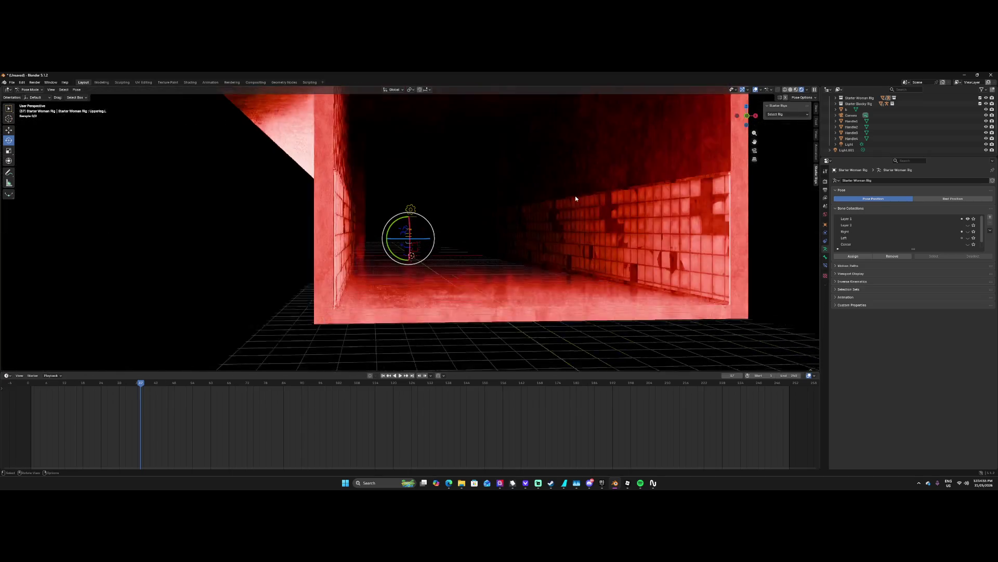
pyautogui.scroll(5, 575, 198)
pyautogui.moveTo(572, 200)
pyautogui.mouseDown(button='middle')
pyautogui.moveTo(573, 212)
pyautogui.moveTo(659, 255)
pyautogui.moveTo(696, 202)
pyautogui.moveTo(702, 210)
pyautogui.mouseUp(button='middle')
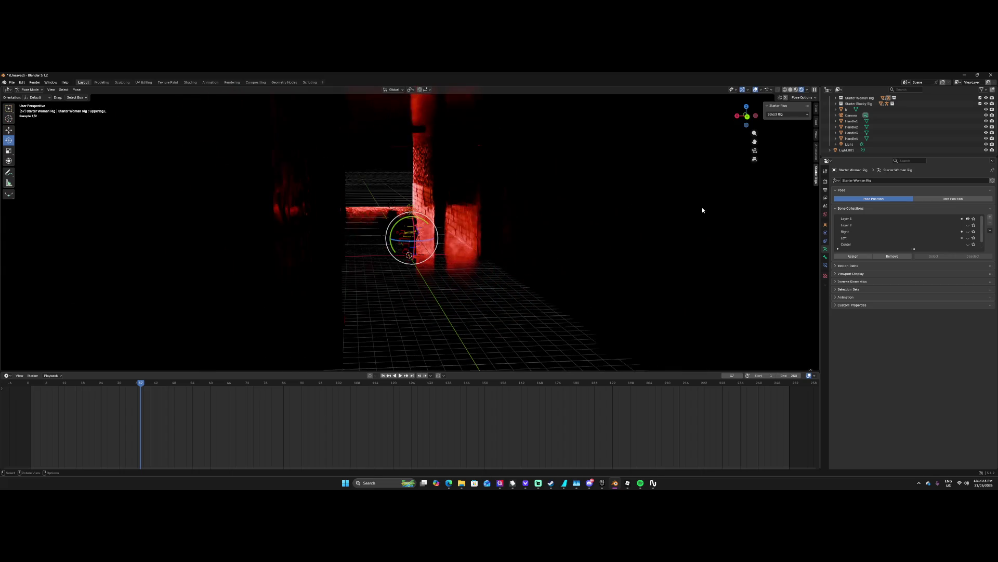
# Deselect the leg bone and switch the viewport back to Solid shading.
pyautogui.click(690, 206)
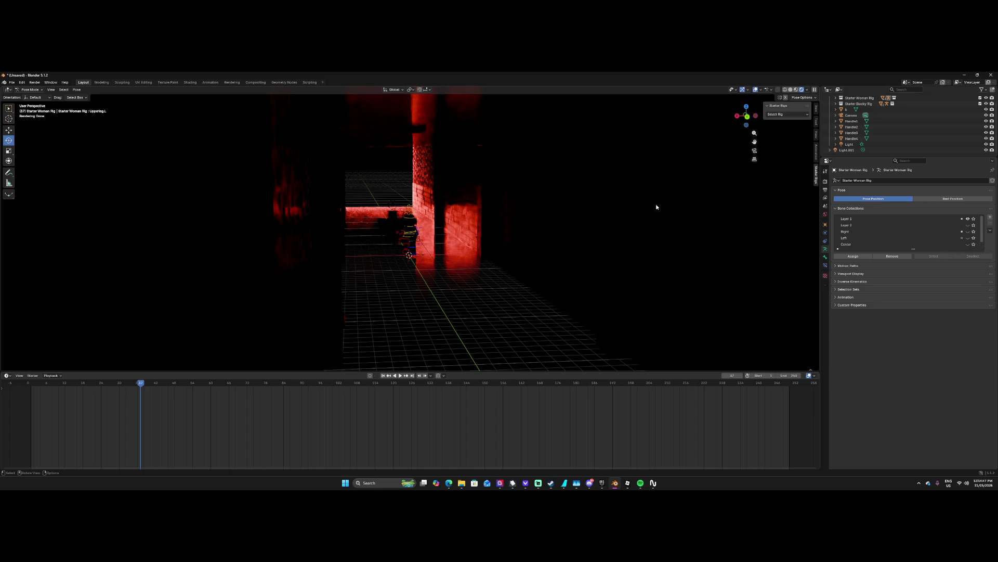
pyautogui.moveTo(650, 207)
pyautogui.mouseDown(button='middle')
pyautogui.moveTo(702, 156)
pyautogui.moveTo(770, 114)
pyautogui.mouseUp(button='middle')
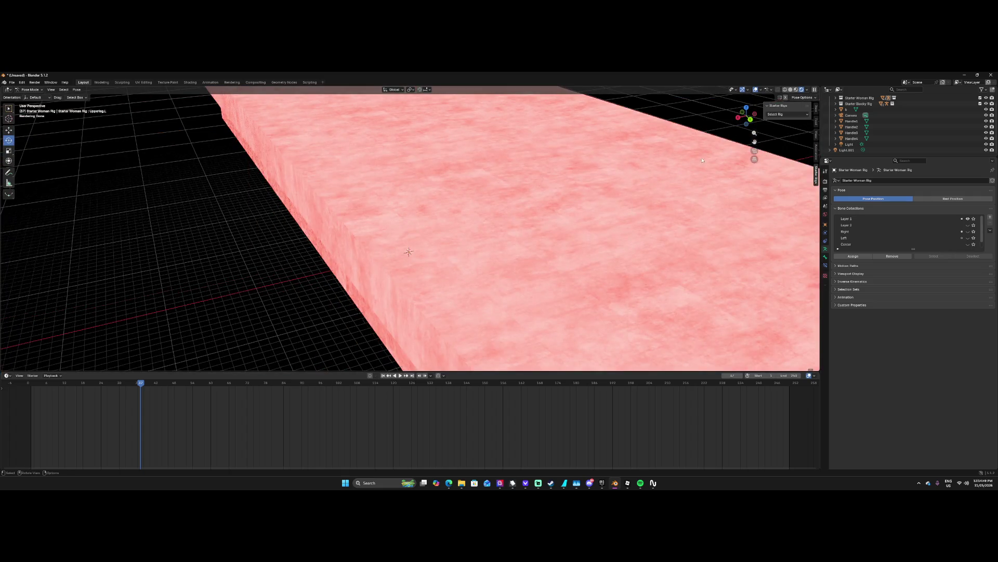
pyautogui.click(792, 90)
pyautogui.scroll(-5, 475, 222)
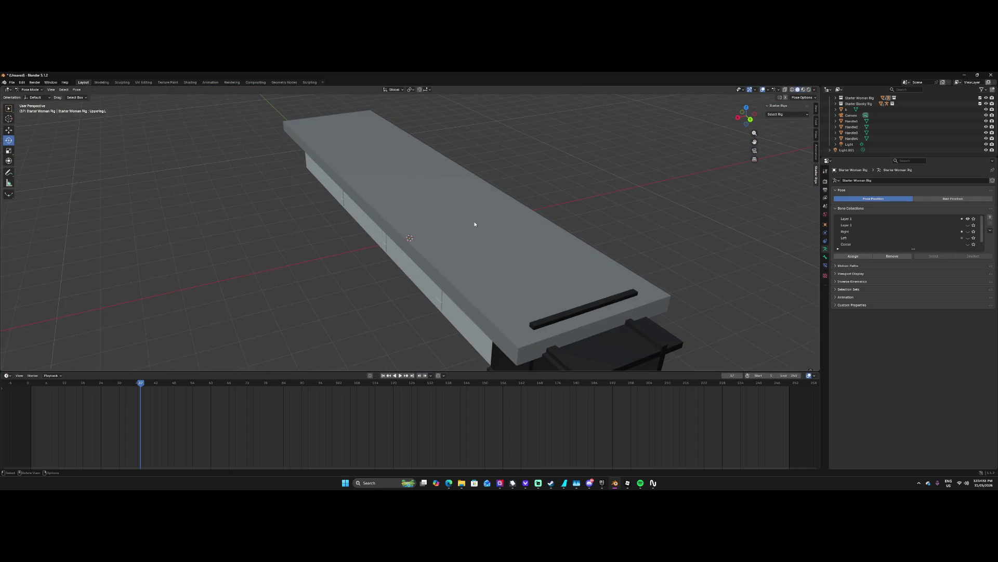
# Leave Pose Mode for Object Mode and select the long slab b.
pyautogui.click(847, 150)
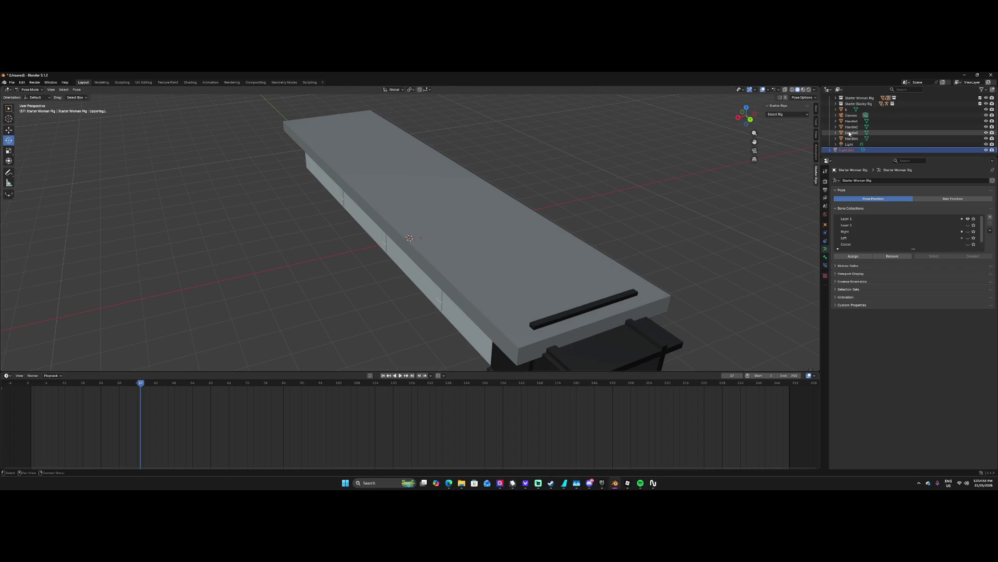
pyautogui.click(848, 138)
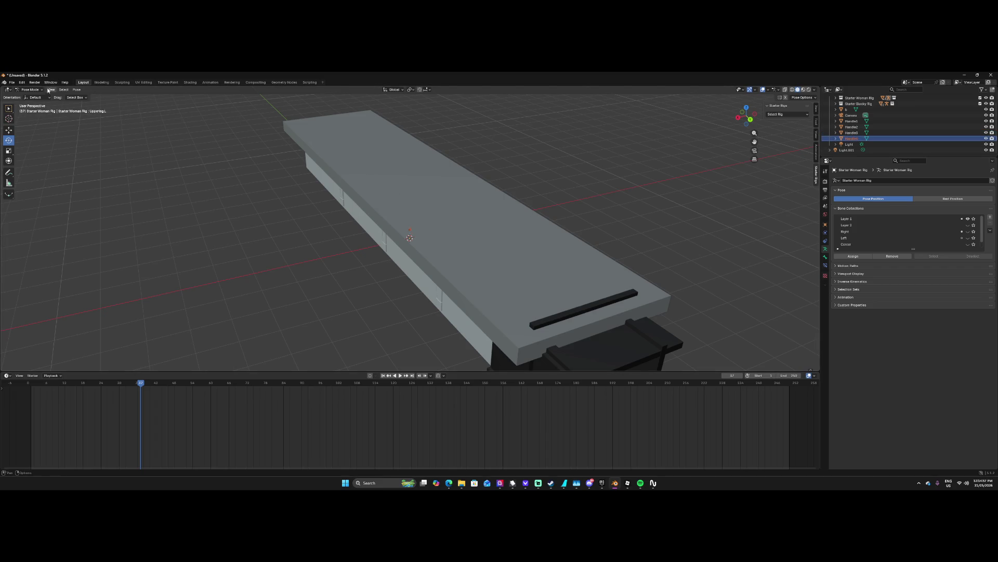
pyautogui.hotkey('ctrl', 'Tab')
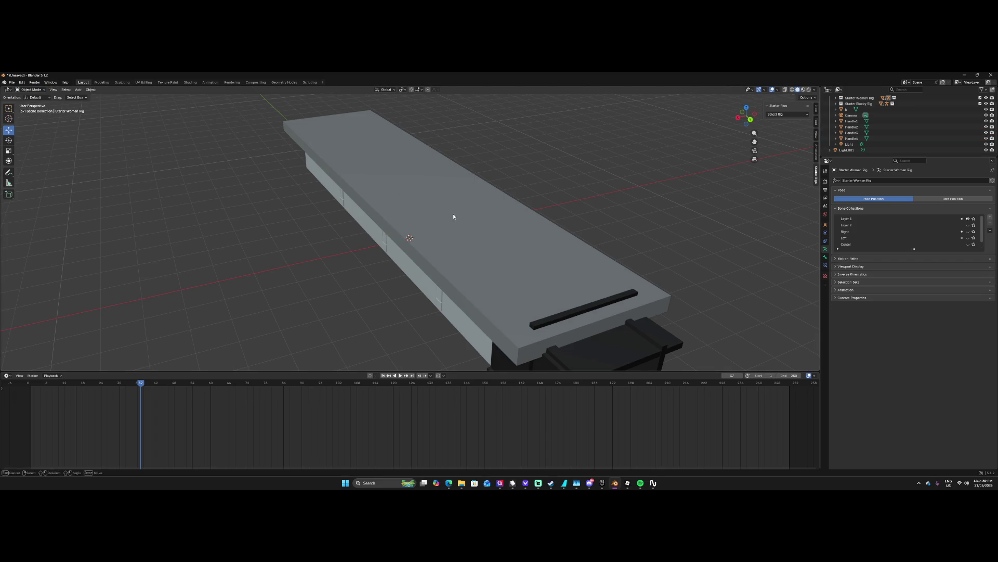
pyautogui.click(424, 246)
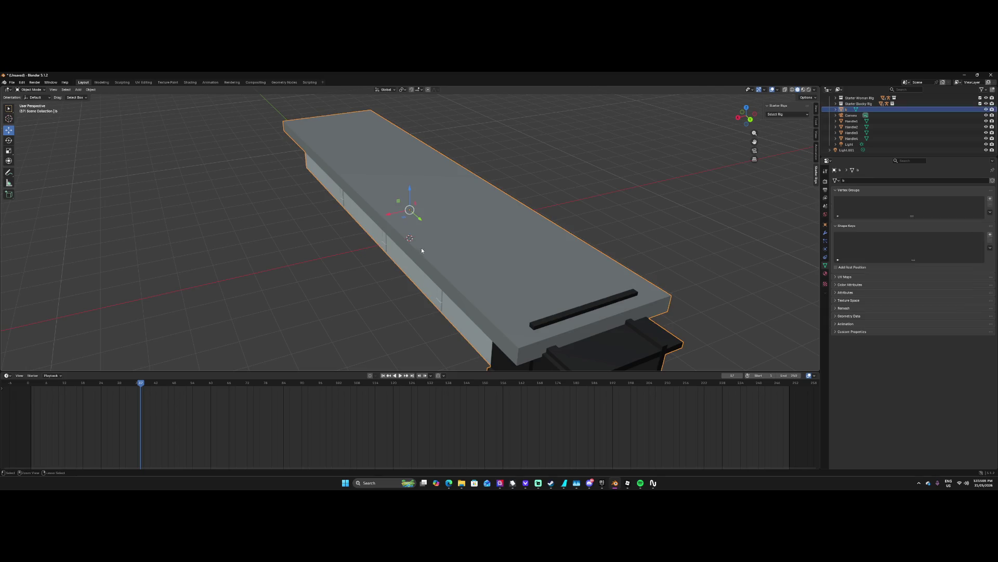
pyautogui.press('r')
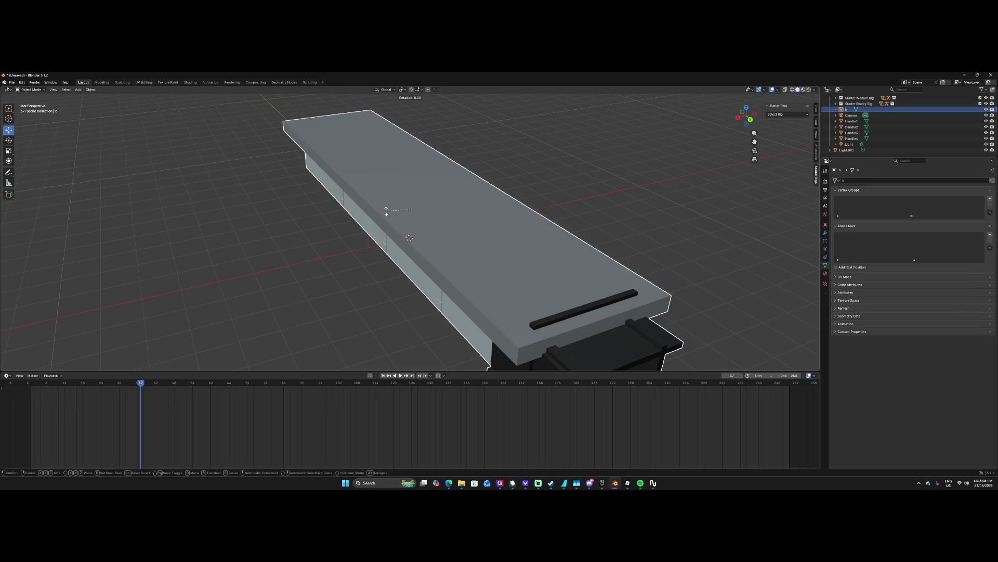
pyautogui.press('x')
pyautogui.press('Escape')
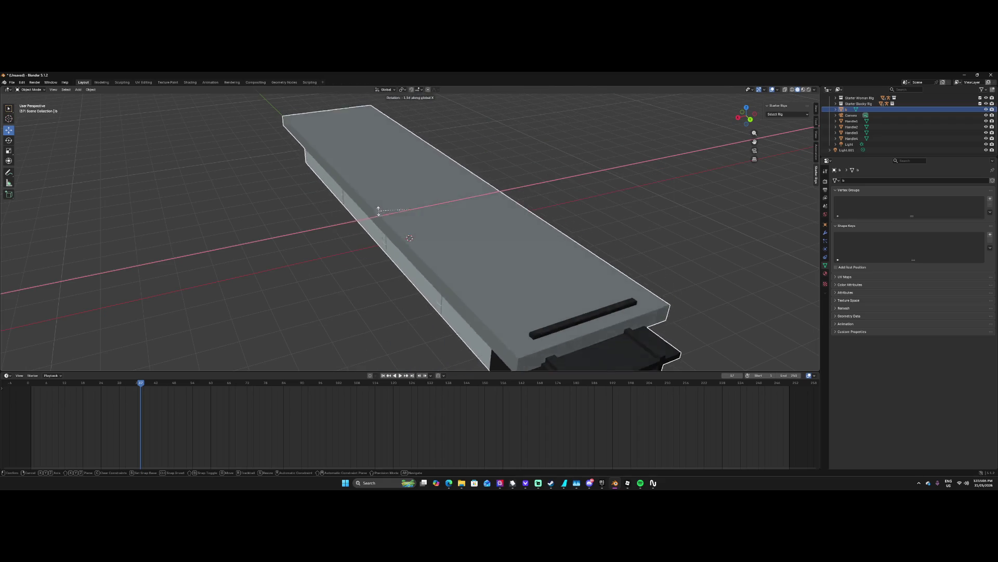
# Duplicate slab b as b.001 and slide the copy along its local X axis.
pyautogui.hotkey('shift', 'd')
pyautogui.press('x')
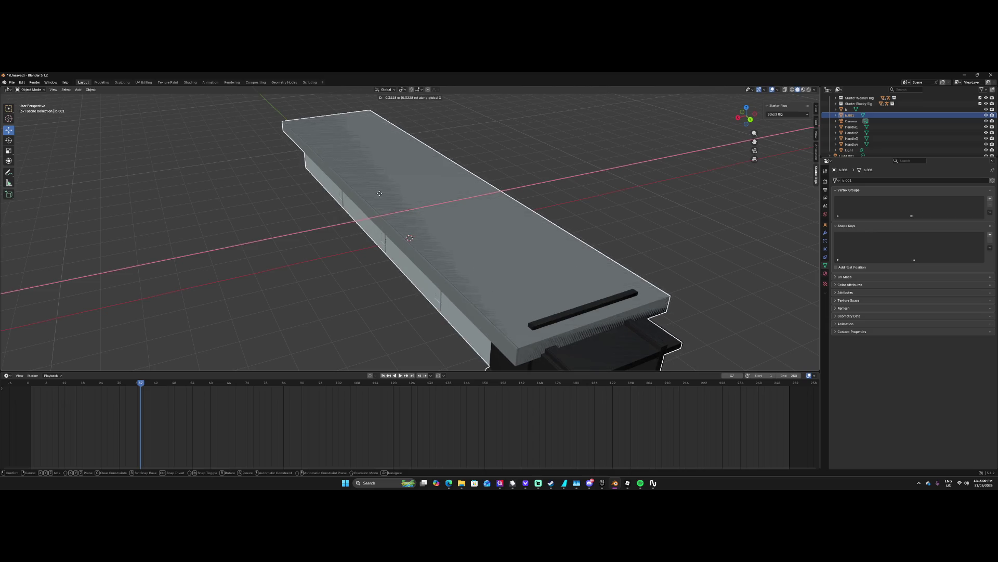
pyautogui.press('x')
pyautogui.click(287, 133)
# Rotate b.001 around Z so it lies crosswise, then preview it in Rendered shading.
pyautogui.press('r')
pyautogui.press('x')
pyautogui.press('y')
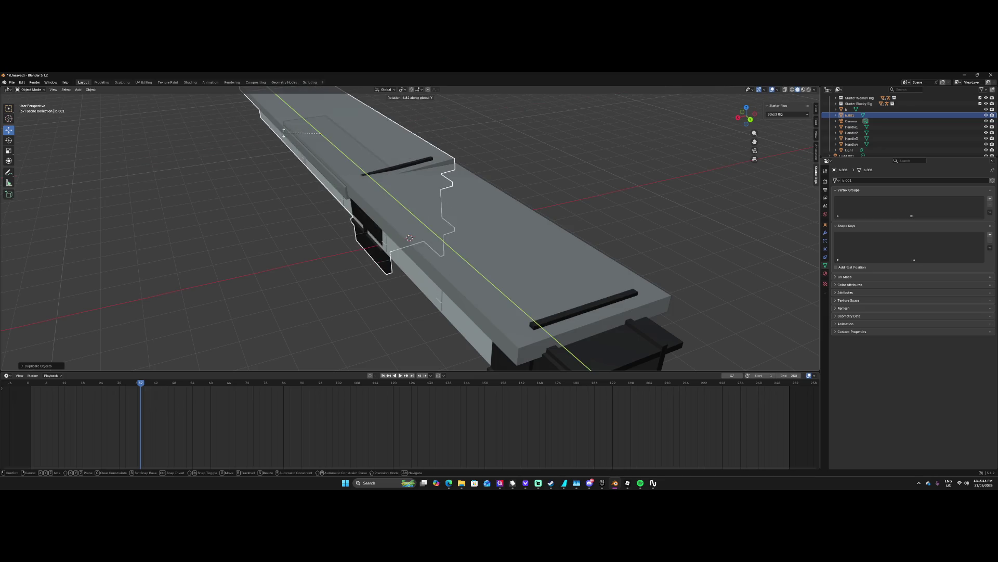
pyautogui.press('z')
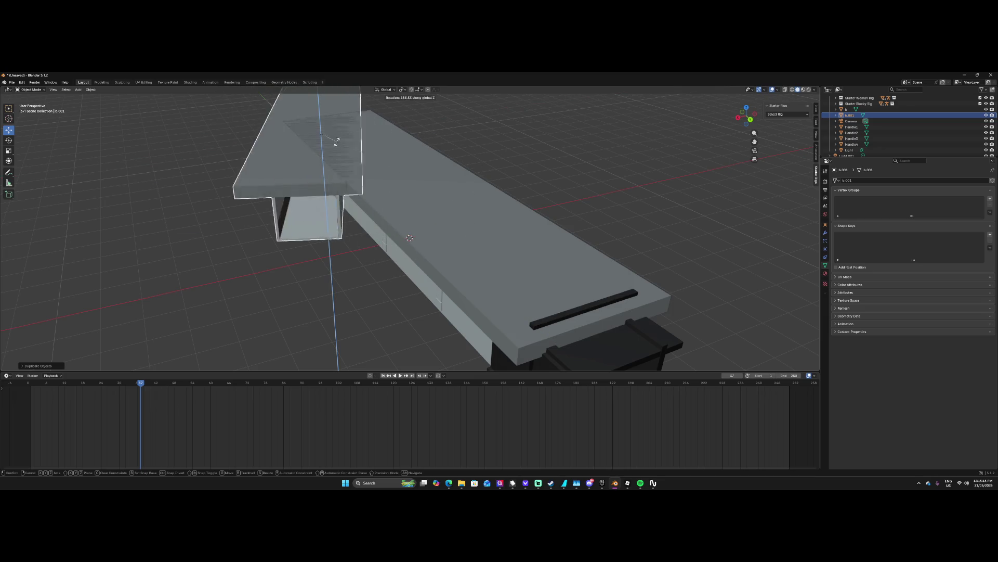
pyautogui.click(320, 139)
pyautogui.moveTo(324, 134)
pyautogui.mouseDown(button='middle')
pyautogui.moveTo(412, 156)
pyautogui.moveTo(643, 103)
pyautogui.mouseUp(button='middle')
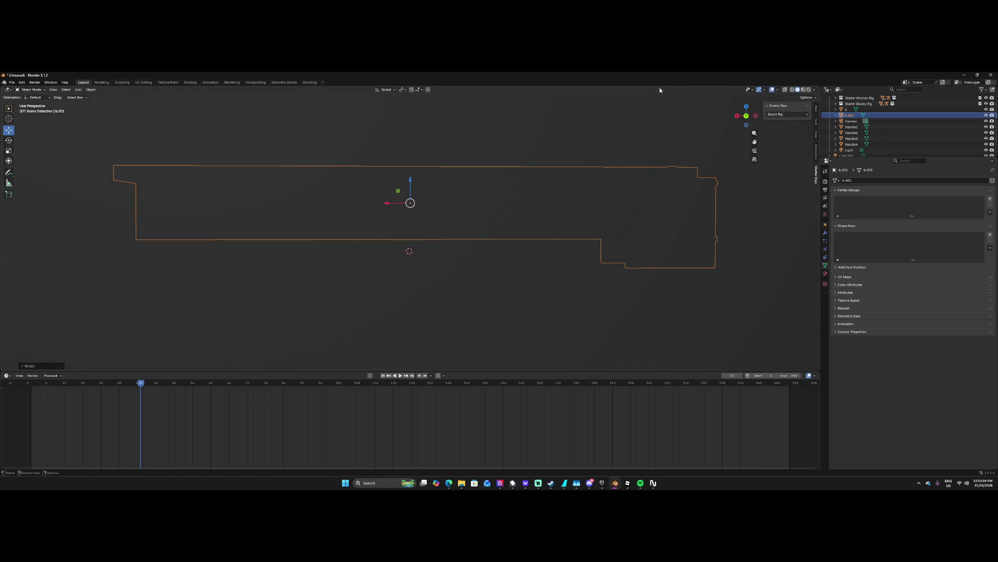
pyautogui.click(808, 89)
pyautogui.scroll(3, 575, 216)
# Try moving b.001 along Y, then undo to restore its earlier position.
pyautogui.moveTo(565, 216)
pyautogui.mouseDown(button='middle')
pyautogui.moveTo(501, 213)
pyautogui.moveTo(597, 205)
pyautogui.moveTo(459, 215)
pyautogui.moveTo(444, 177)
pyautogui.moveTo(474, 174)
pyautogui.moveTo(510, 191)
pyautogui.mouseUp(button='middle')
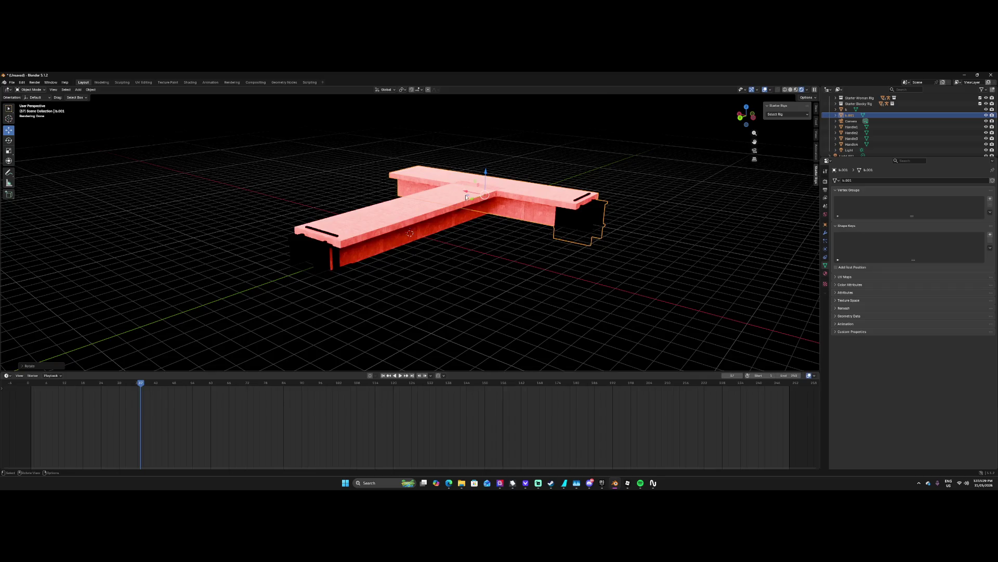
pyautogui.moveTo(474, 199)
pyautogui.mouseDown()
pyautogui.moveTo(499, 197)
pyautogui.moveTo(362, 177)
pyautogui.mouseUp()
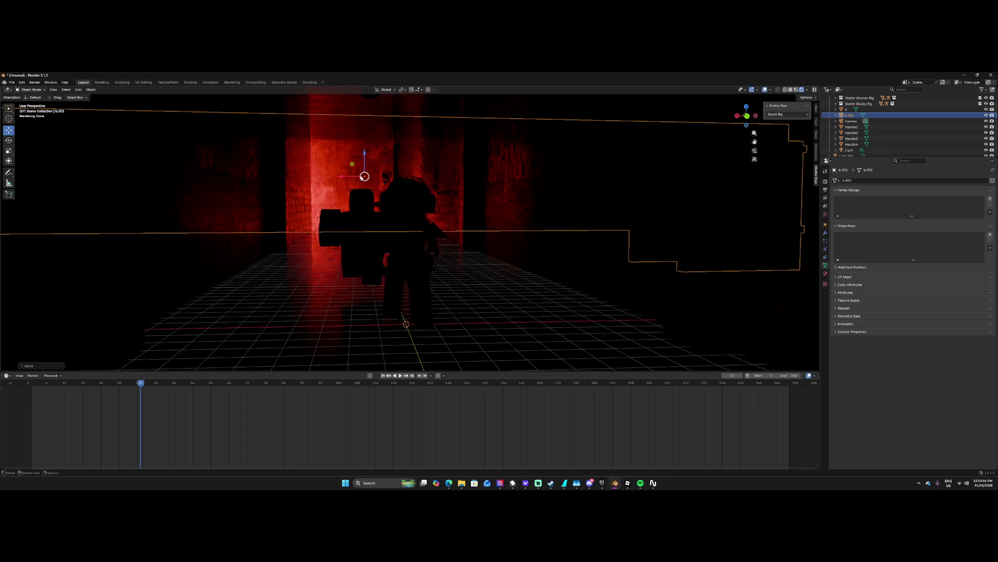
pyautogui.scroll(2, 435, 180)
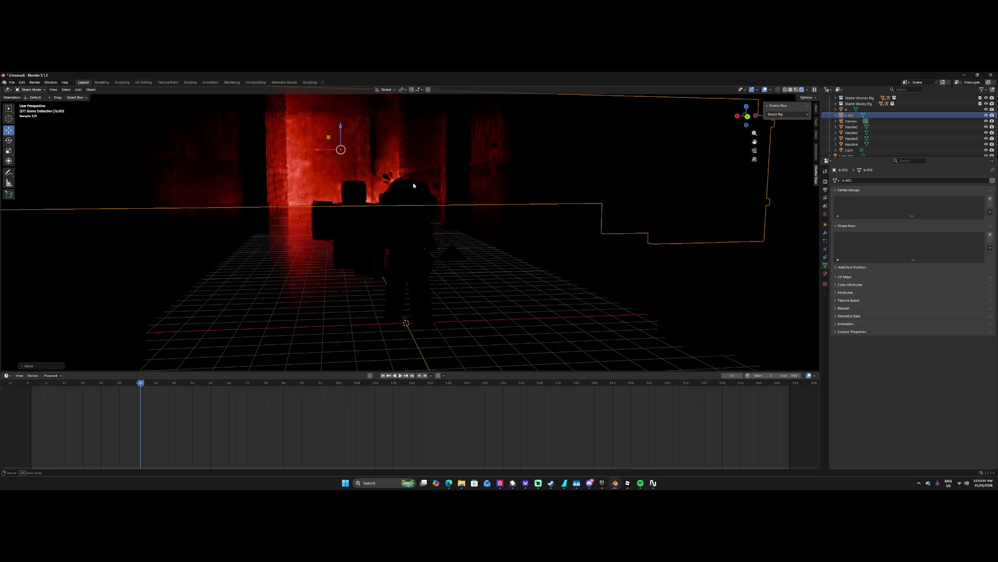
pyautogui.hotkey('ctrl', 'z')
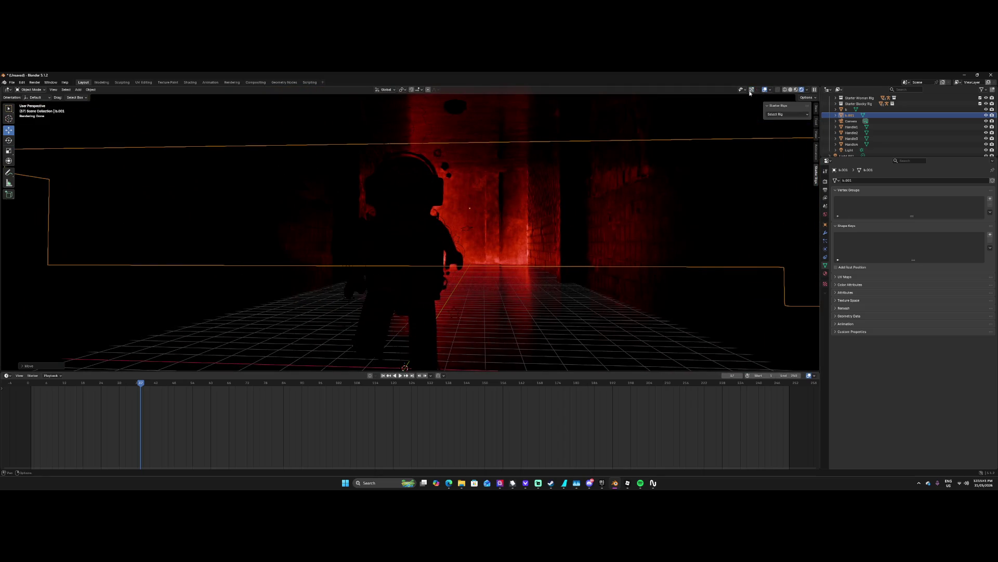
# Toggle overlays, show the Item transform values, and switch to the camera view.
pyautogui.click(765, 90)
pyautogui.moveTo(561, 162); pyautogui.dragTo(571, 158, button='middle')
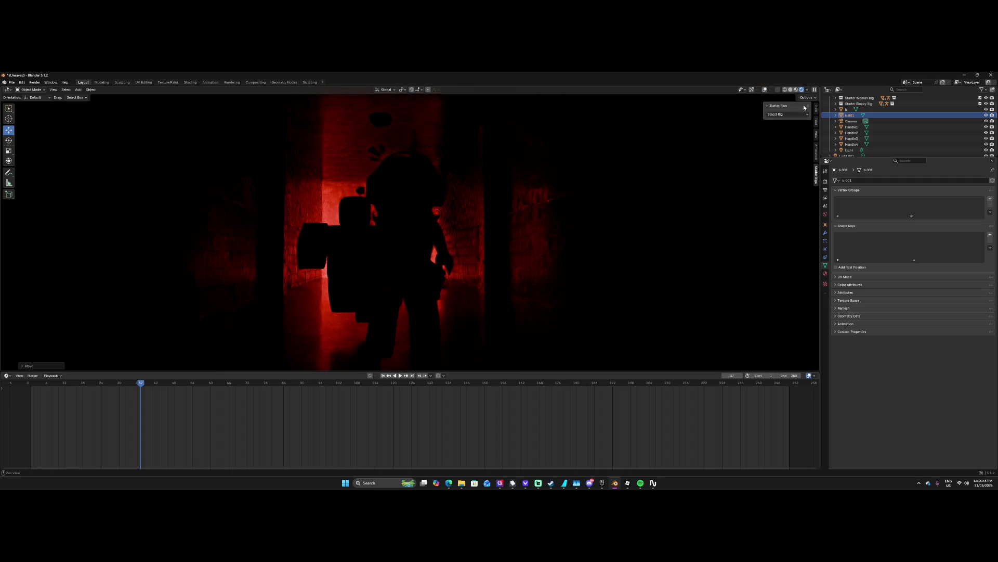
pyautogui.click(816, 109)
pyautogui.click(766, 90)
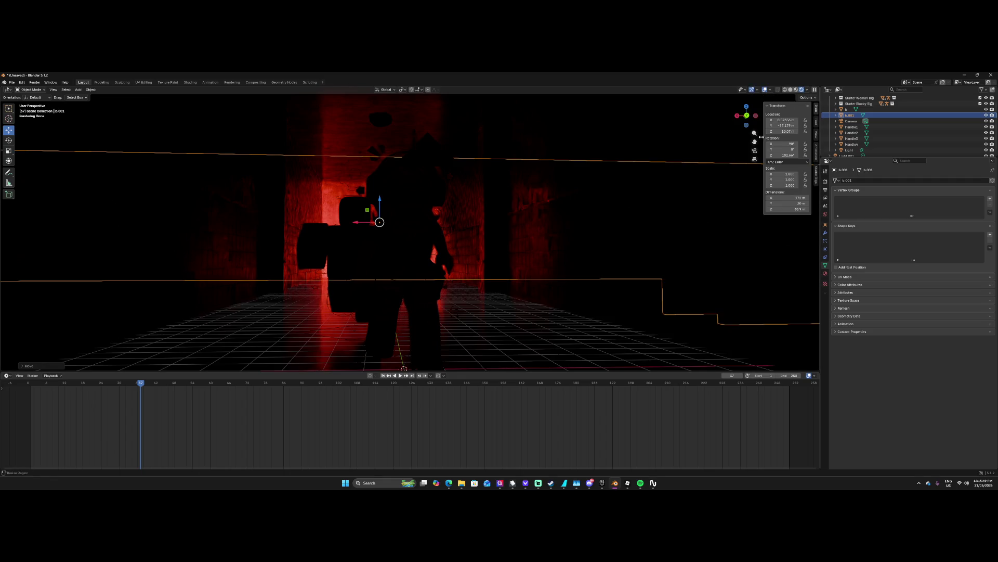
pyautogui.click(755, 152)
pyautogui.scroll(1, 551, 191)
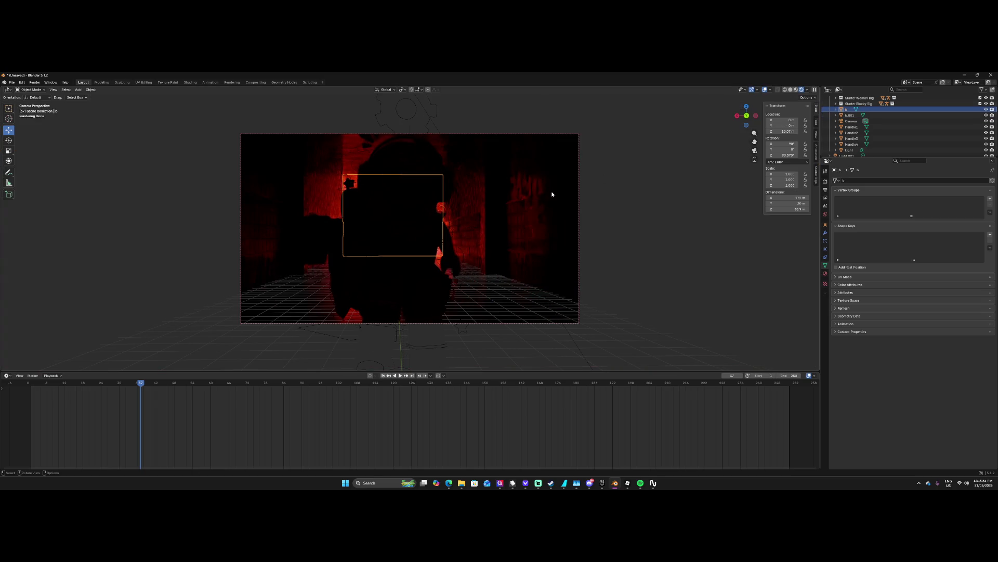
# Hide overlays, zoom the camera preview, show the Starter Rigs sidebar, and rewind to frame 0.
pyautogui.click(765, 90)
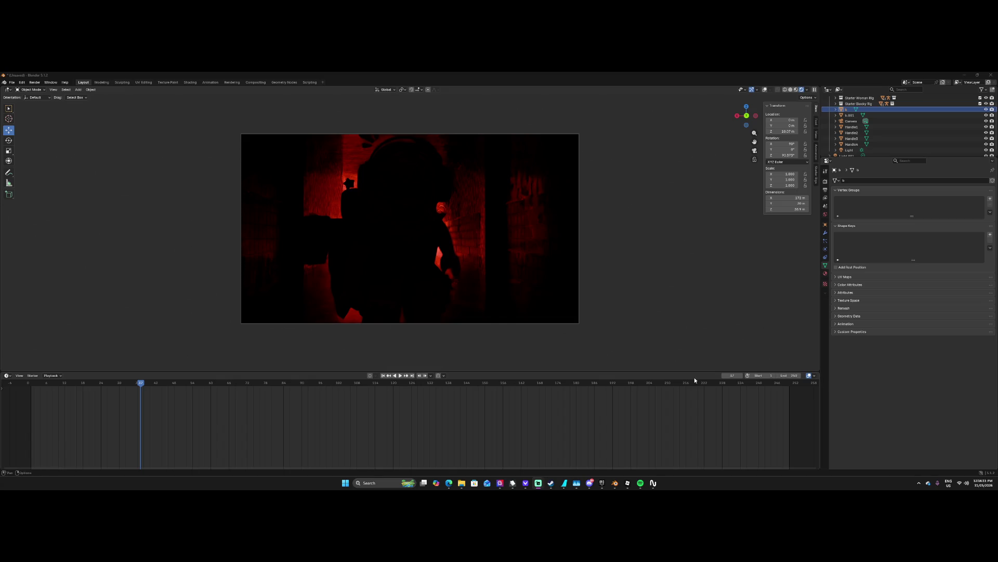
pyautogui.scroll(2, 489, 271)
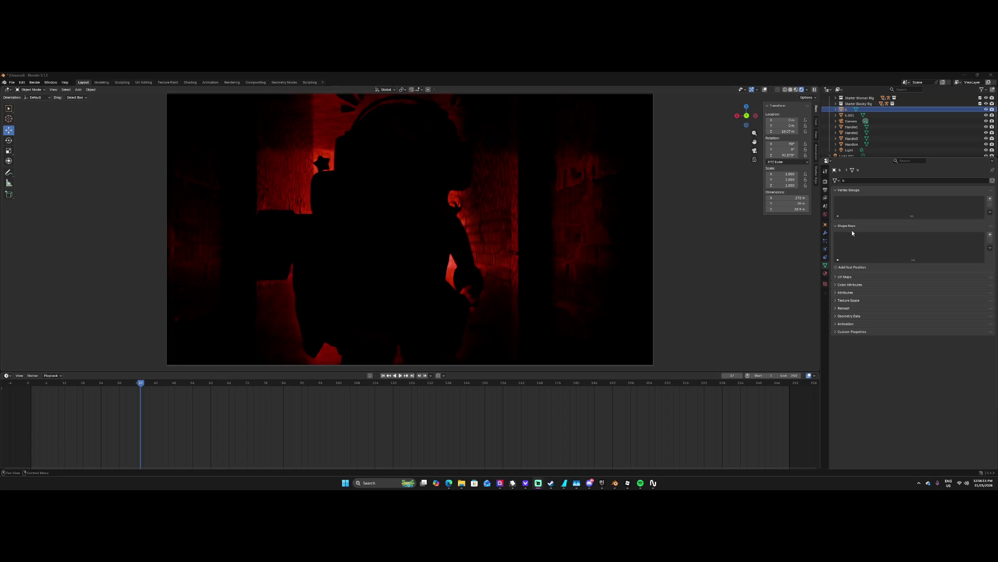
pyautogui.click(817, 173)
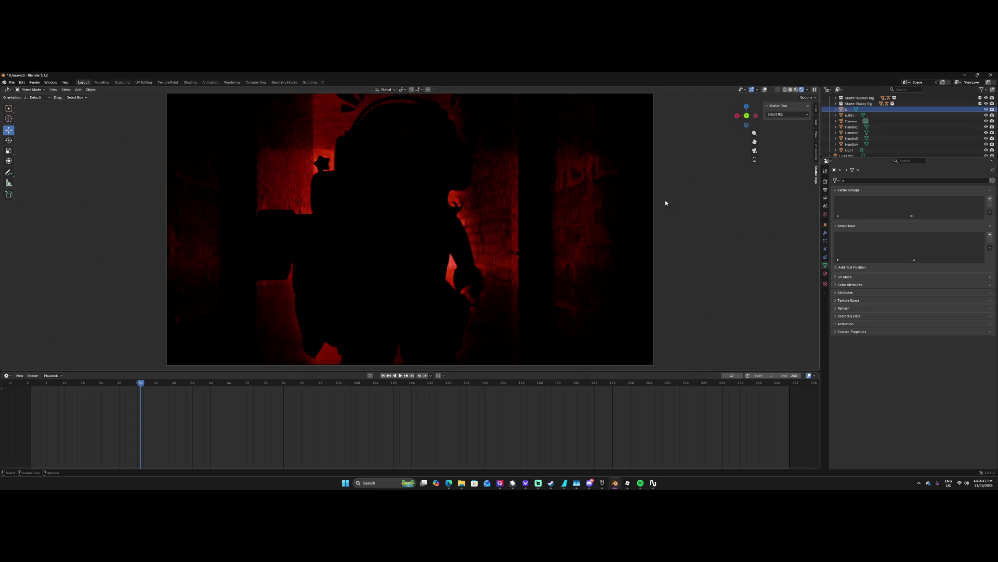
pyautogui.moveTo(143, 383); pyautogui.dragTo(28, 384)
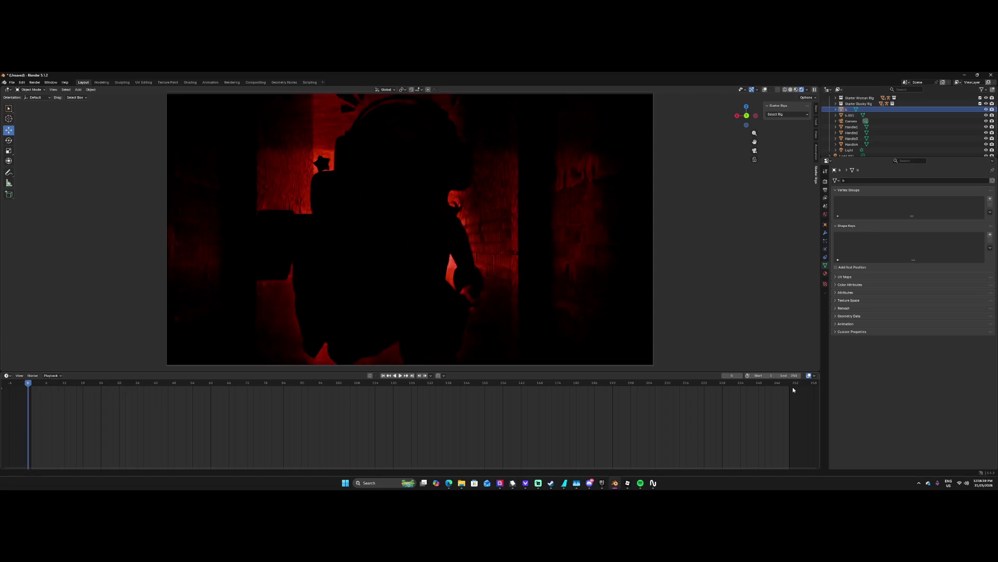
# Shrink the timeline, hide the N sidebar, and turn viewport overlays back on.
pyautogui.moveTo(491, 372); pyautogui.dragTo(501, 442)
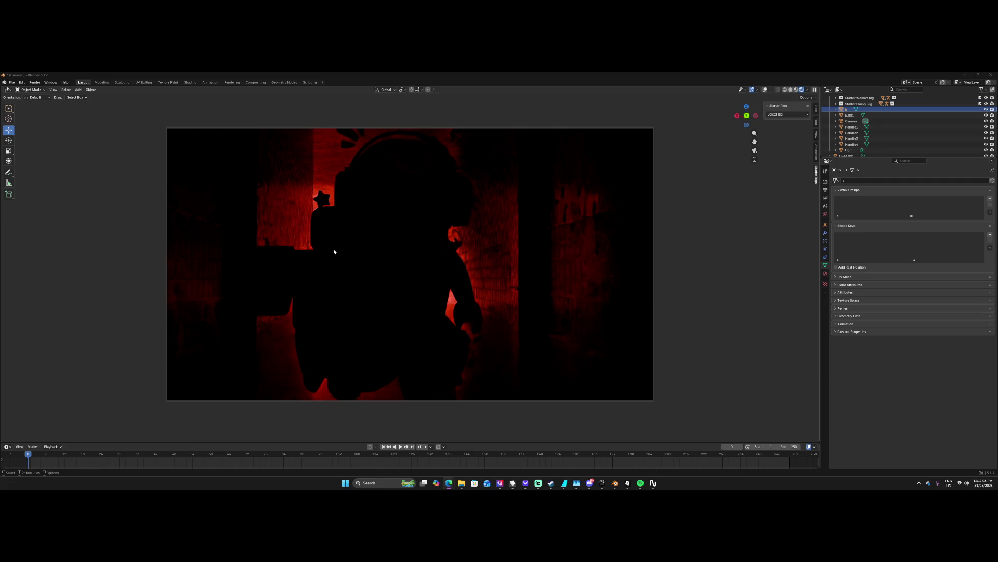
pyautogui.click(817, 121)
pyautogui.click(817, 121)
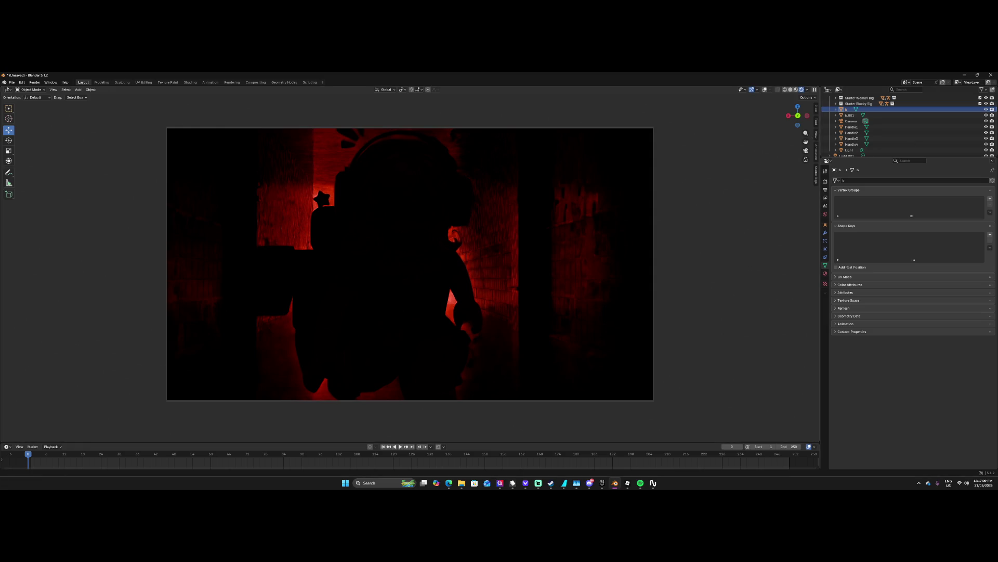
pyautogui.hotkey('alt', 'Tab')
pyautogui.click(386, 90)
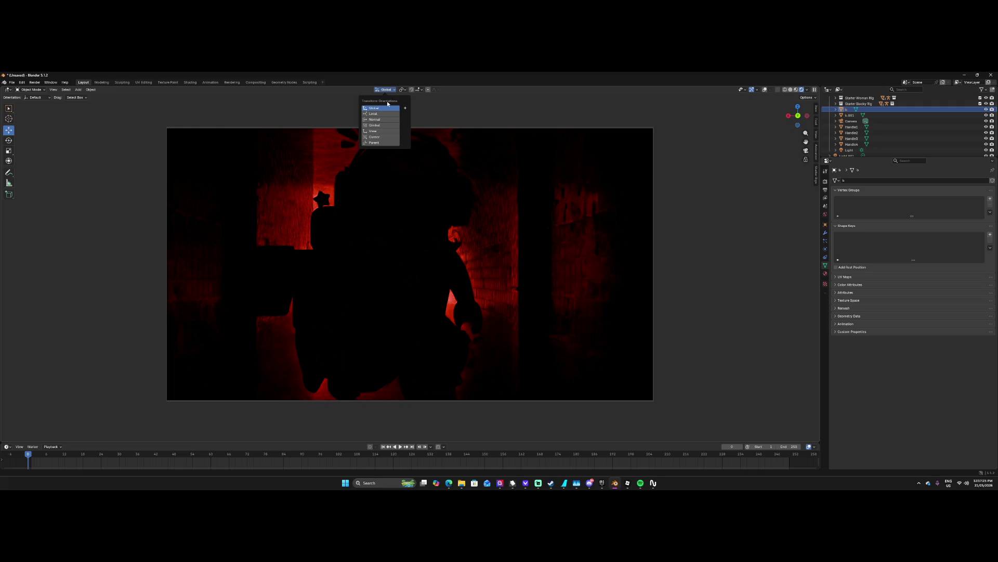
pyautogui.click(765, 90)
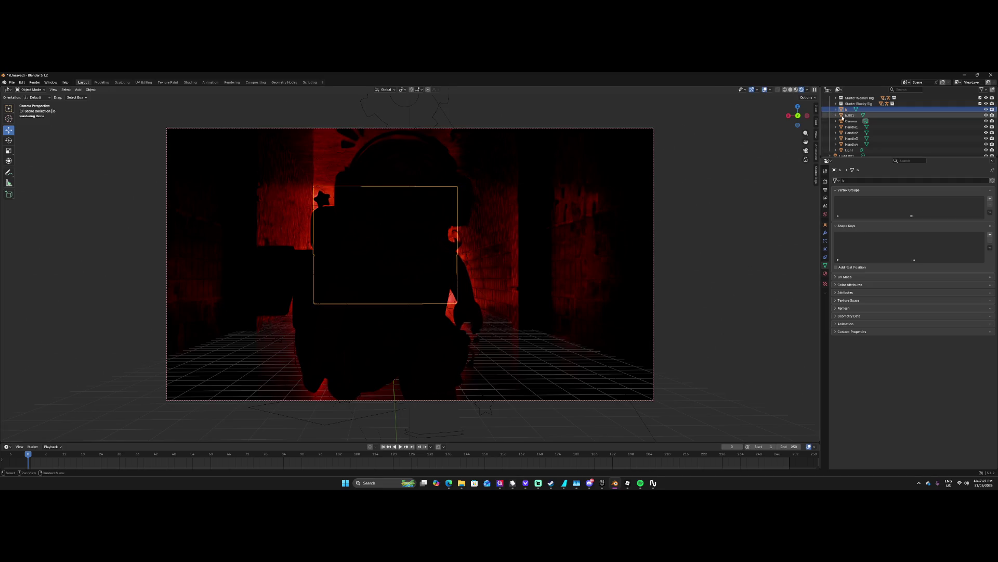
# Open World properties and enable every Ray Visibility option for the world.
pyautogui.click(825, 214)
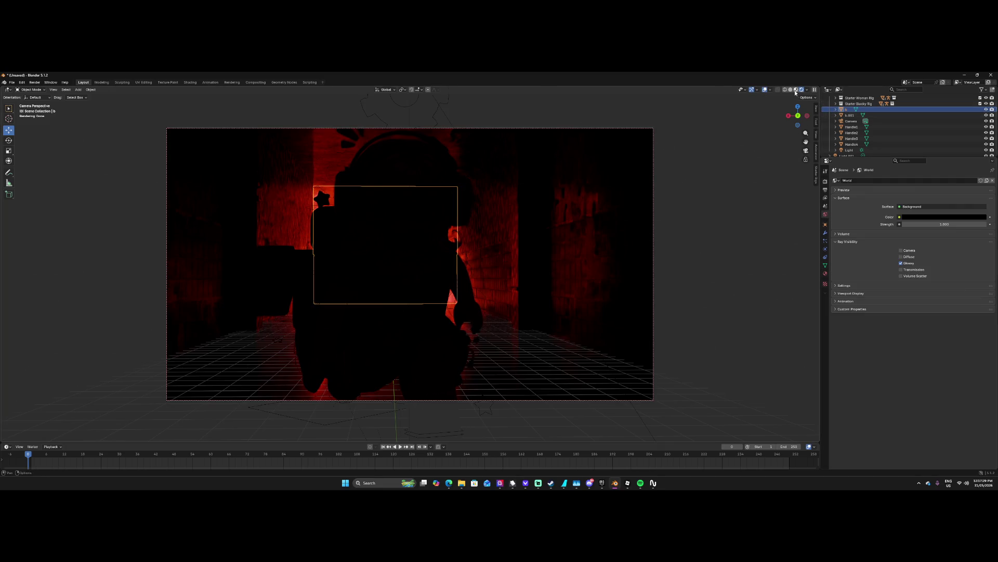
pyautogui.click(765, 90)
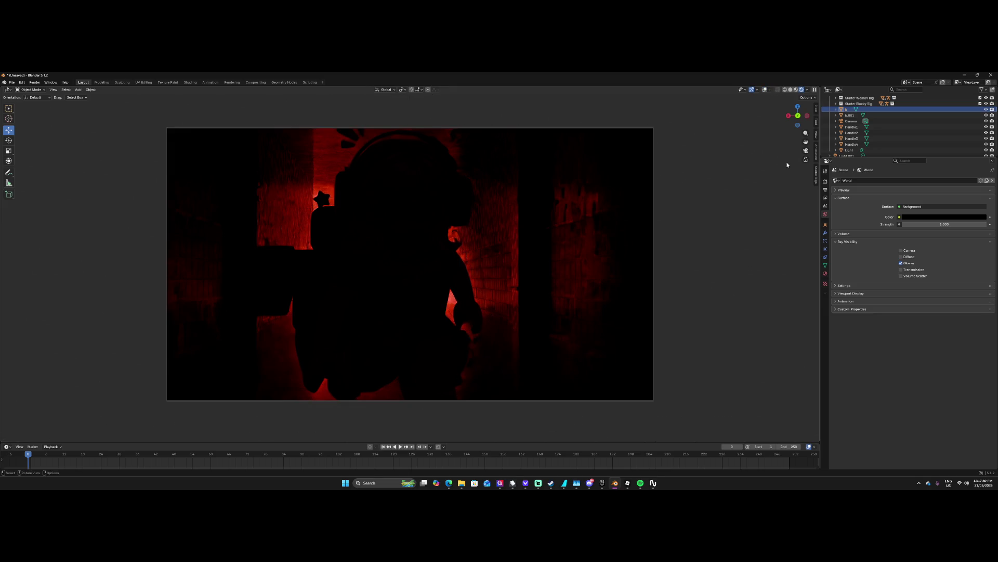
pyautogui.click(850, 286)
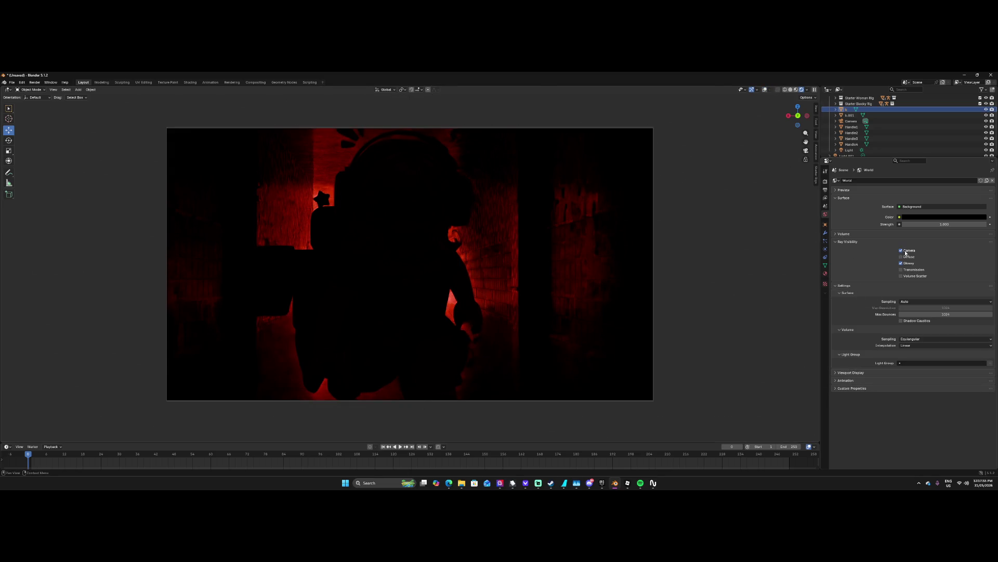
pyautogui.click(914, 270)
pyautogui.click(914, 276)
# Set the world colour to white and raise its strength above 5.
pyautogui.click(922, 217)
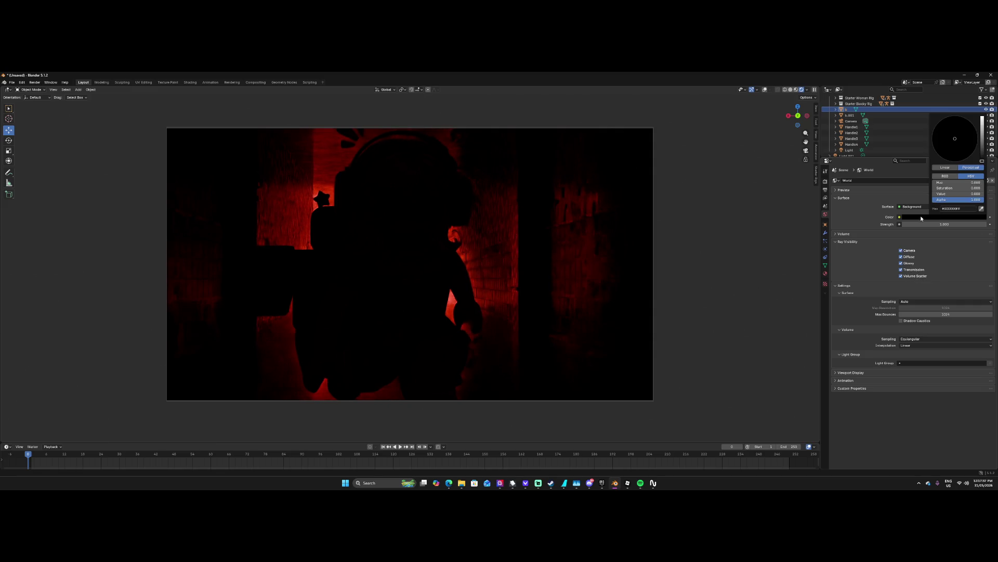
pyautogui.click(983, 118)
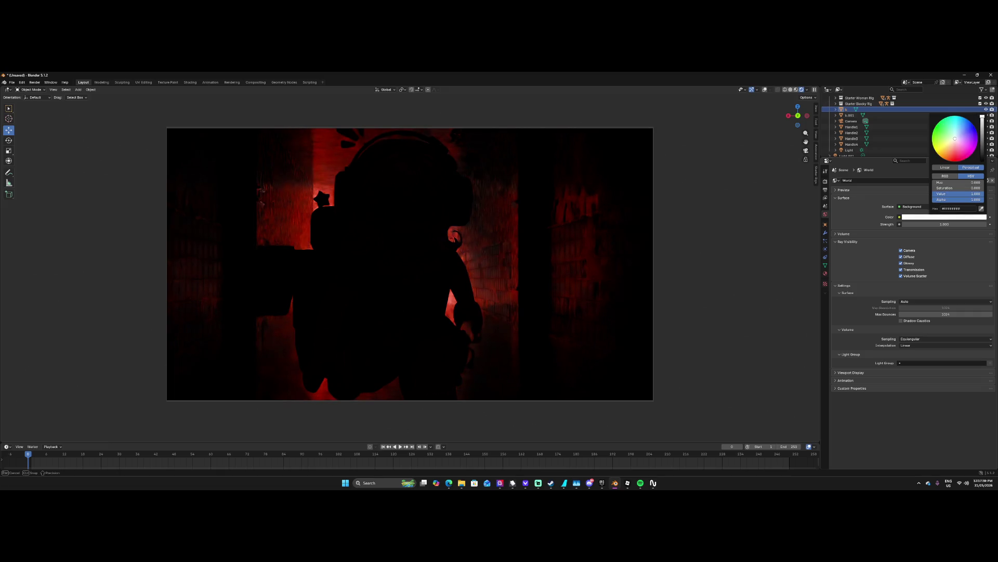
pyautogui.click(917, 224)
pyautogui.write('5')
pyautogui.press('Return')
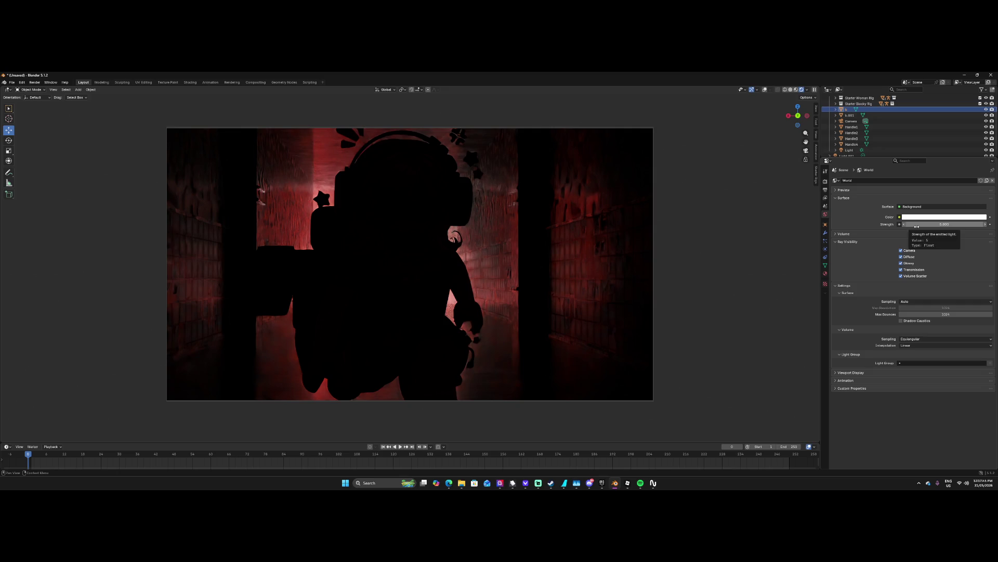
pyautogui.moveTo(917, 225); pyautogui.dragTo(947, 224)
# Make the world colour saturated magenta with strength 100, then reselect b.001 and b.
pyautogui.click(907, 217)
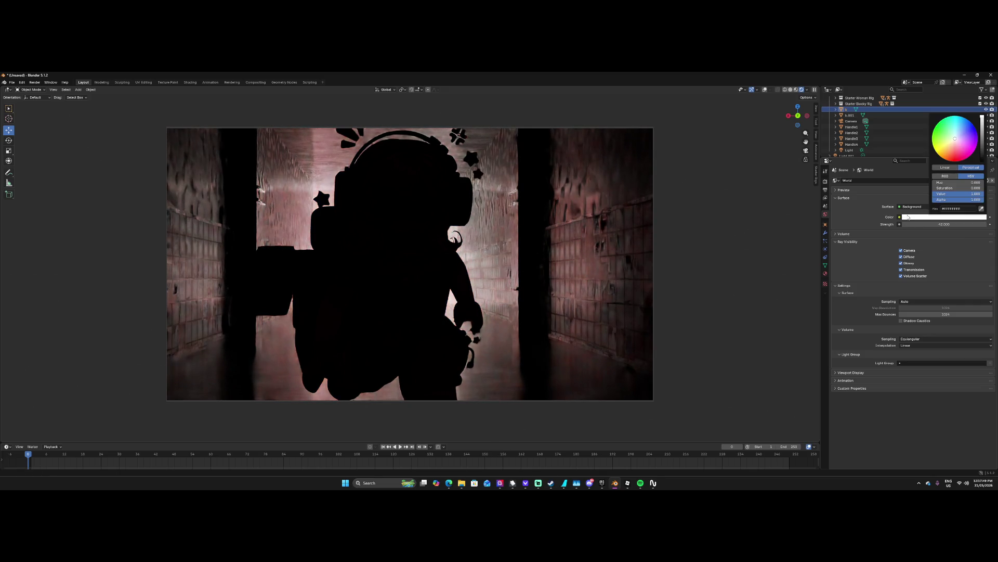
pyautogui.moveTo(955, 150); pyautogui.dragTo(957, 160)
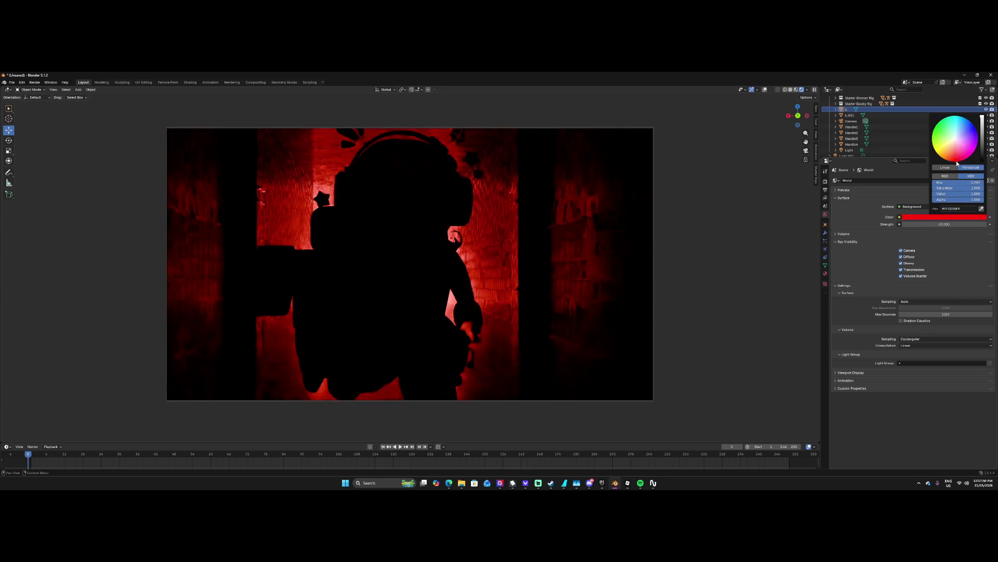
pyautogui.click(935, 224)
pyautogui.write('1')
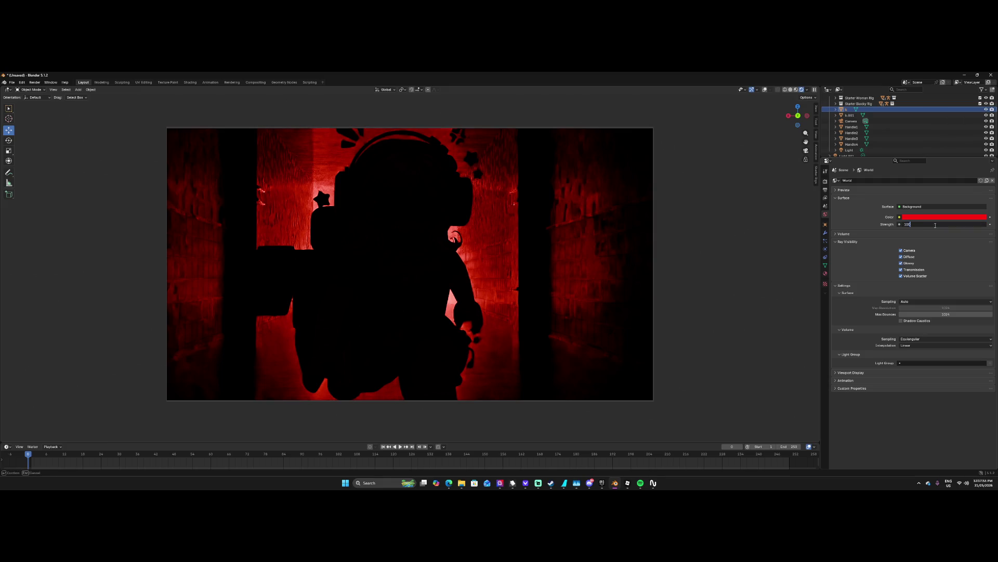
pyautogui.press('Return')
pyautogui.click(942, 217)
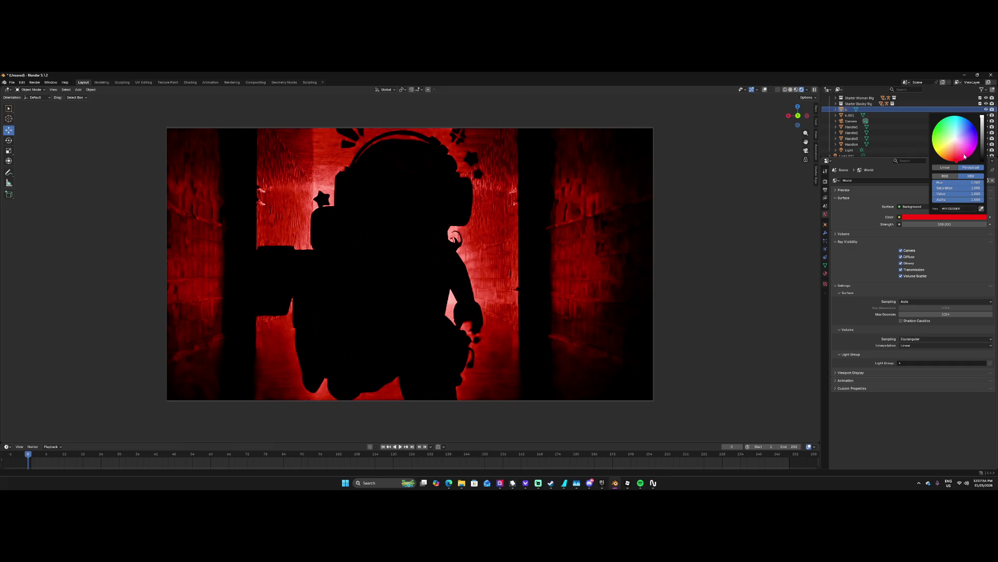
pyautogui.moveTo(972, 153)
pyautogui.mouseDown()
pyautogui.moveTo(949, 117)
pyautogui.moveTo(935, 129)
pyautogui.moveTo(978, 151)
pyautogui.mouseUp()
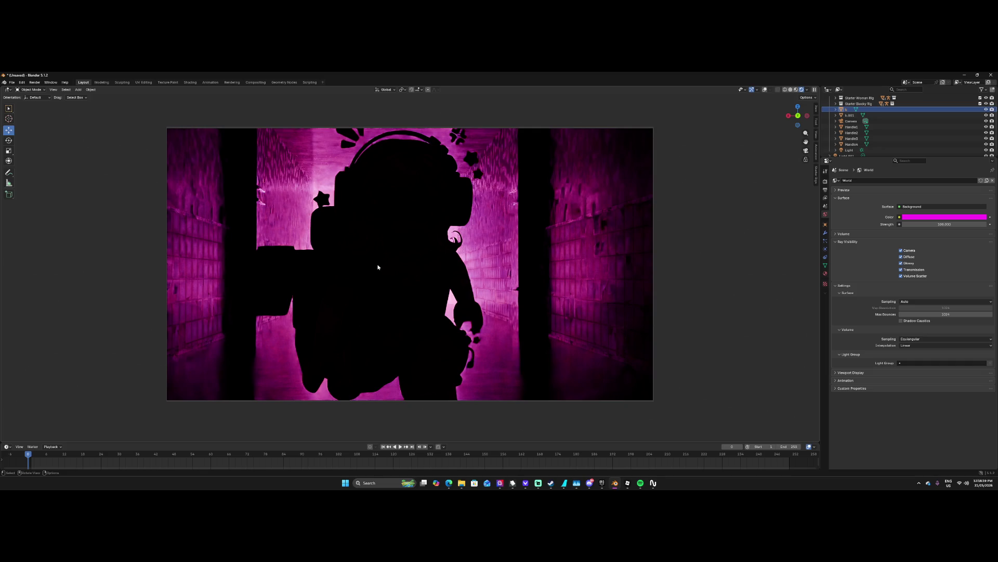
pyautogui.click(323, 243)
pyautogui.click(350, 271)
# Render the magenta-lit silhouette from the camera and snip the render area to the clipboard.
pyautogui.click(34, 82)
pyautogui.click(45, 92)
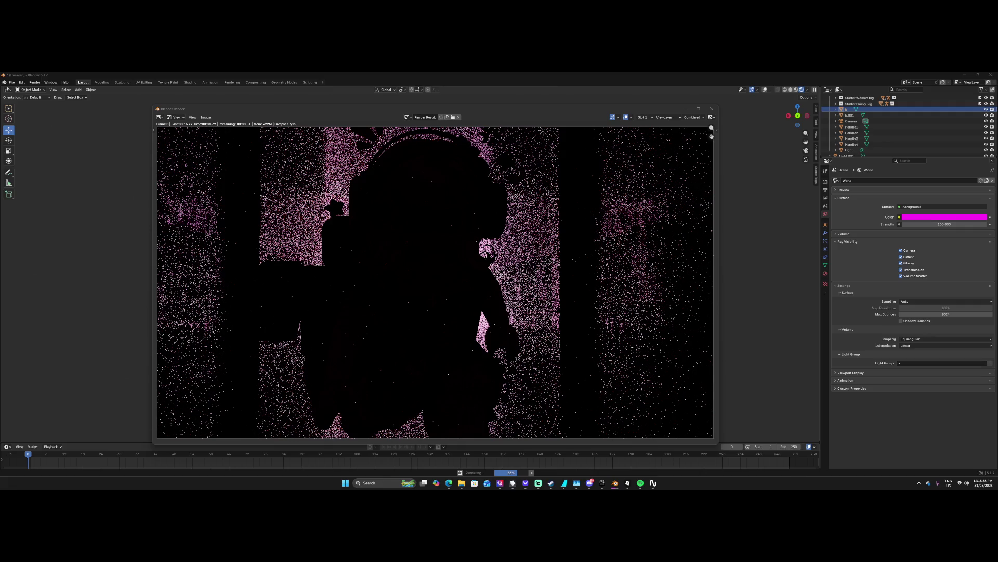
pyautogui.press('super+shift+s')
pyautogui.moveTo(159, 128)
pyautogui.mouseDown()
pyautogui.moveTo(394, 245)
pyautogui.moveTo(710, 437)
pyautogui.mouseUp()
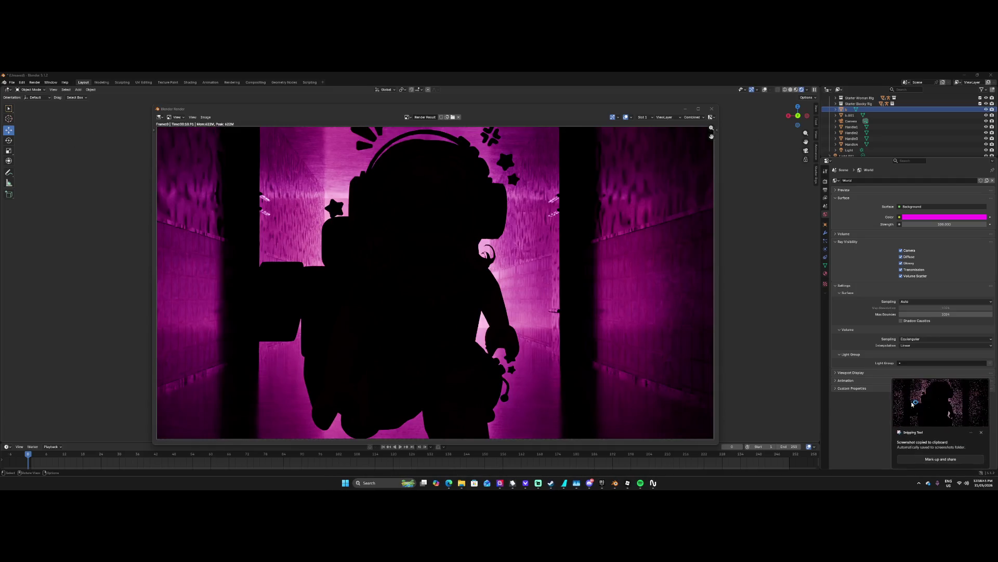
# Open the captured render snip from the notification and maximize its window.
pyautogui.click(941, 400)
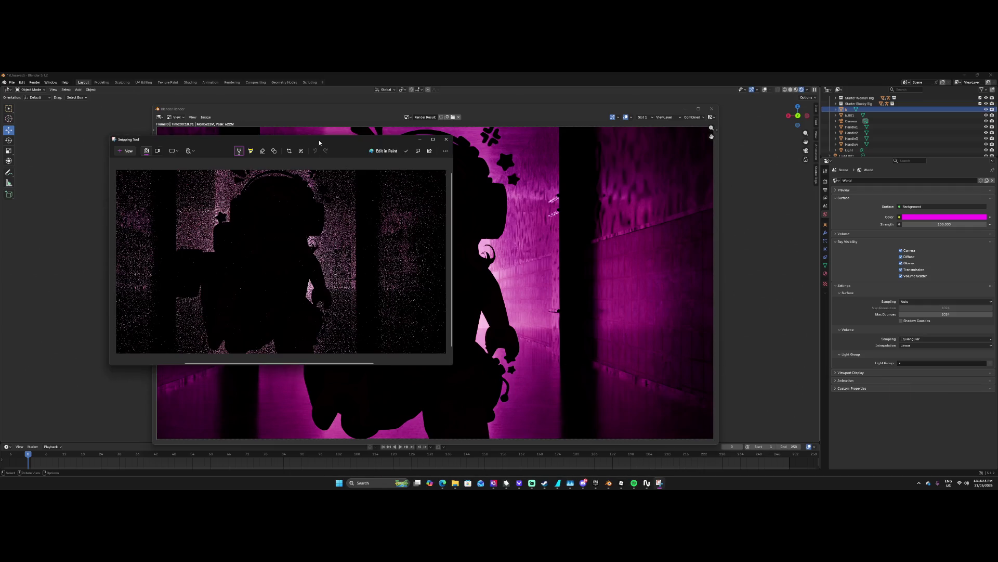
pyautogui.doubleClick(319, 141)
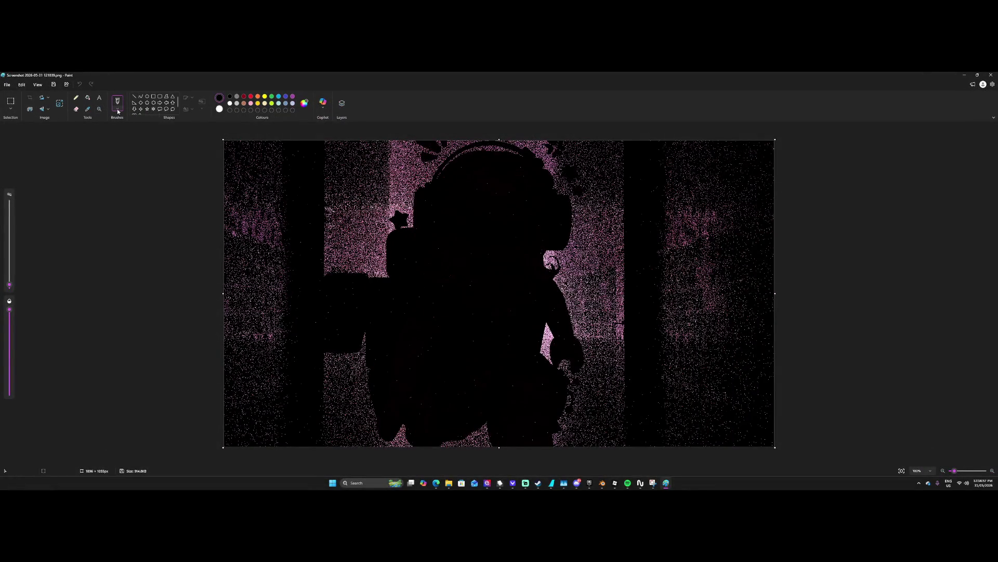
# Draw a wide text box across the top of the render.
pyautogui.click(118, 110)
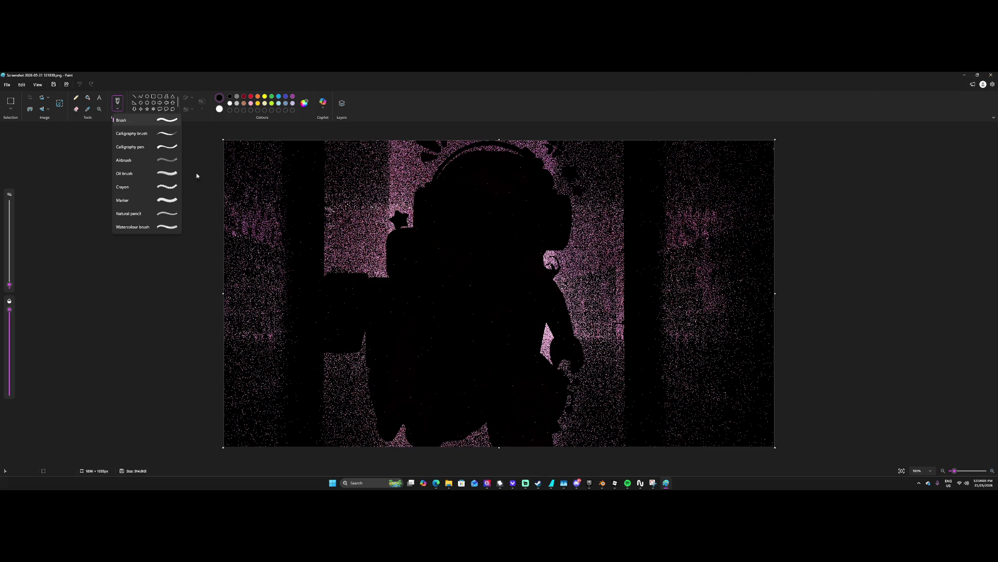
pyautogui.click(186, 126)
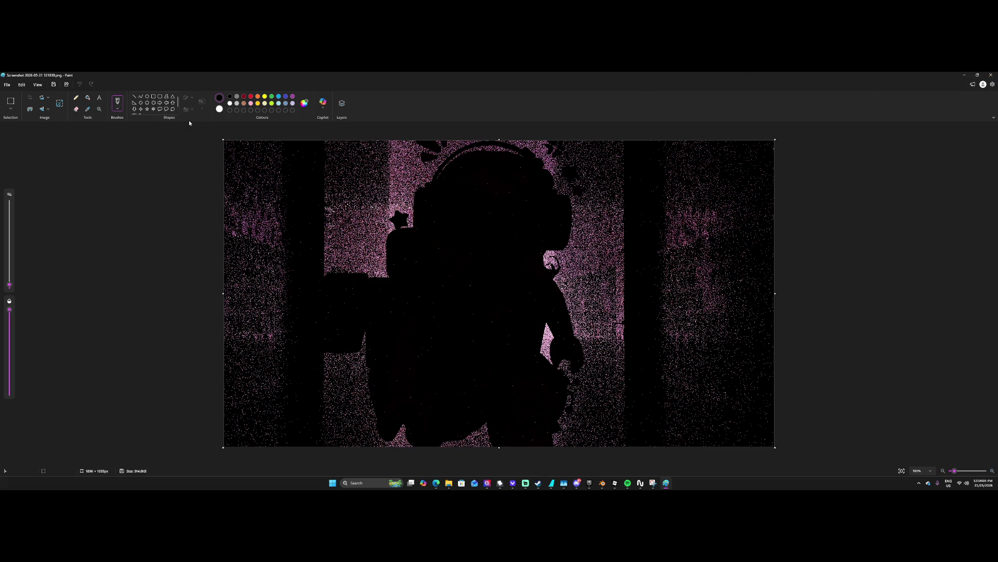
pyautogui.click(99, 98)
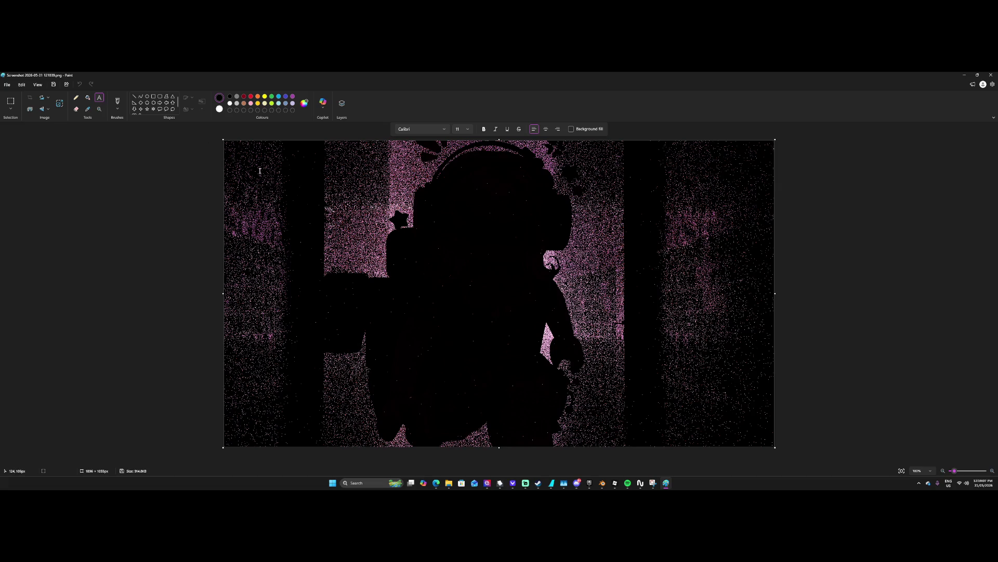
pyautogui.moveTo(254, 163); pyautogui.dragTo(749, 216)
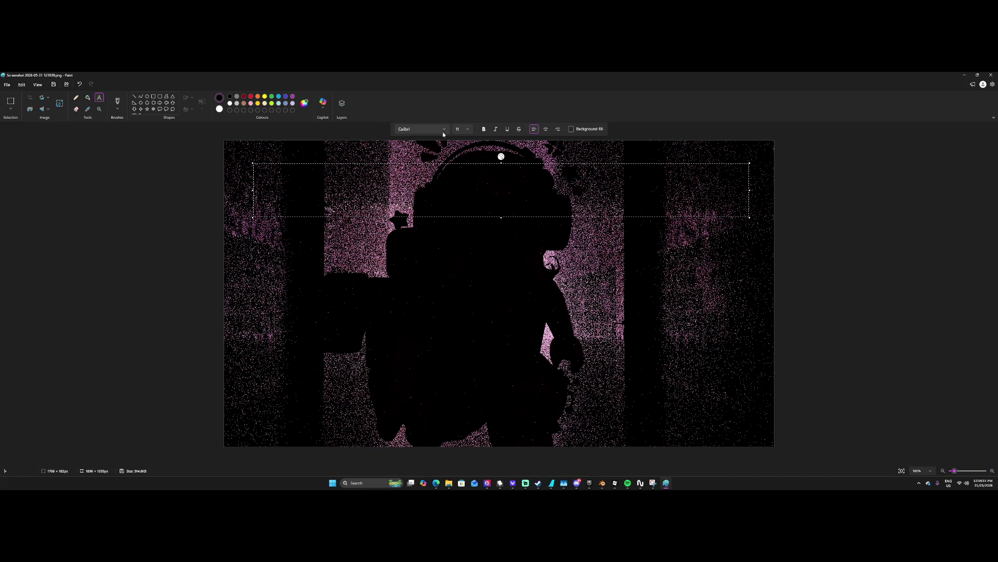
# Set the text to 72-point Rage Italic and select the existing word.
pyautogui.click(462, 129)
pyautogui.scroll(-5, 462, 208)
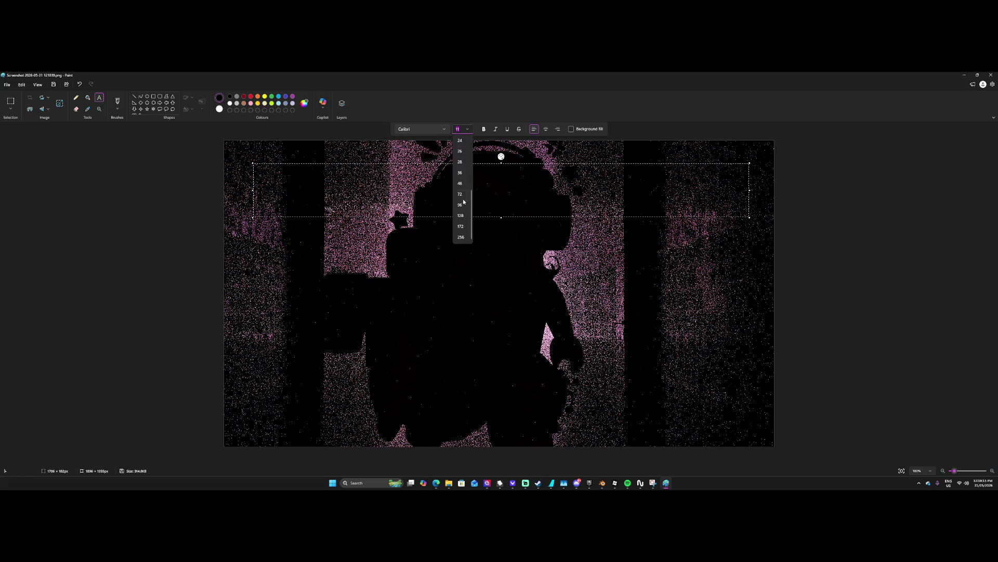
pyautogui.click(464, 225)
pyautogui.click(432, 130)
pyautogui.scroll(-5, 430, 149)
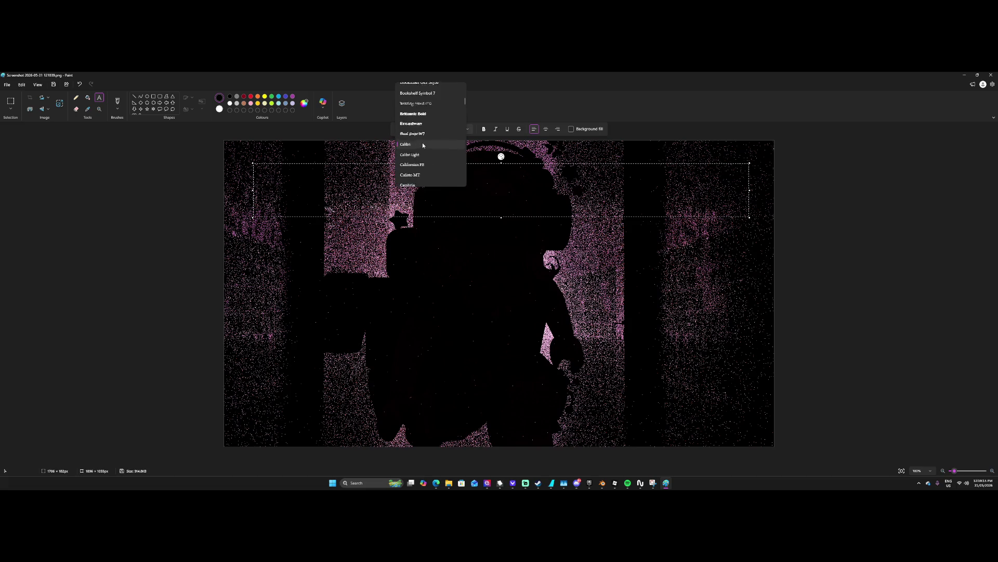
pyautogui.scroll(-8, 417, 164)
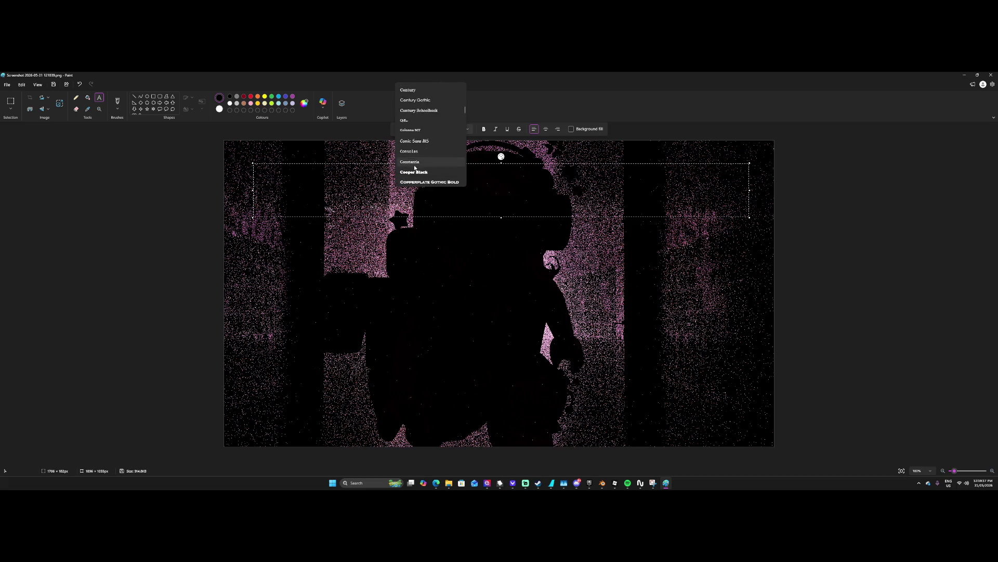
pyautogui.scroll(-10, 427, 160)
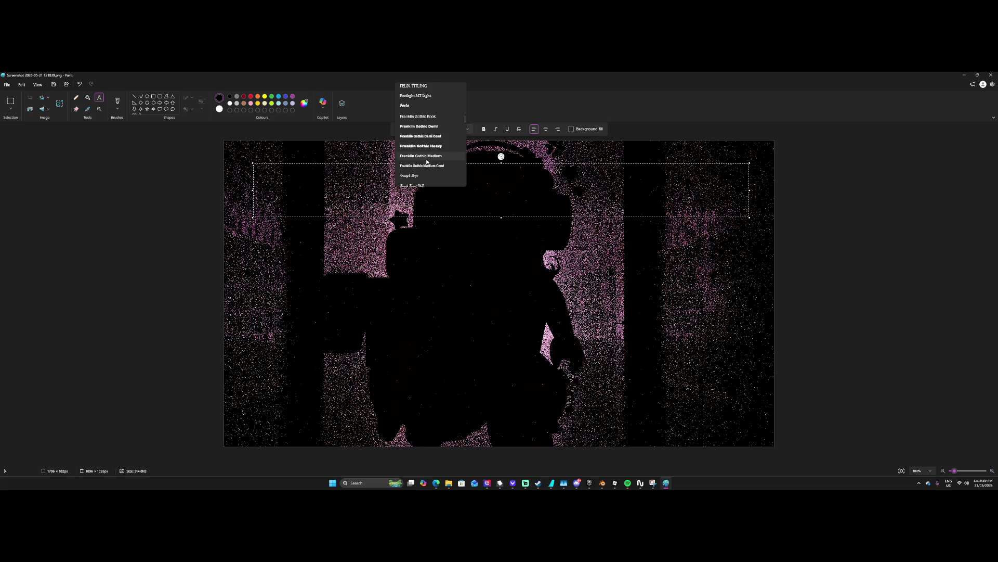
pyautogui.scroll(-3, 427, 162)
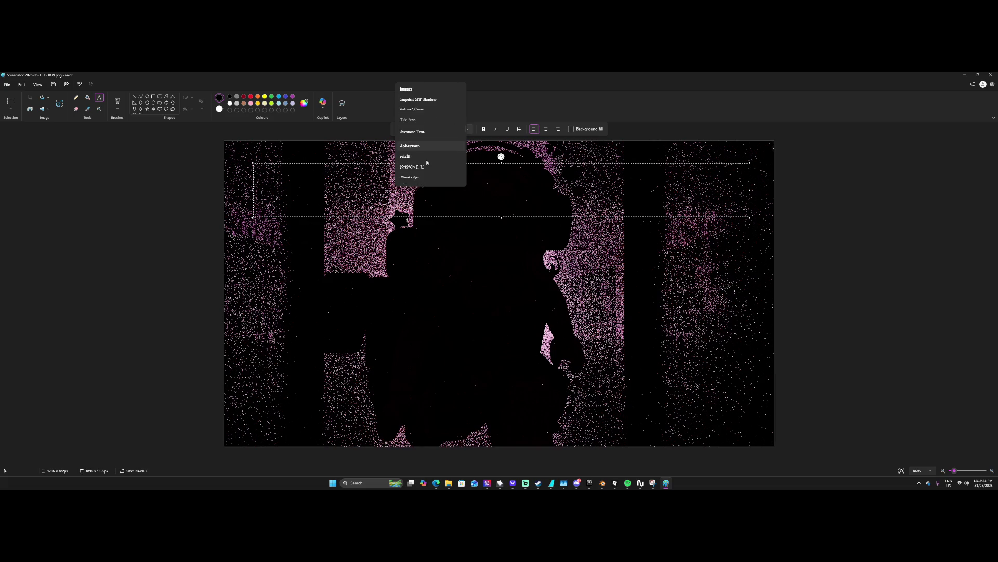
pyautogui.scroll(-5, 429, 159)
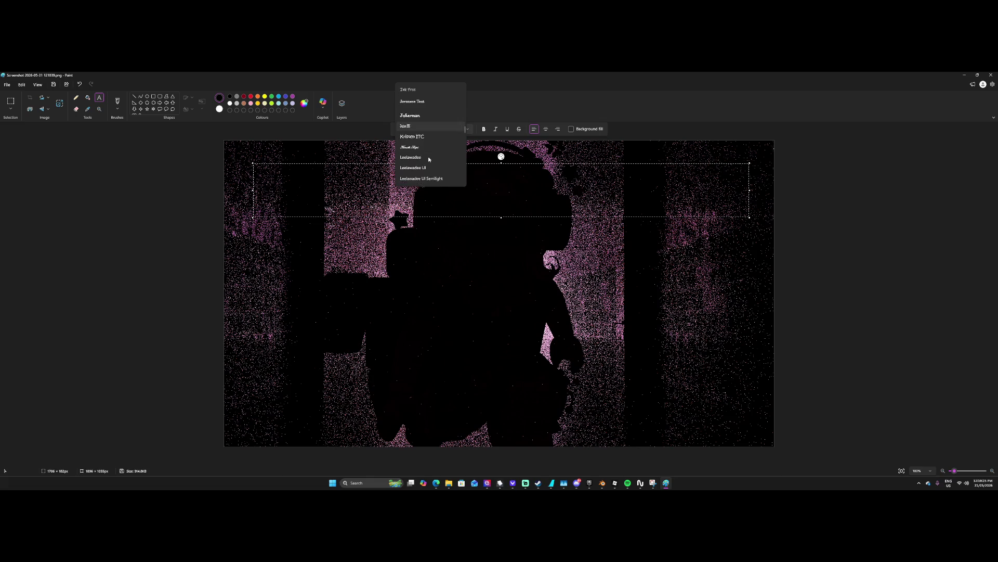
pyautogui.scroll(-6, 429, 159)
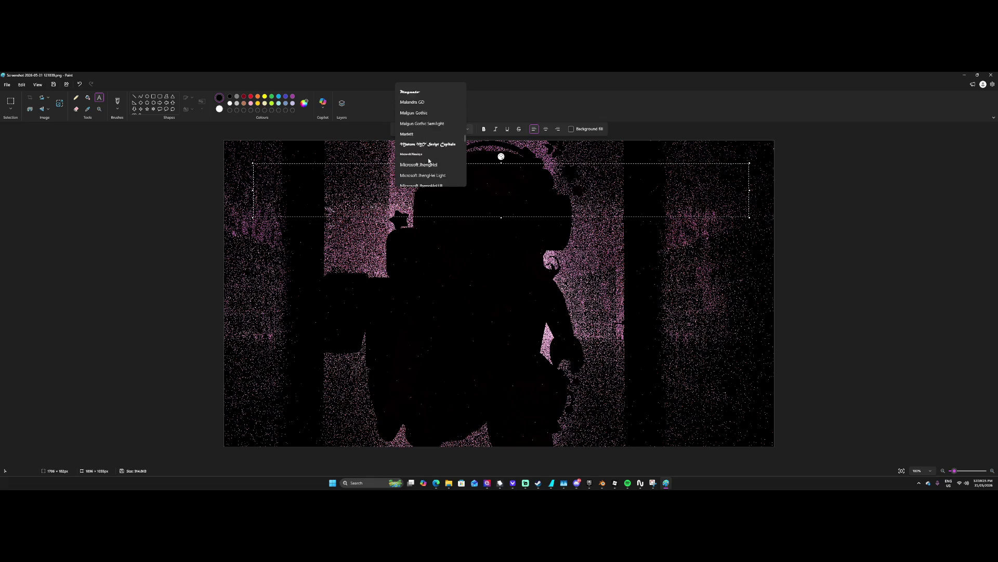
pyautogui.scroll(-8, 430, 143)
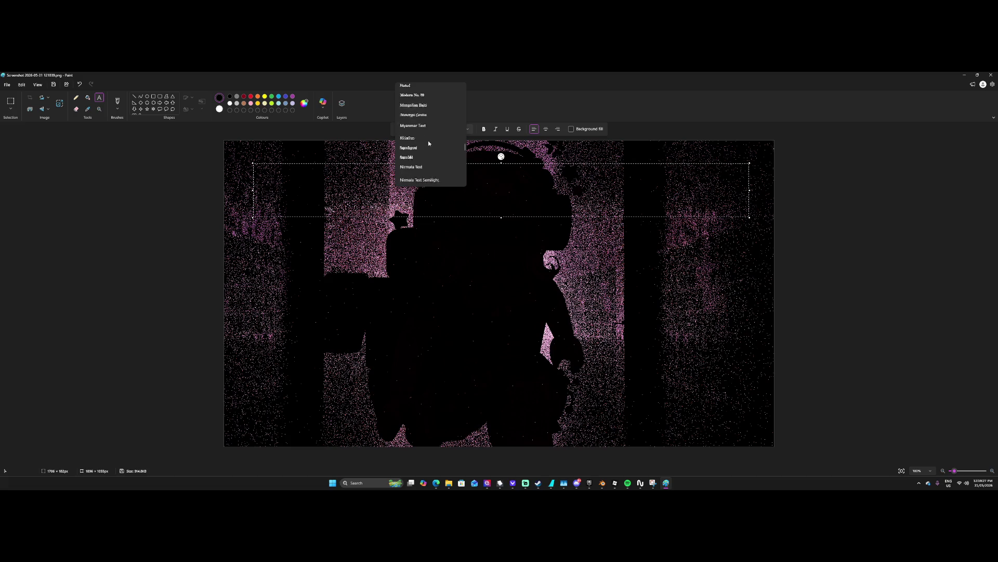
pyautogui.scroll(-4, 428, 151)
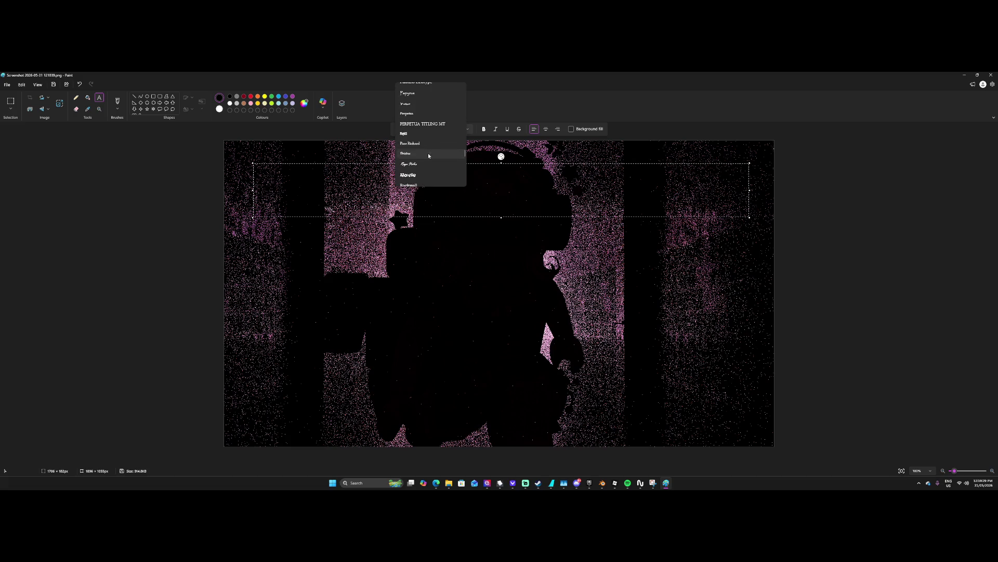
pyautogui.click(423, 148)
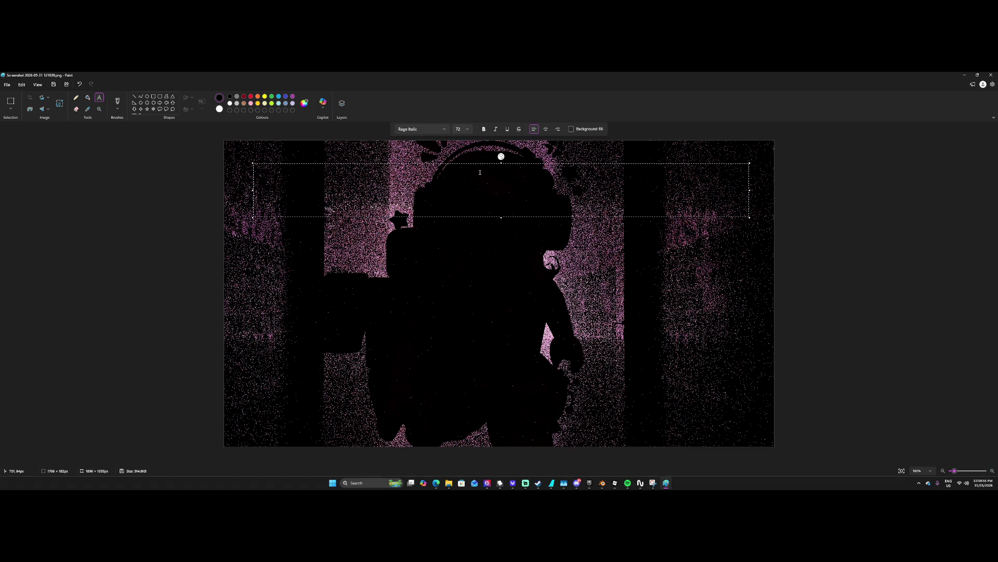
pyautogui.hotkey('ctrl', 'a')
# Replace the text with white 'last one Standing...' and select the title.
pyautogui.press('Delete')
pyautogui.click(220, 109)
pyautogui.write('last one')
pyautogui.write(' S')
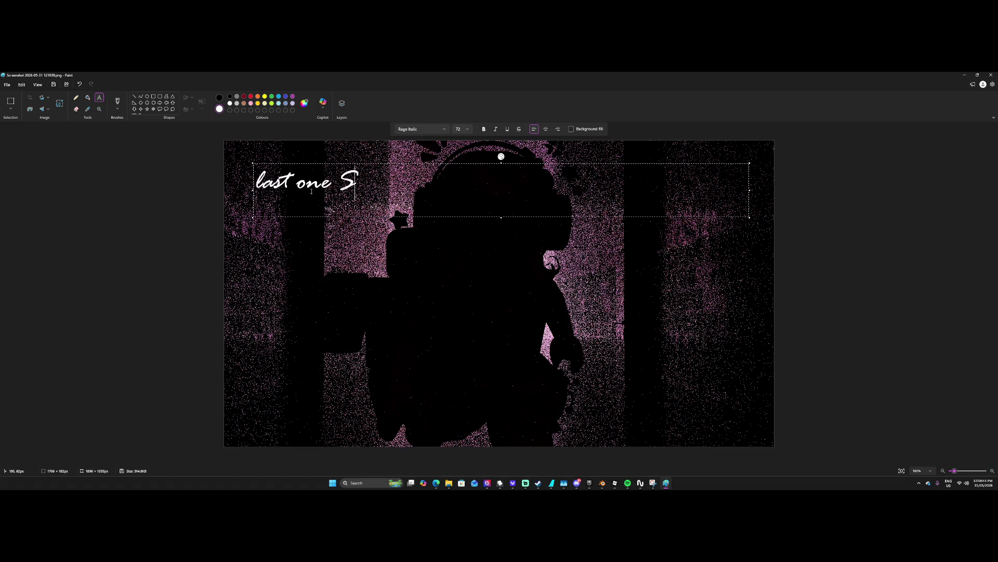
pyautogui.write('tanding...')
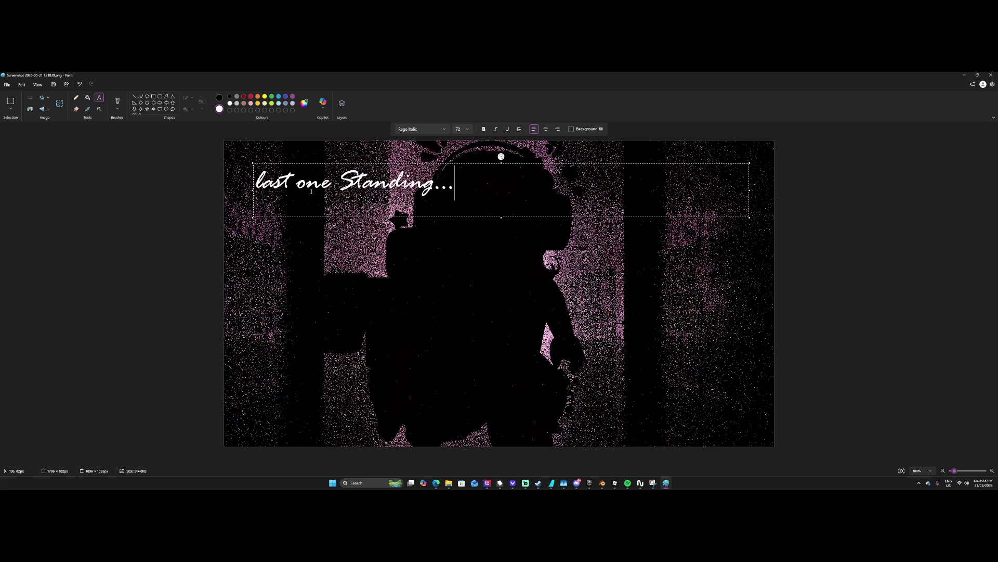
pyautogui.click(420, 132)
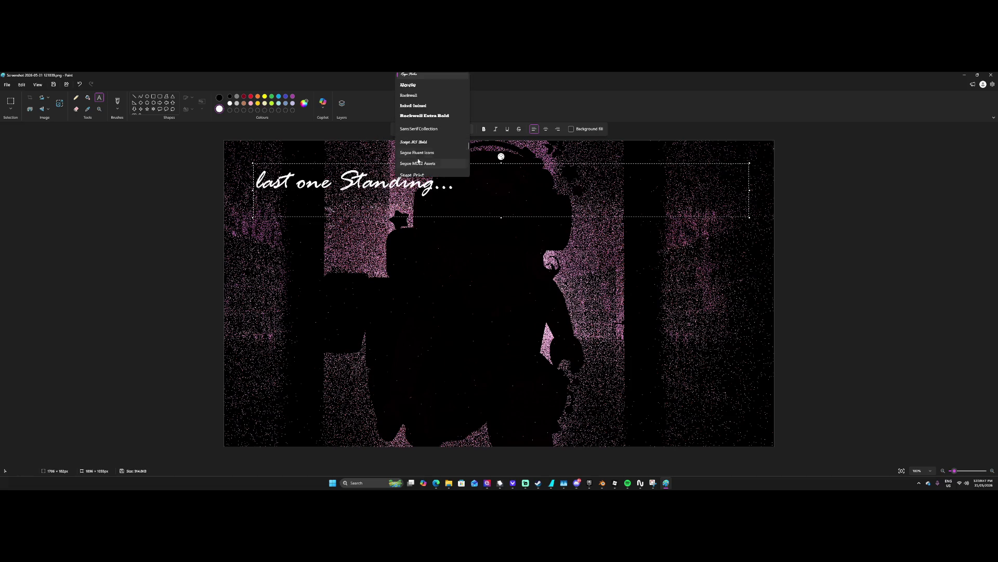
pyautogui.press('Escape')
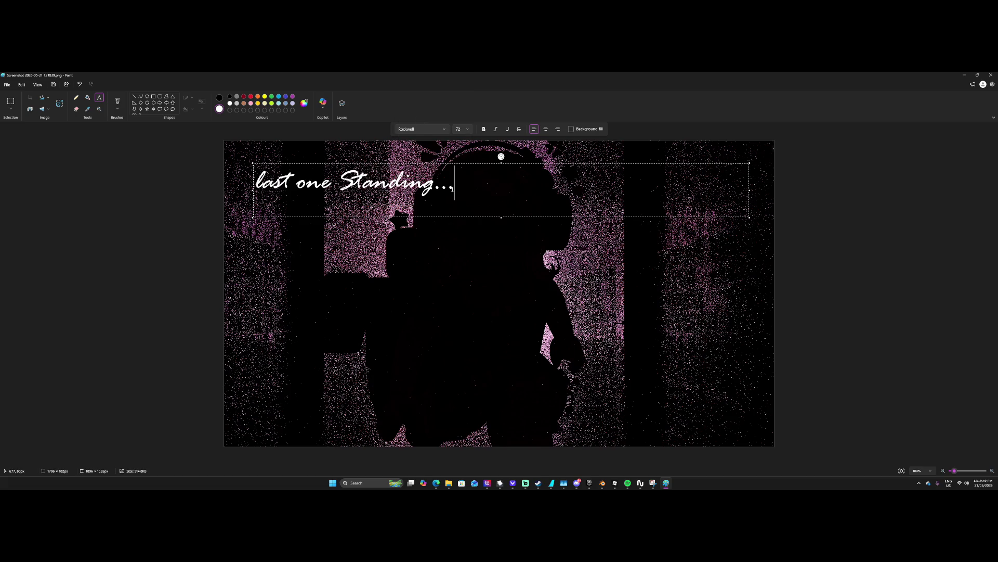
pyautogui.hotkey('shift', 'Left')
pyautogui.hotkey('shift', 'Left')
pyautogui.hotkey('shift', 'Left')
# Try Matura MT Script Capitals, then Harlow Solid Italic, on the title.
pyautogui.click(419, 129)
pyautogui.scroll(-10, 412, 155)
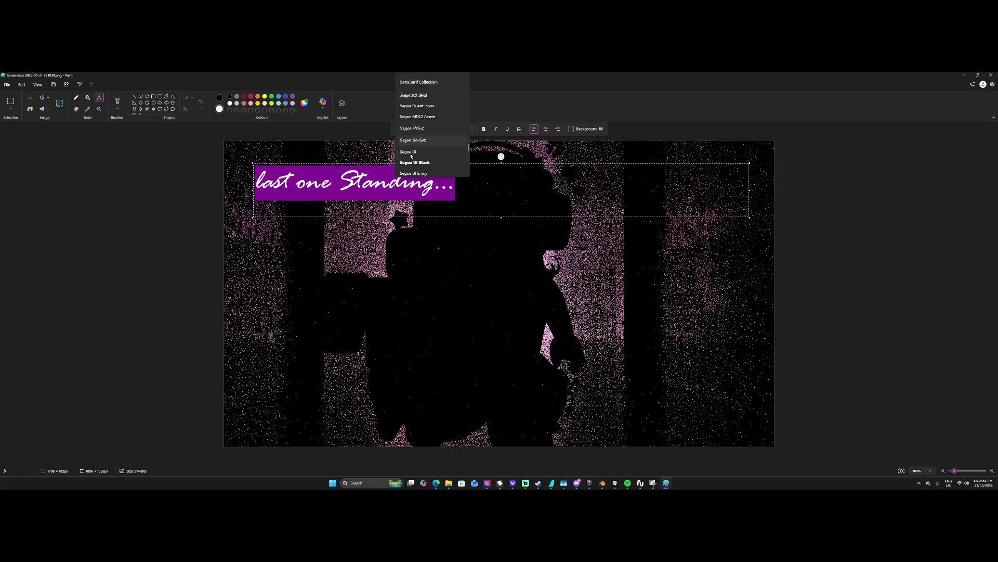
pyautogui.scroll(-5, 412, 155)
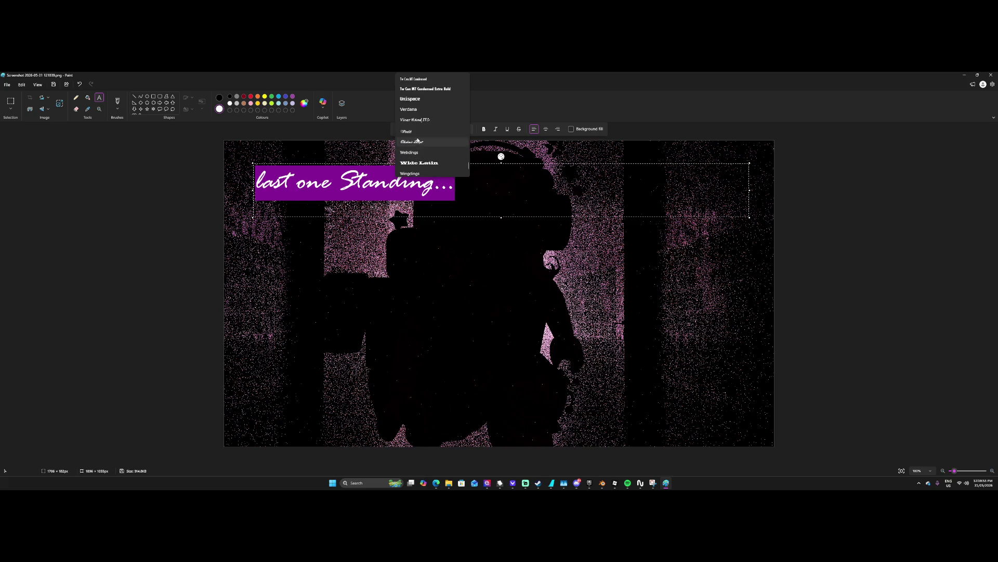
pyautogui.scroll(15, 418, 141)
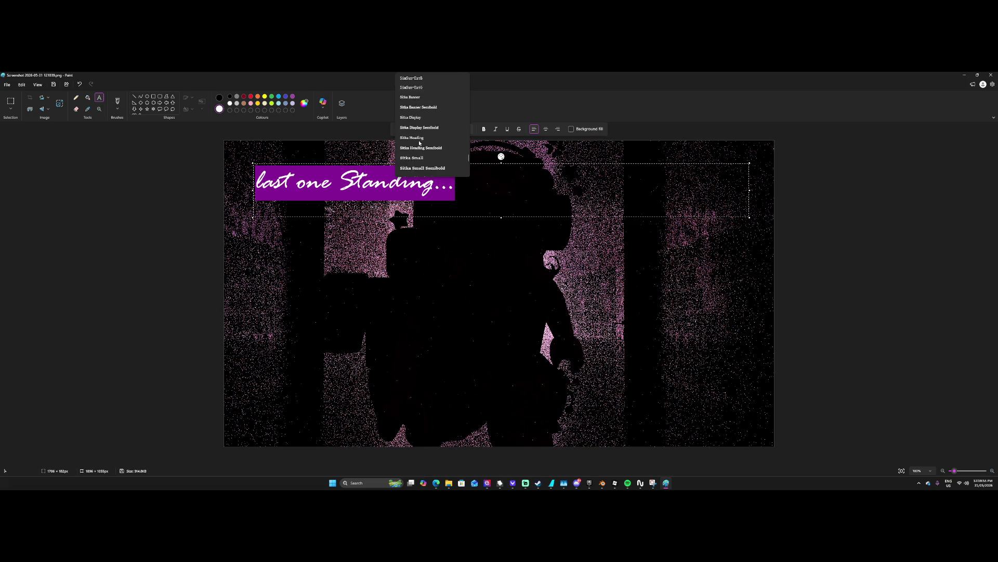
pyautogui.scroll(8, 420, 145)
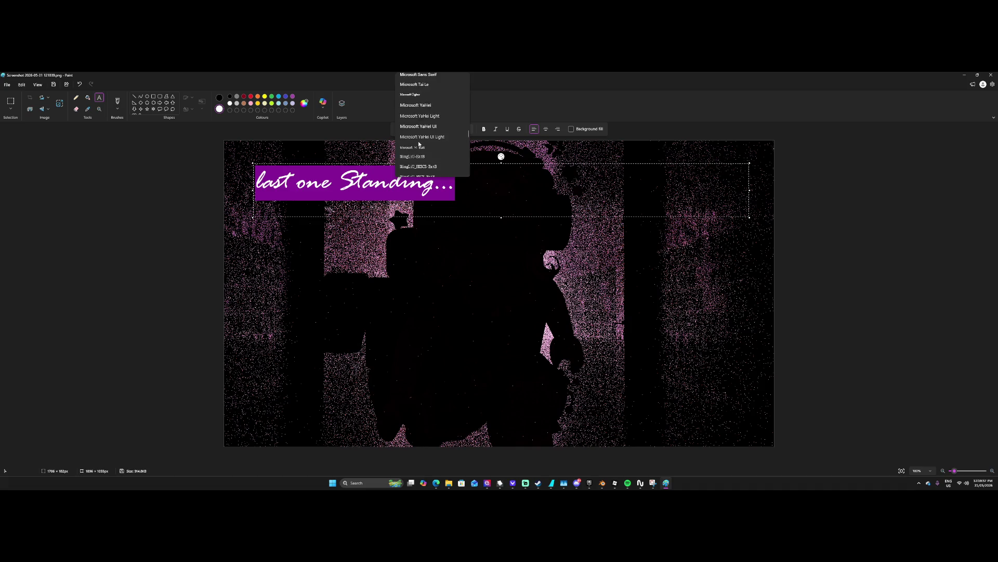
pyautogui.scroll(3, 415, 130)
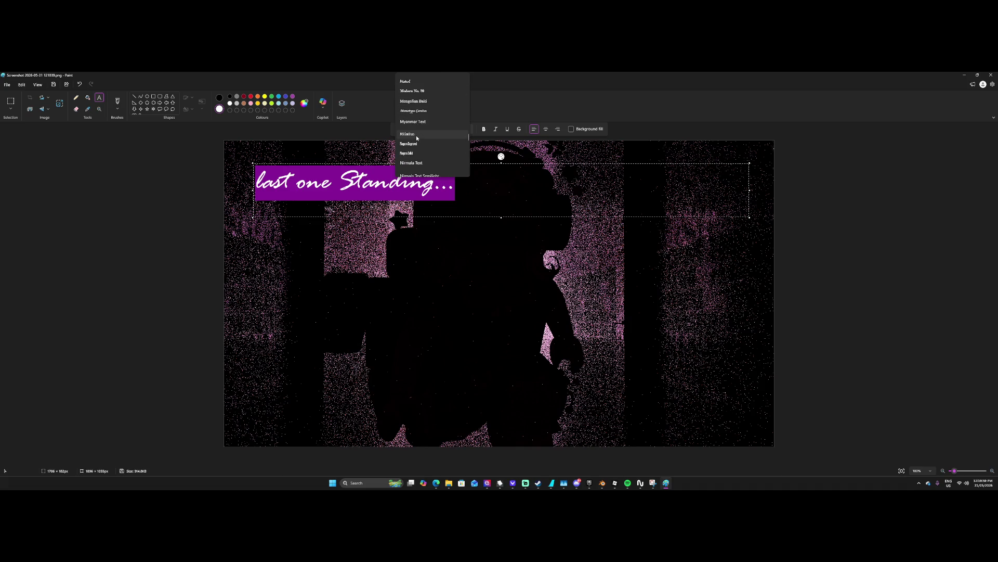
pyautogui.scroll(5, 415, 135)
pyautogui.scroll(3, 416, 146)
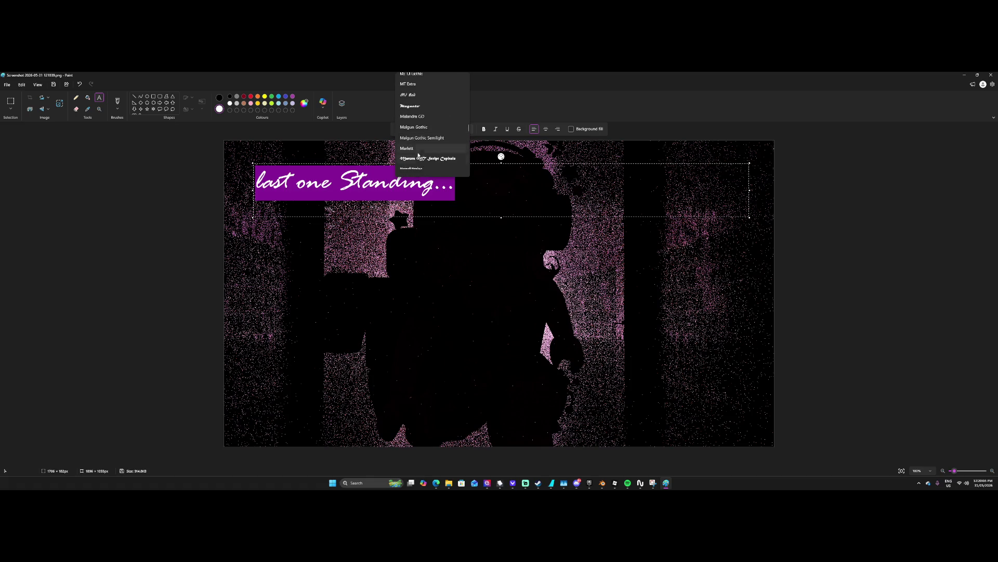
pyautogui.click(419, 157)
pyautogui.click(421, 129)
pyautogui.scroll(5, 426, 135)
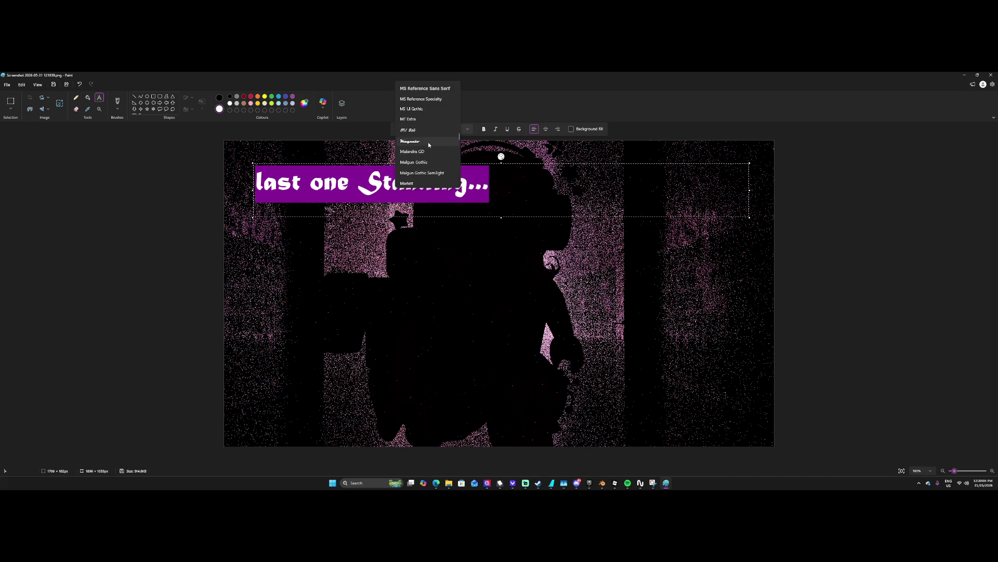
pyautogui.scroll(5, 426, 133)
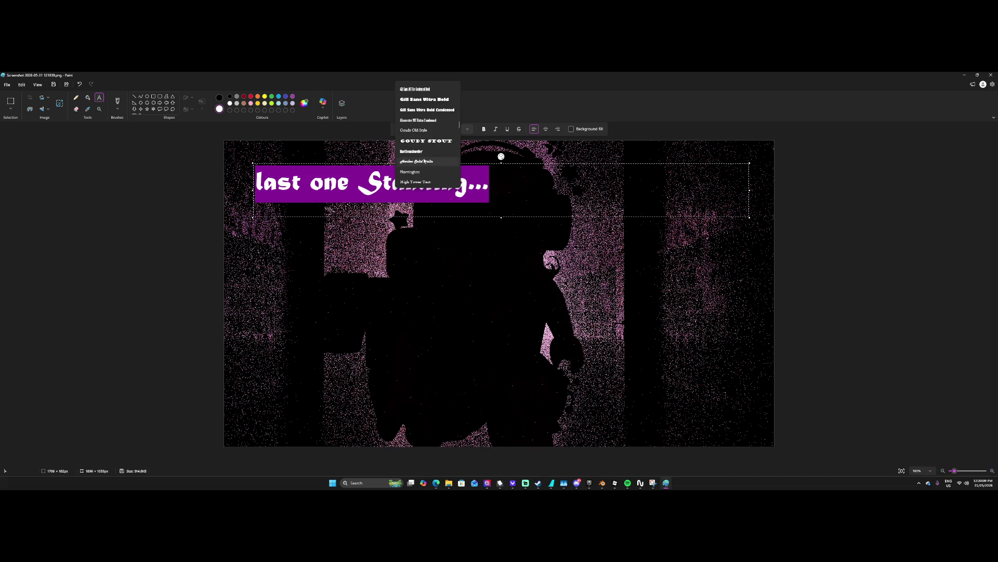
pyautogui.click(419, 162)
# Try Algerian, then Berlin Sans FB, as the title font.
pyautogui.click(421, 129)
pyautogui.scroll(3, 418, 158)
pyautogui.scroll(5, 418, 158)
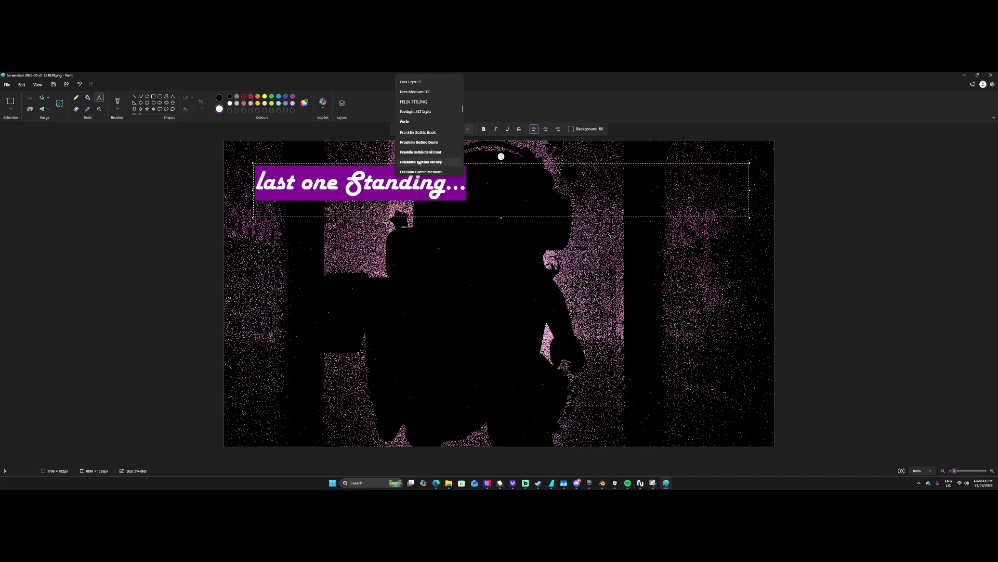
pyautogui.scroll(8, 420, 154)
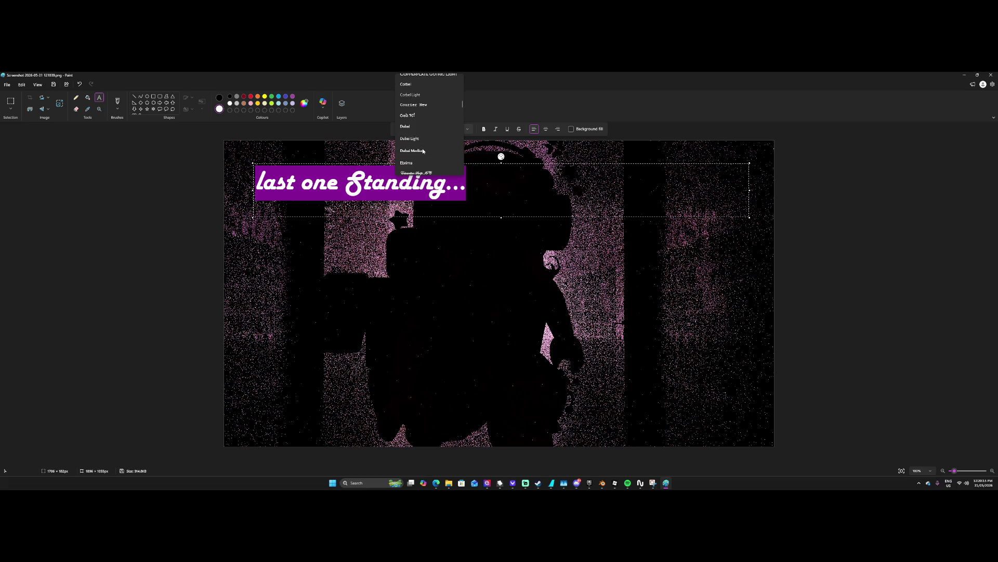
pyautogui.scroll(6, 423, 148)
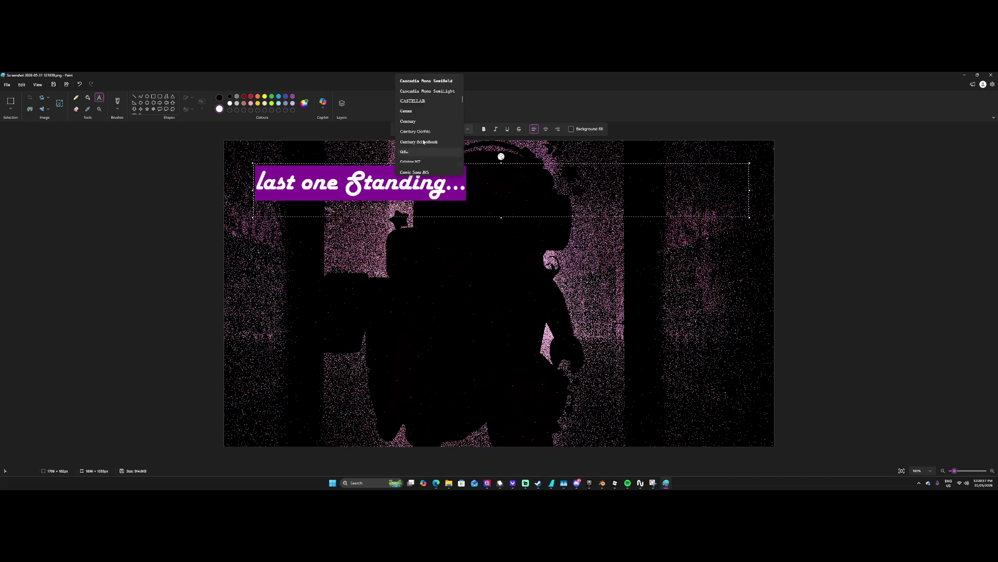
pyautogui.scroll(8, 423, 143)
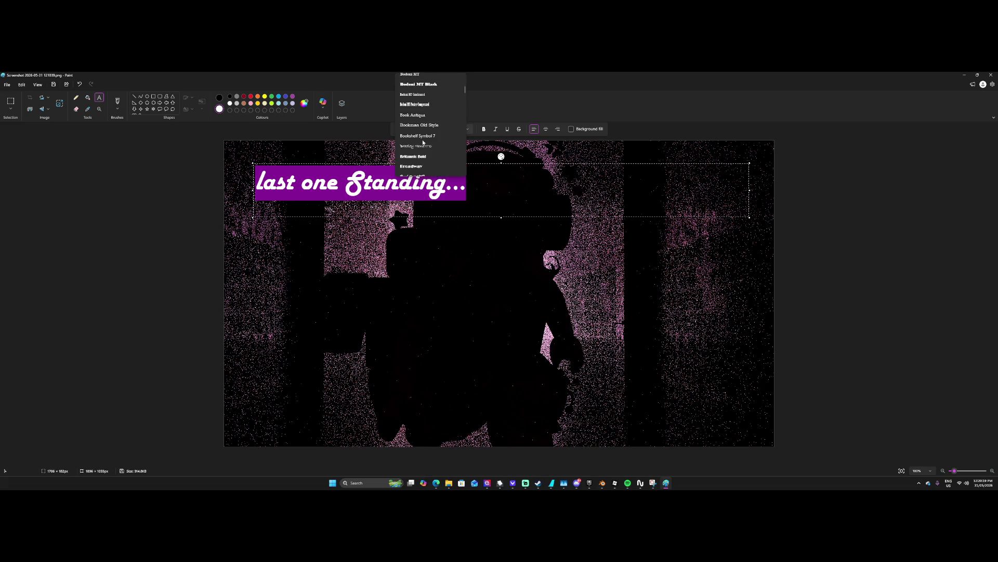
pyautogui.scroll(3, 423, 143)
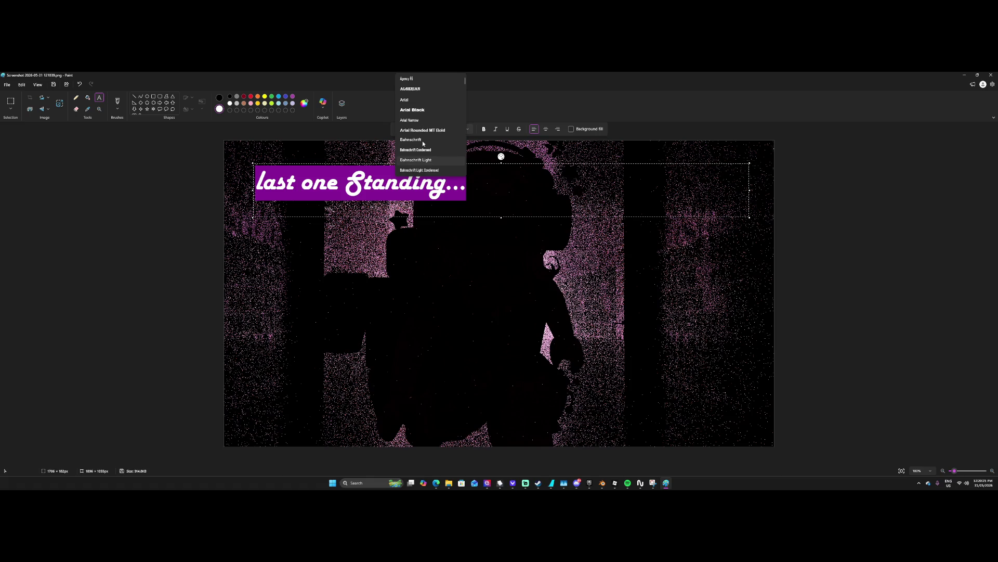
pyautogui.click(418, 89)
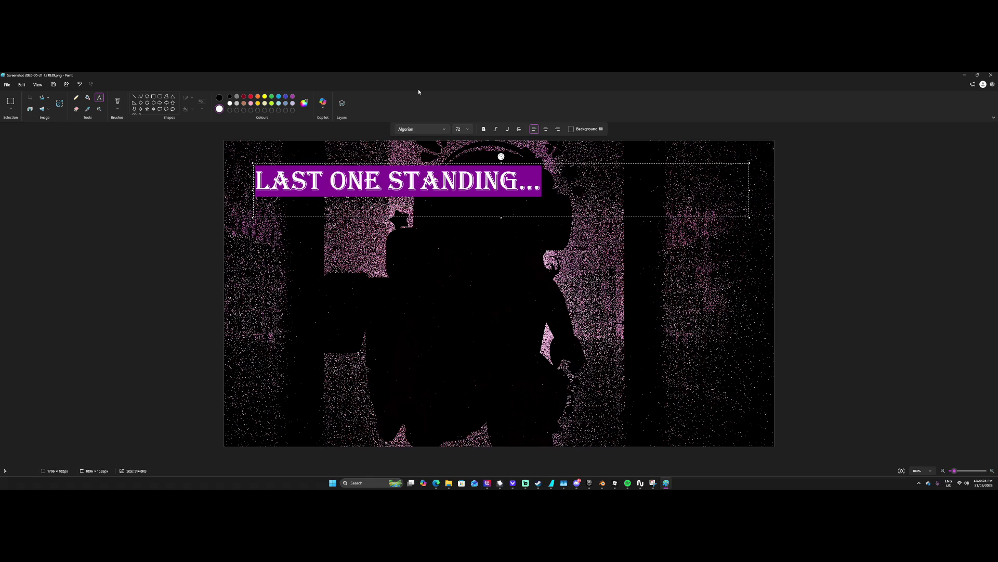
pyautogui.click(429, 132)
pyautogui.scroll(-5, 428, 147)
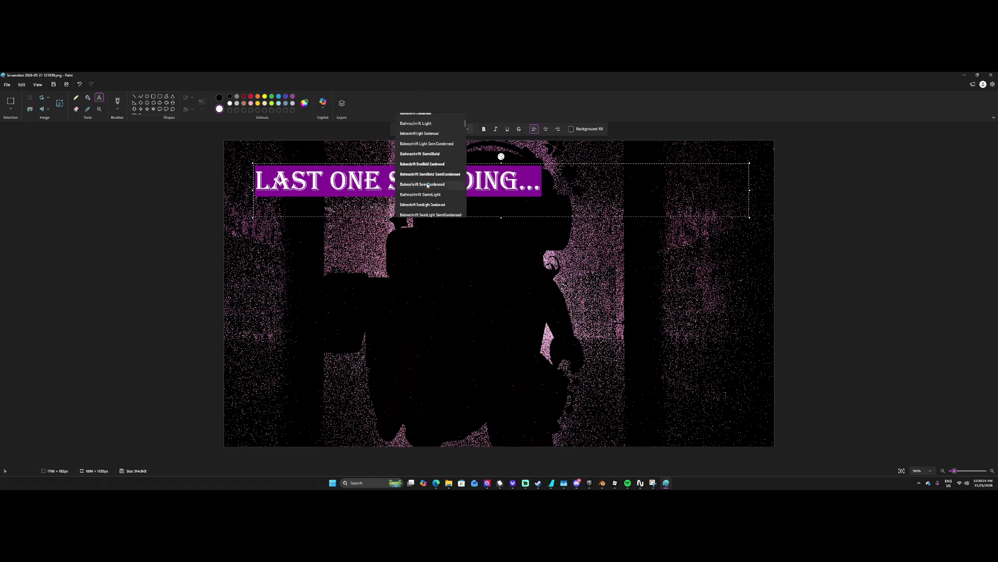
pyautogui.click(424, 134)
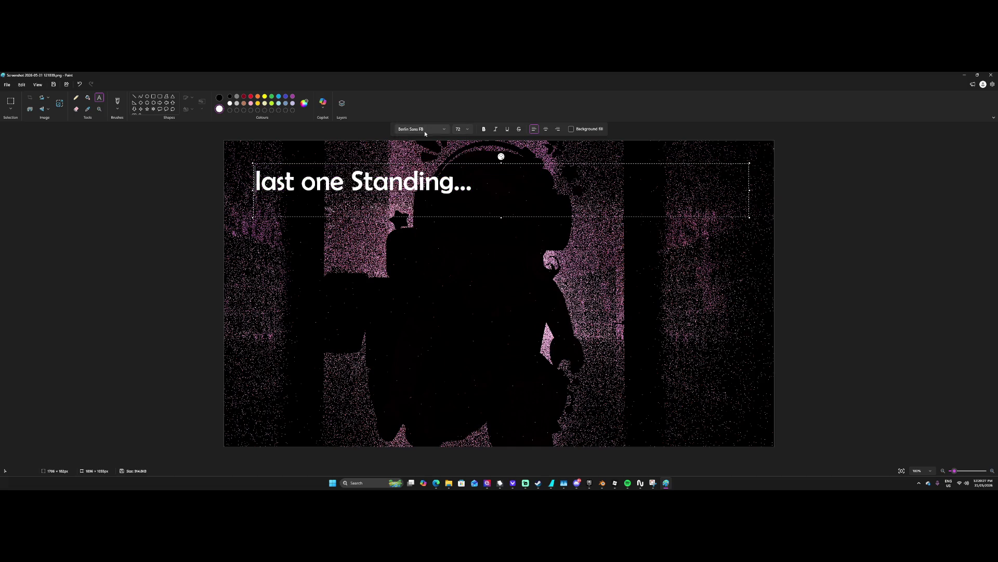
# Apply the Chiller font to the whole title.
pyautogui.moveTo(481, 201); pyautogui.dragTo(306, 159)
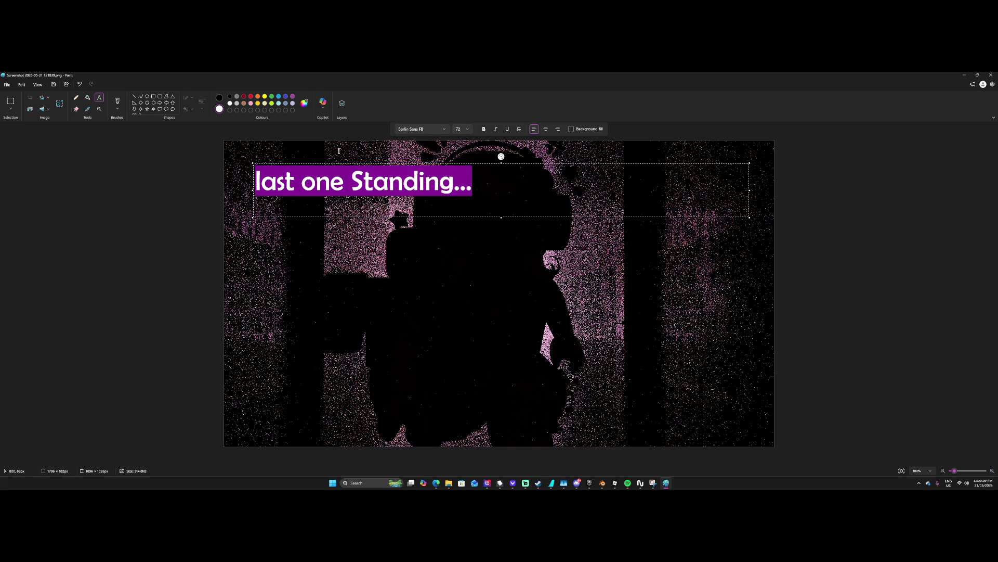
pyautogui.click(428, 131)
pyautogui.press('Down')
pyautogui.press('Down')
pyautogui.press('Down')
pyautogui.press('Down')
pyautogui.press('Down')
pyautogui.press('Down')
pyautogui.press('Down')
pyautogui.press('Down')
pyautogui.press('Down')
pyautogui.press('Down')
pyautogui.press('Down')
pyautogui.press('Up')
pyautogui.press('Up')
pyautogui.press('Up')
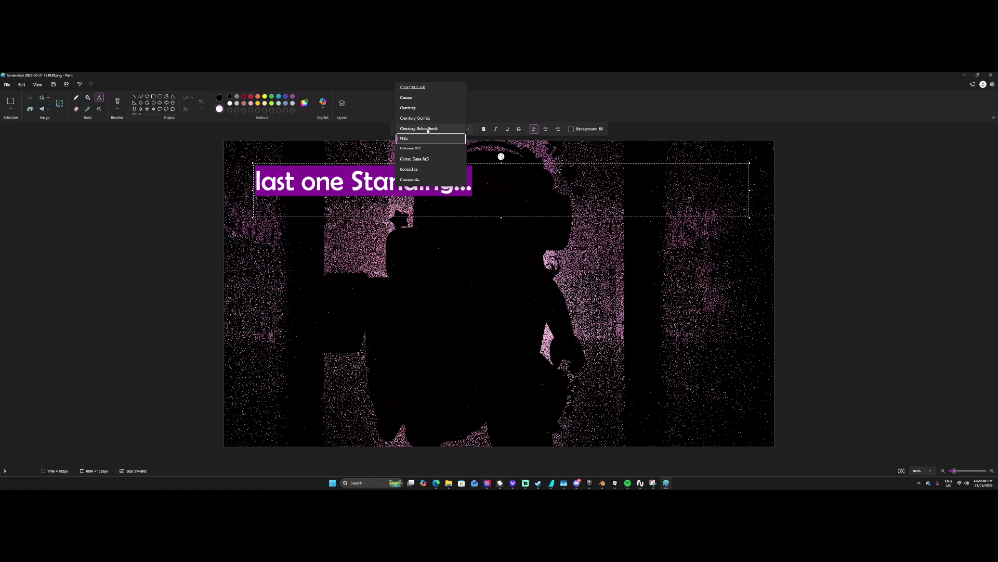
pyautogui.press('Return')
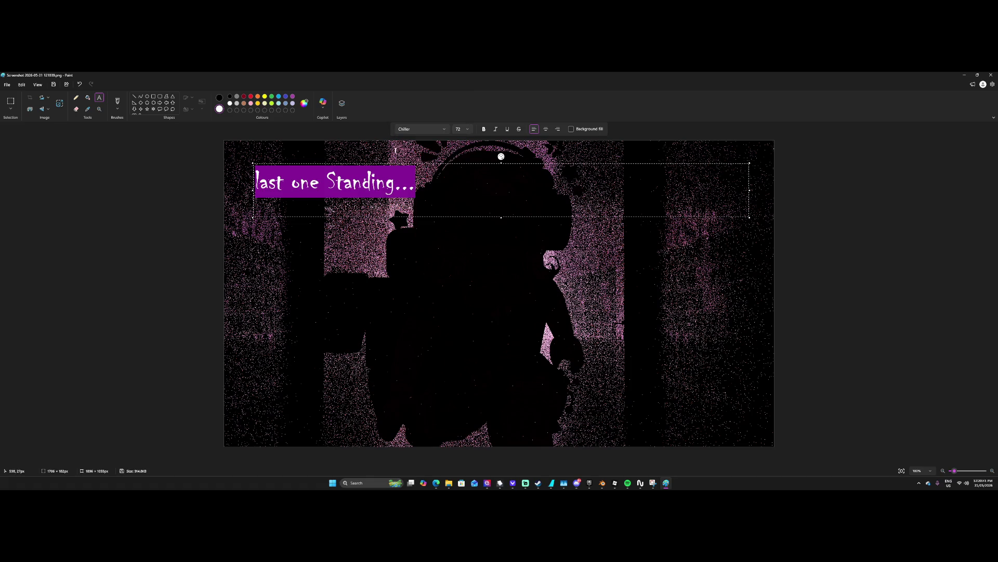
pyautogui.moveTo(415, 182); pyautogui.dragTo(307, 172)
# Make the red title bold and resize it to 128, then 96.
pyautogui.click(444, 184)
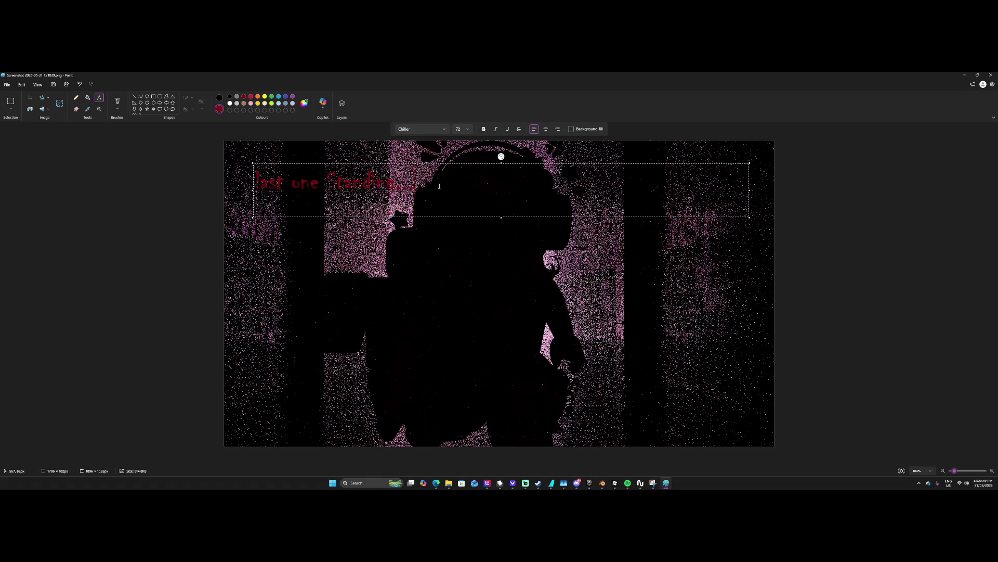
pyautogui.moveTo(440, 187); pyautogui.dragTo(262, 167)
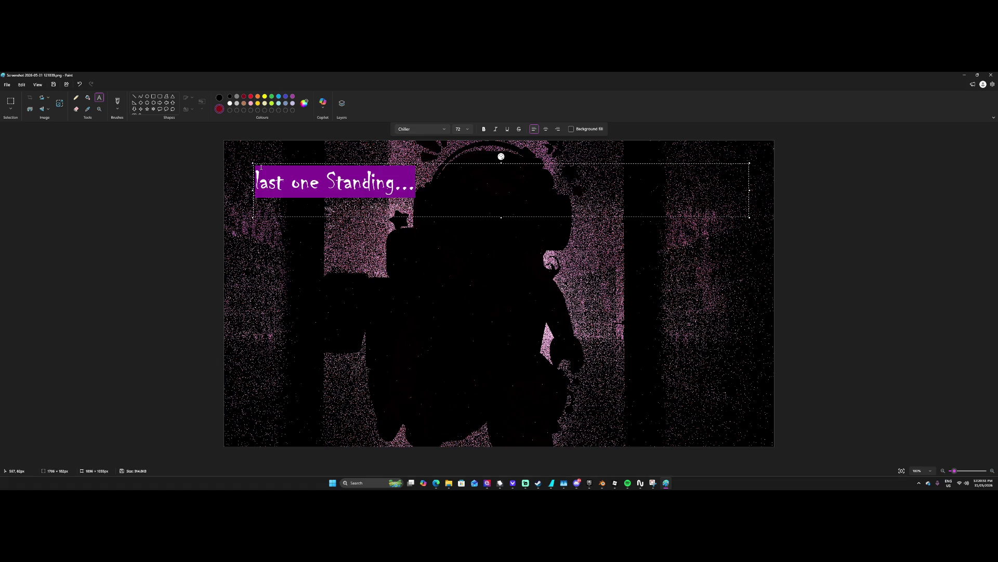
pyautogui.click(484, 129)
pyautogui.moveTo(435, 183); pyautogui.dragTo(248, 181)
pyautogui.click(445, 129)
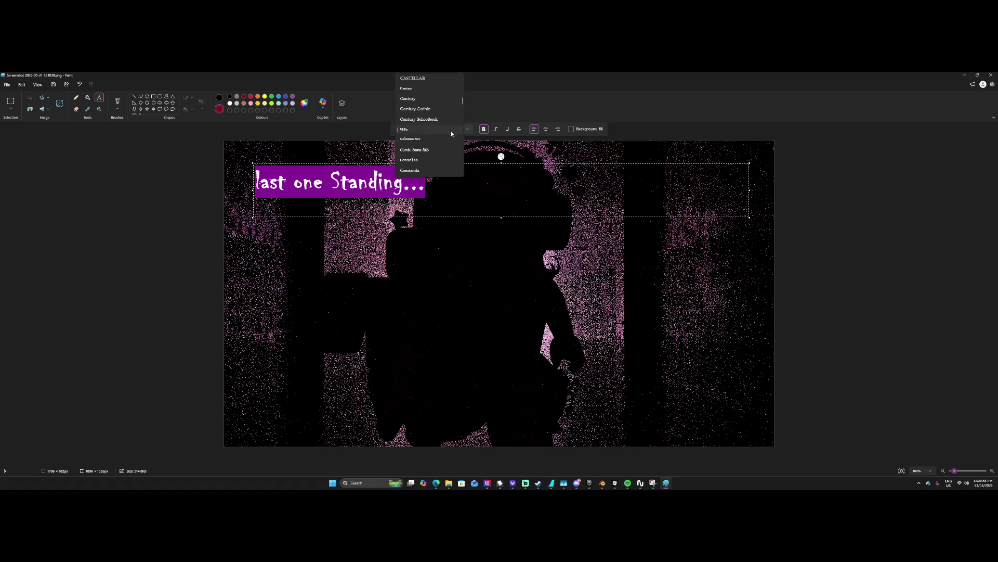
pyautogui.click(467, 131)
pyautogui.click(467, 130)
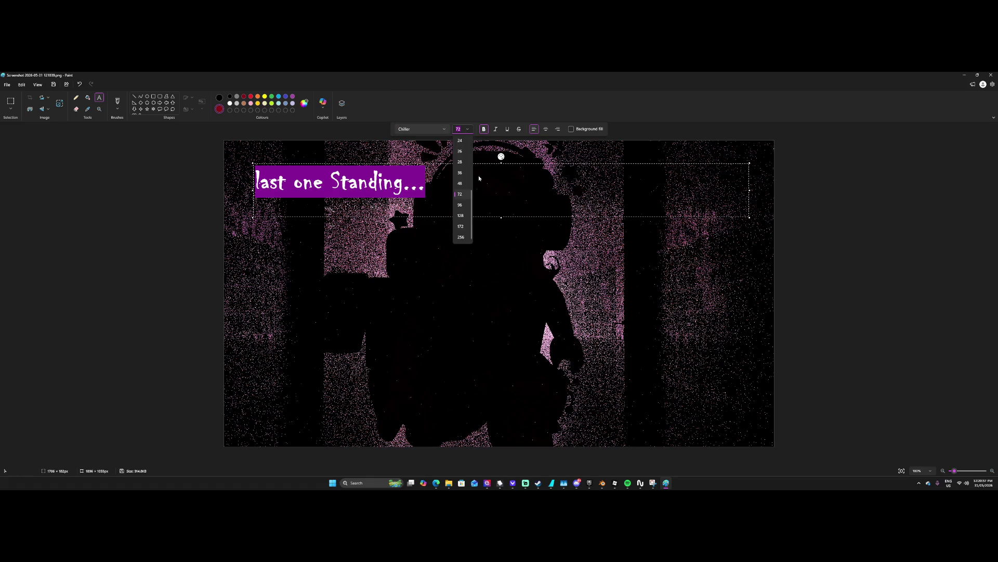
pyautogui.click(465, 219)
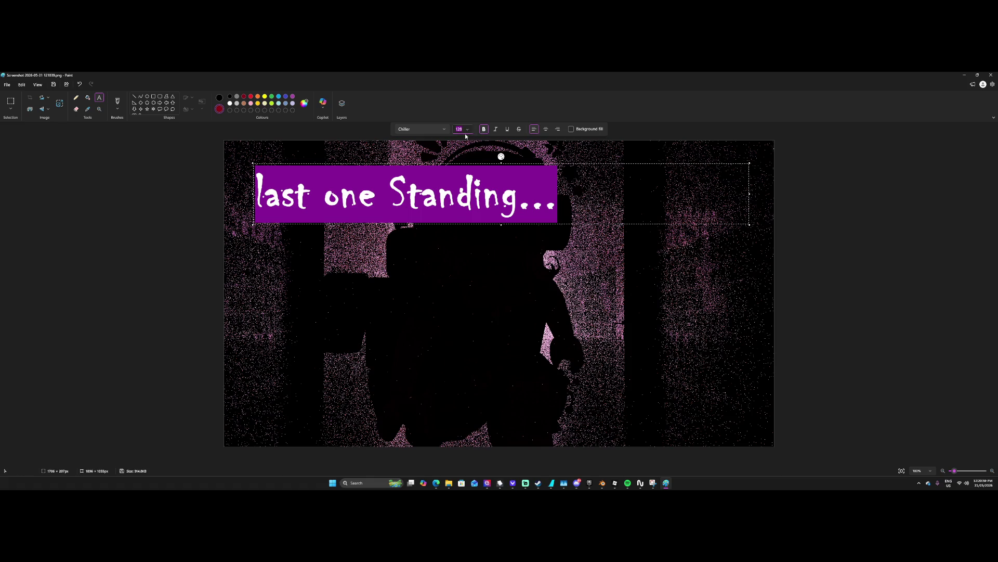
pyautogui.click(467, 129)
pyautogui.click(460, 206)
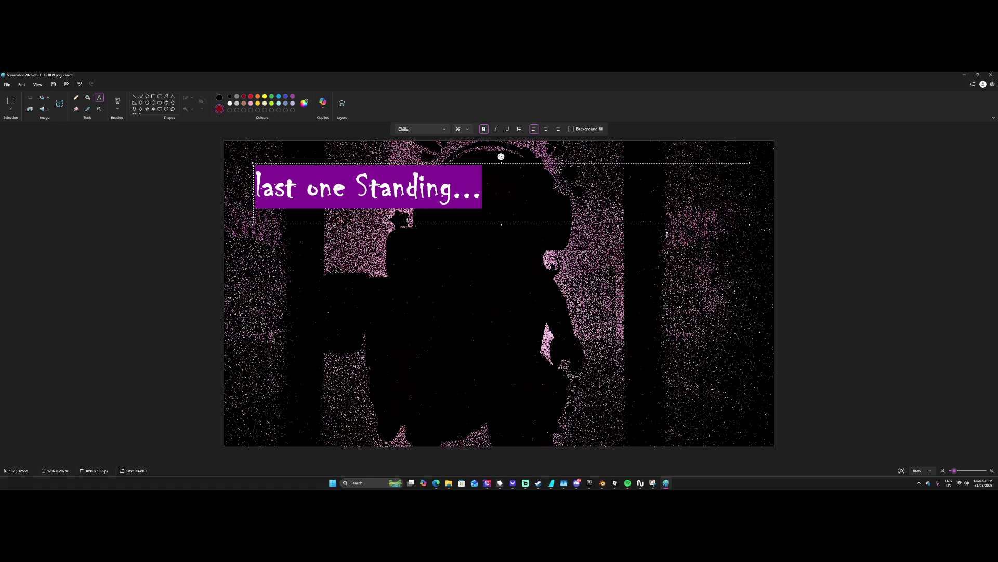
# Undo the text so the render has no title.
pyautogui.click(170, 215)
pyautogui.moveTo(253, 182); pyautogui.dragTo(482, 193)
pyautogui.hotkey('ctrl', 'z')
pyautogui.hotkey('ctrl', 'z')
pyautogui.hotkey('ctrl', 'z')
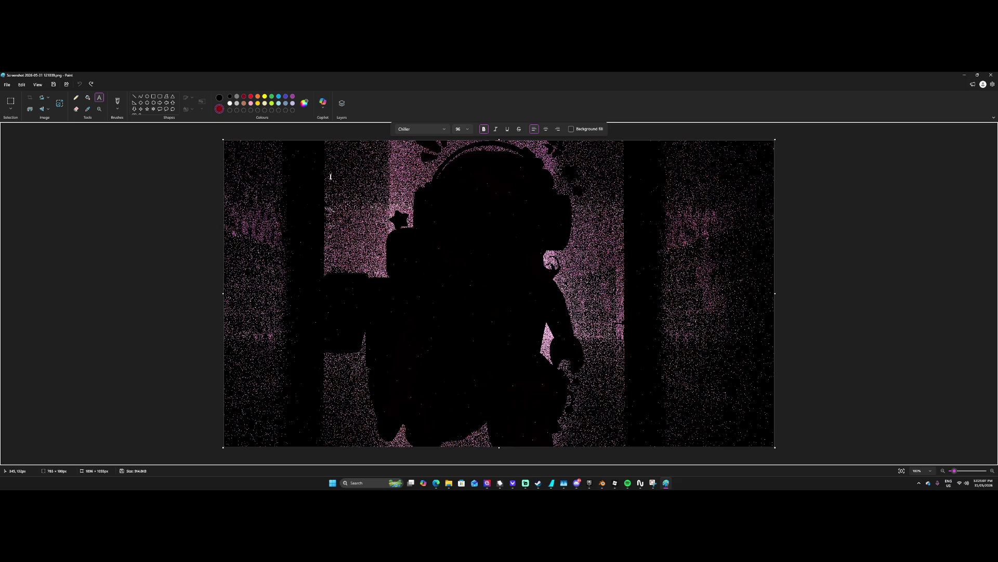
# Type 'Last One Standing...' in a top-left text box and shrink the box to fit.
pyautogui.moveTo(269, 157)
pyautogui.mouseDown()
pyautogui.moveTo(508, 238)
pyautogui.moveTo(556, 217)
pyautogui.mouseUp()
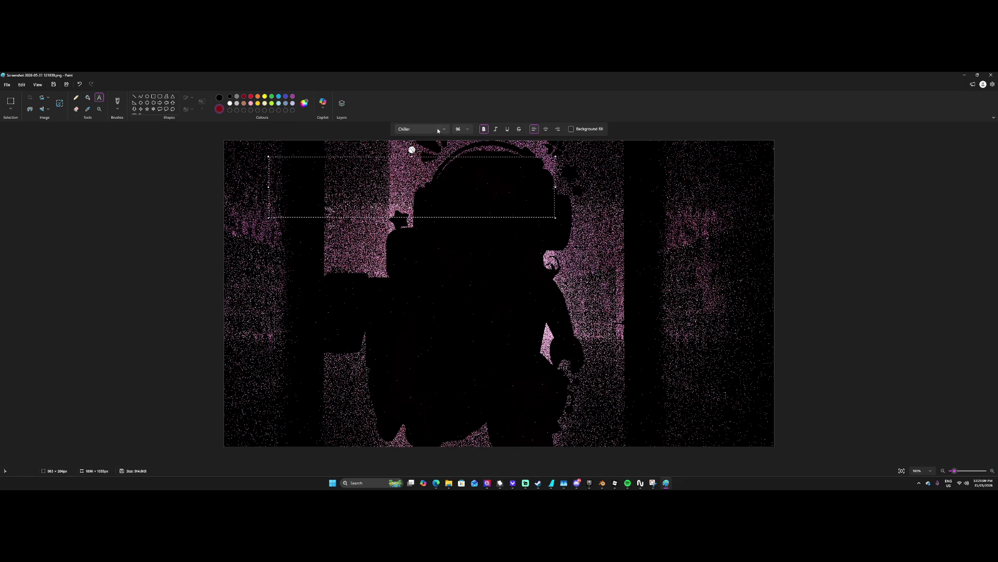
pyautogui.write('LAST ONE ST')
pyautogui.write('ANDING')
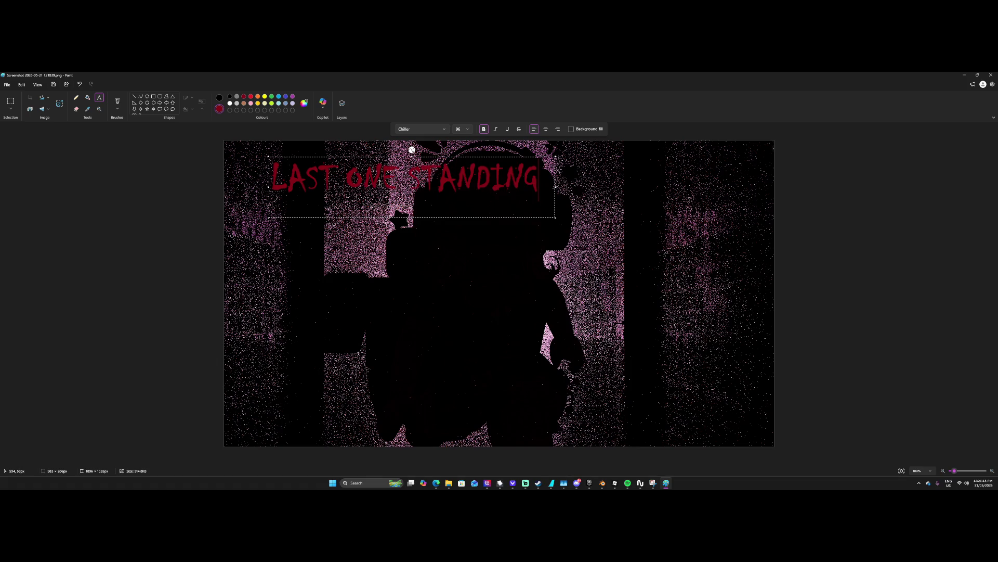
pyautogui.hotkey('ctrl', 'a')
pyautogui.press('BackSpace')
pyautogui.write('Last')
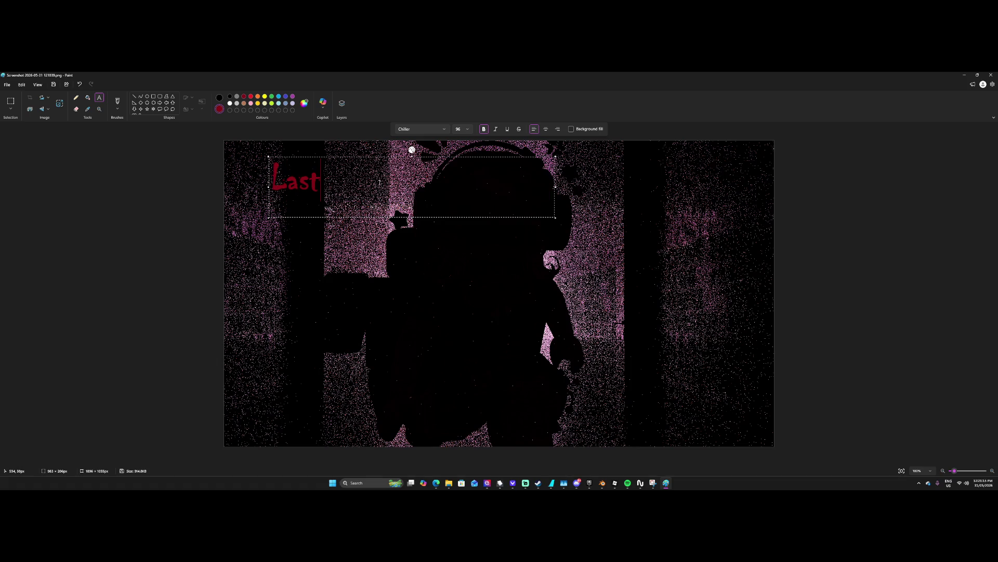
pyautogui.write(' One')
pyautogui.press('BackSpace')
pyautogui.press('BackSpace')
pyautogui.press('BackSpace')
pyautogui.write('one')
pyautogui.press('BackSpace')
pyautogui.press('BackSpace')
pyautogui.press('BackSpace')
pyautogui.write('One Standing...')
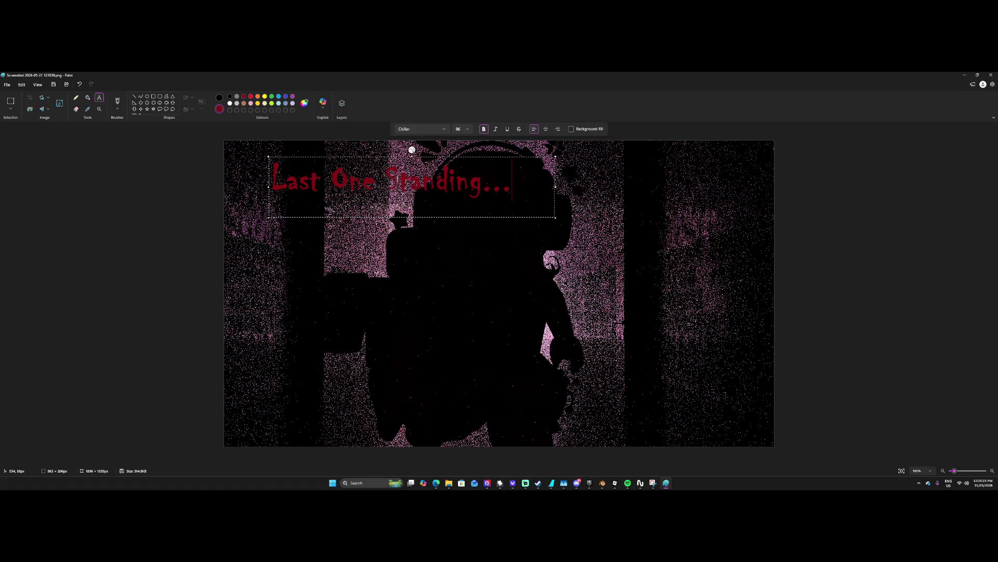
pyautogui.moveTo(556, 219); pyautogui.dragTo(521, 203)
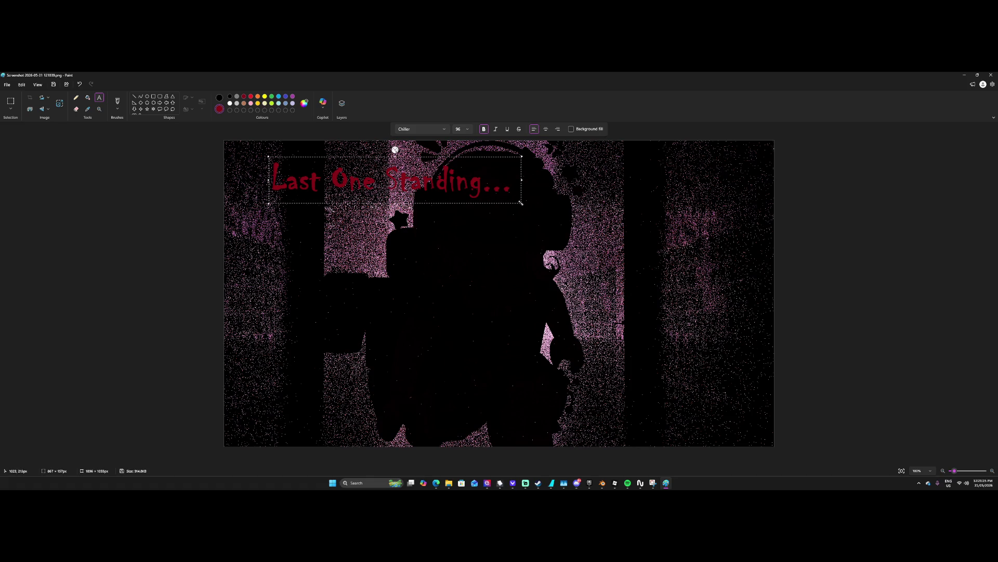
# Keep Chiller and move the 'Last One Standing...' title to the bottom-right corner.
pyautogui.click(444, 130)
pyautogui.click(460, 130)
pyautogui.click(416, 130)
pyautogui.click(417, 130)
pyautogui.moveTo(272, 158)
pyautogui.mouseDown()
pyautogui.moveTo(343, 182)
pyautogui.moveTo(513, 395)
pyautogui.mouseUp()
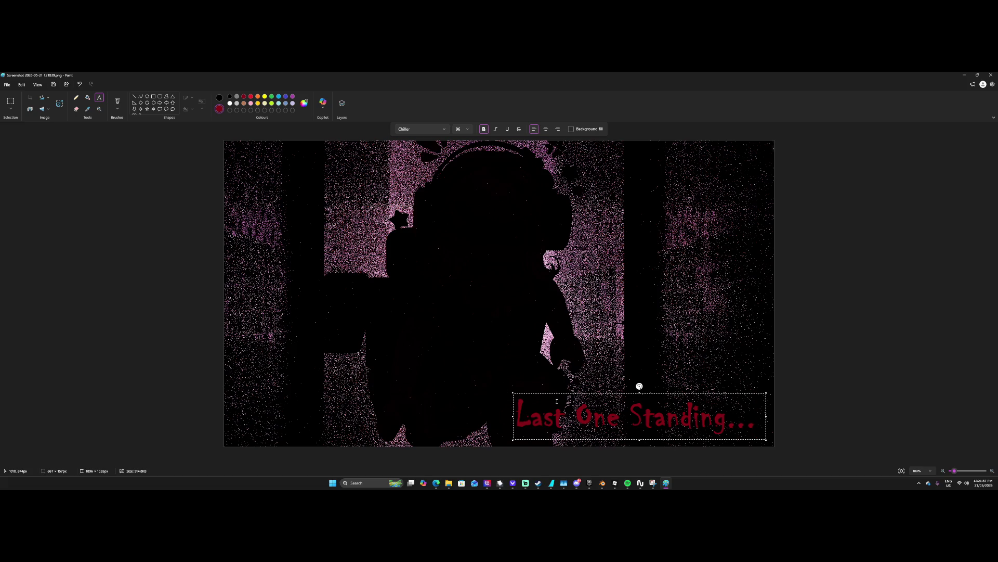
pyautogui.moveTo(513, 398)
pyautogui.mouseDown()
pyautogui.moveTo(495, 396)
pyautogui.moveTo(535, 398)
pyautogui.moveTo(526, 402)
pyautogui.mouseUp()
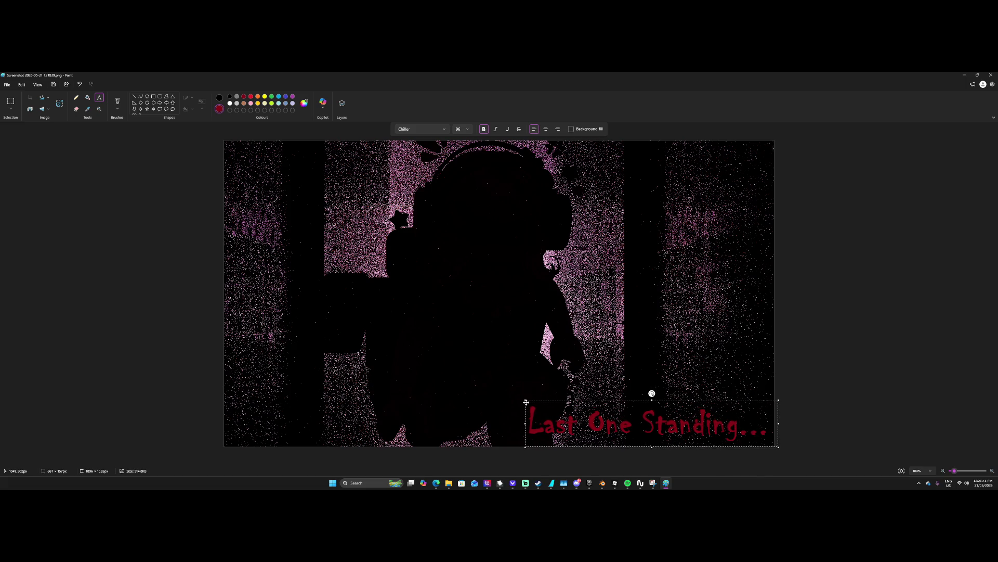
pyautogui.click(825, 388)
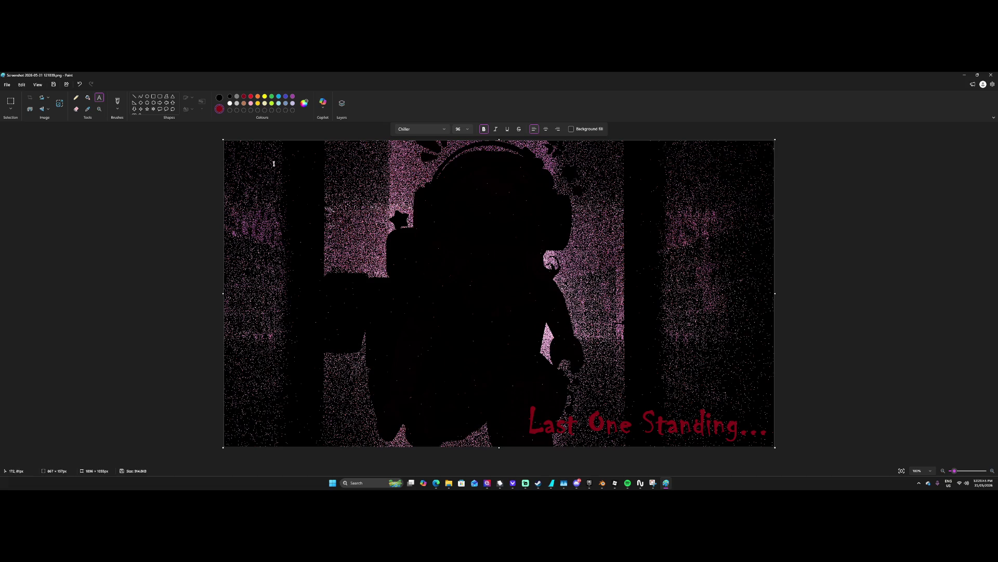
pyautogui.click(537, 420)
# Nudge the bottom-right title slightly upward and commit it.
pyautogui.moveTo(526, 407); pyautogui.dragTo(771, 442)
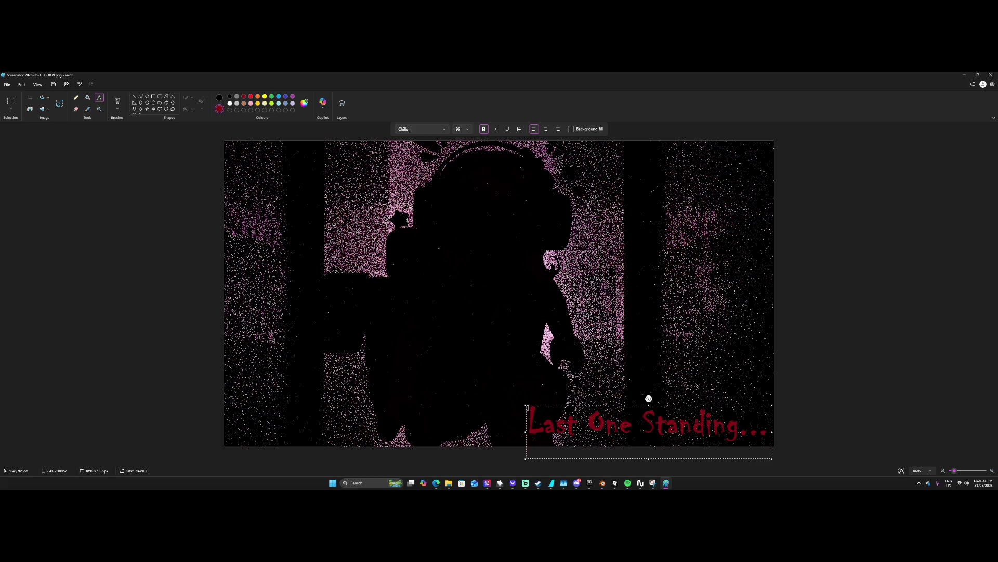
pyautogui.moveTo(527, 407)
pyautogui.mouseDown()
pyautogui.moveTo(494, 276)
pyautogui.moveTo(681, 358)
pyautogui.mouseUp()
pyautogui.moveTo(506, 304); pyautogui.dragTo(419, 244)
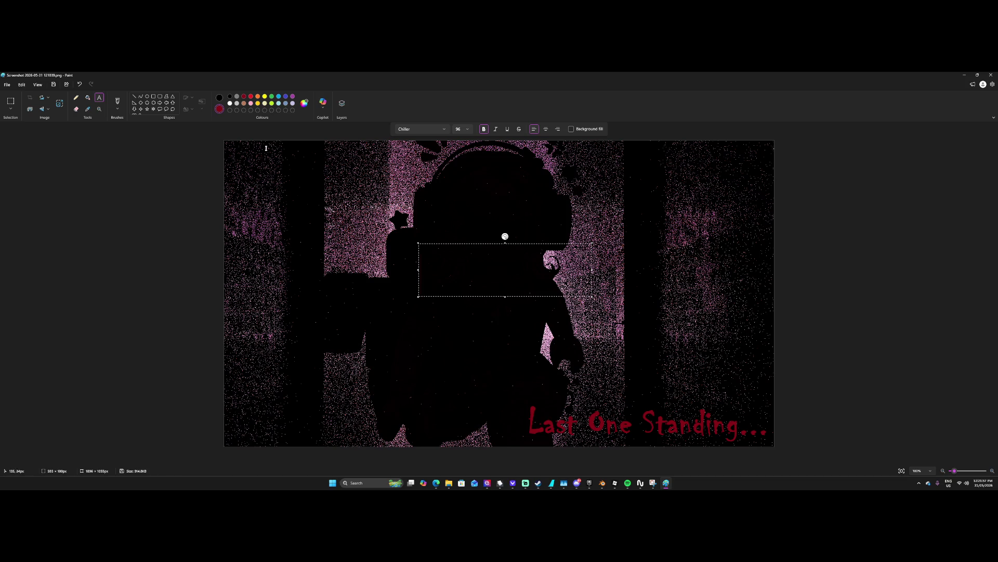
# Type a size-48 'Releasing Soon...' caption and move it beneath the title.
pyautogui.click(464, 130)
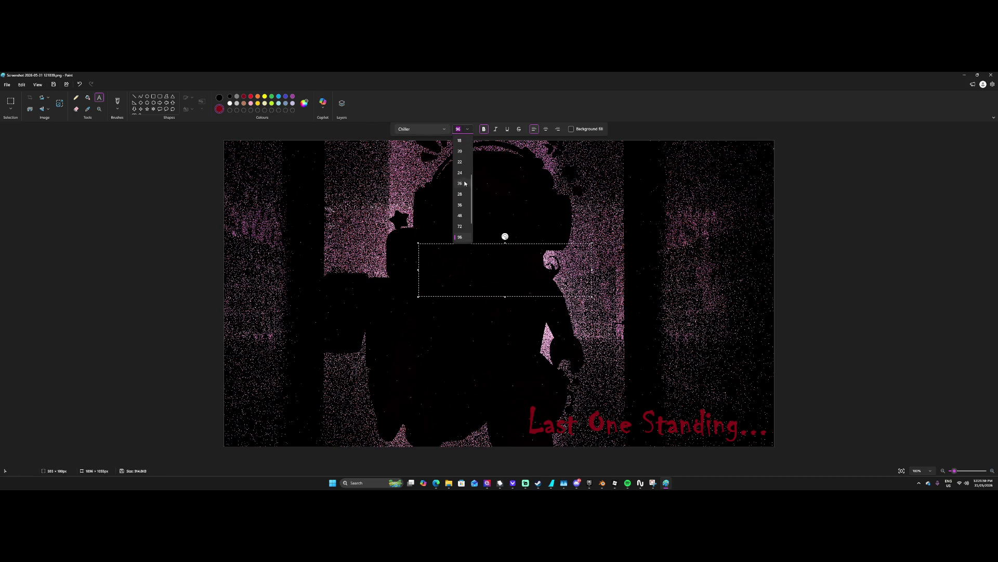
pyautogui.click(461, 215)
pyautogui.write('C')
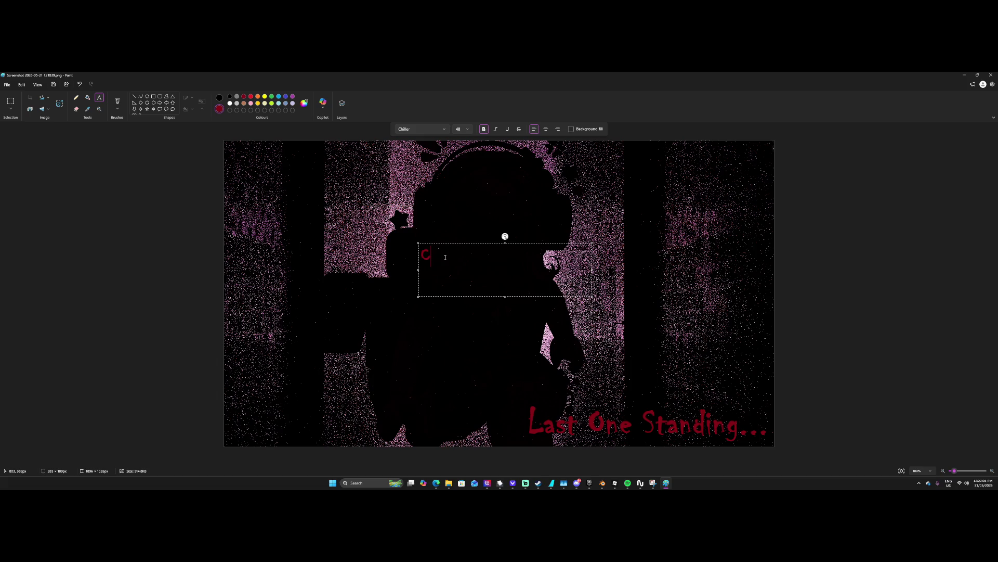
pyautogui.write('oming SOO')
pyautogui.press('BackSpace')
pyautogui.press('BackSpace')
pyautogui.press('BackSpace')
pyautogui.press('BackSpace')
pyautogui.press('BackSpace')
pyautogui.write('Out')
pyautogui.press('BackSpace')
pyautogui.press('BackSpace')
pyautogui.press('BackSpace')
pyautogui.write('Releasing Soon...')
pyautogui.moveTo(420, 245)
pyautogui.mouseDown()
pyautogui.moveTo(586, 320)
pyautogui.moveTo(598, 367)
pyautogui.moveTo(645, 431)
pyautogui.moveTo(671, 426)
pyautogui.mouseUp()
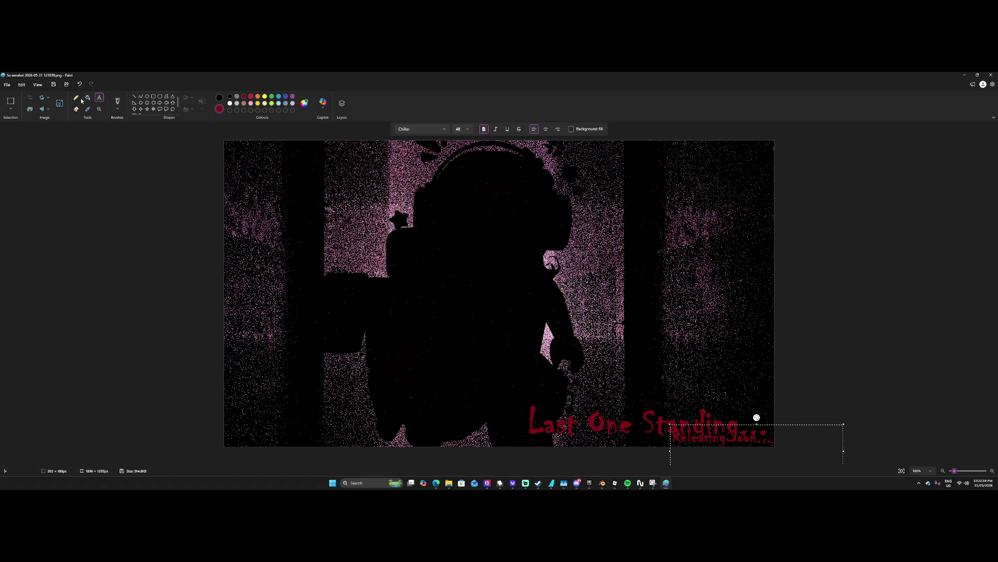
# Select the bottom-right title with a rectangular selection and try moving it.
pyautogui.click(99, 109)
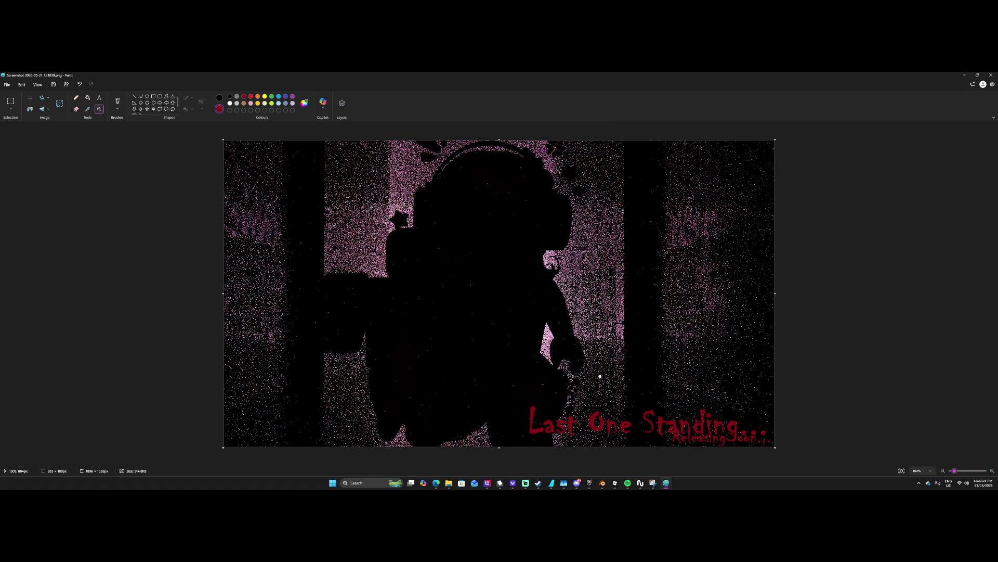
pyautogui.click(540, 428)
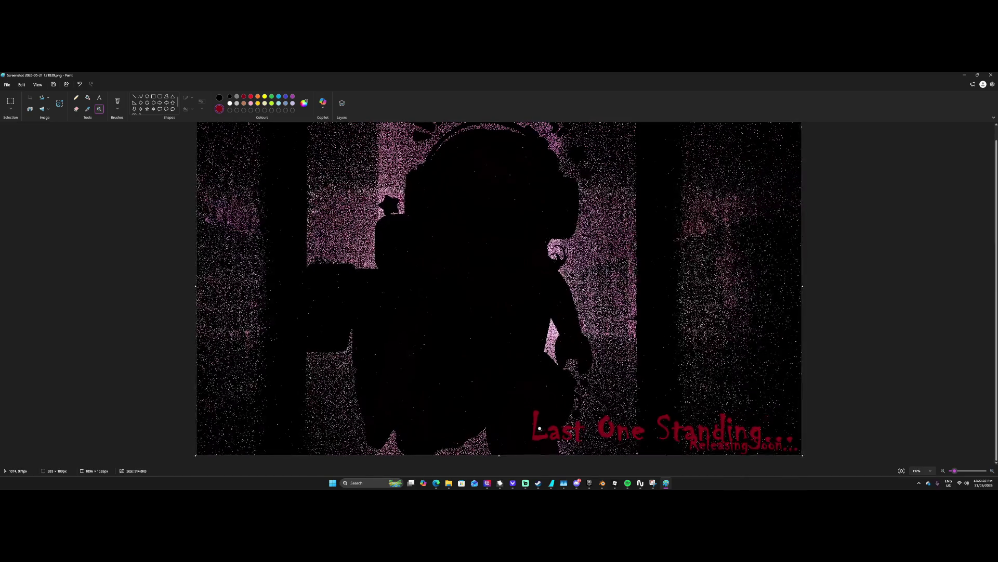
pyautogui.click(99, 97)
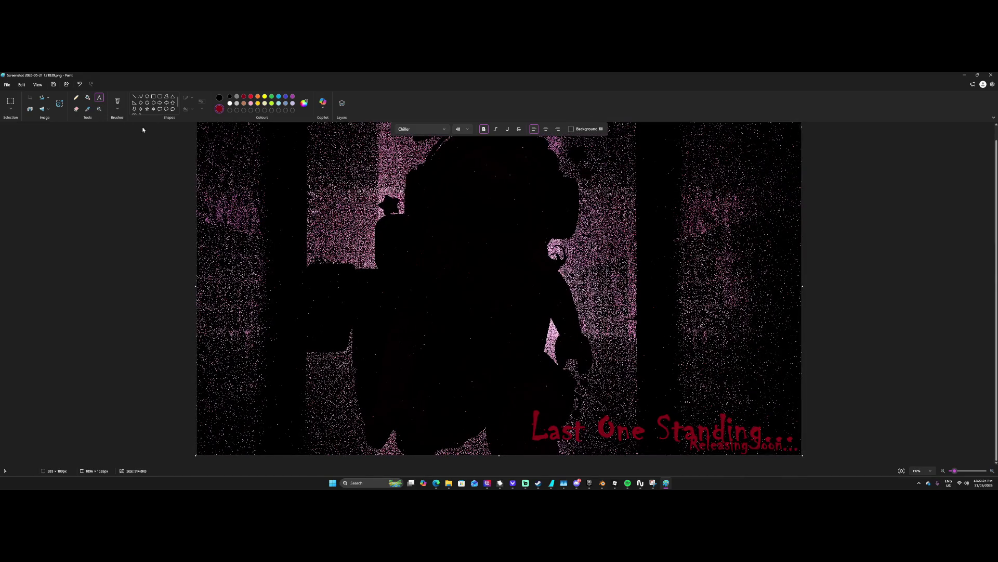
pyautogui.click(117, 101)
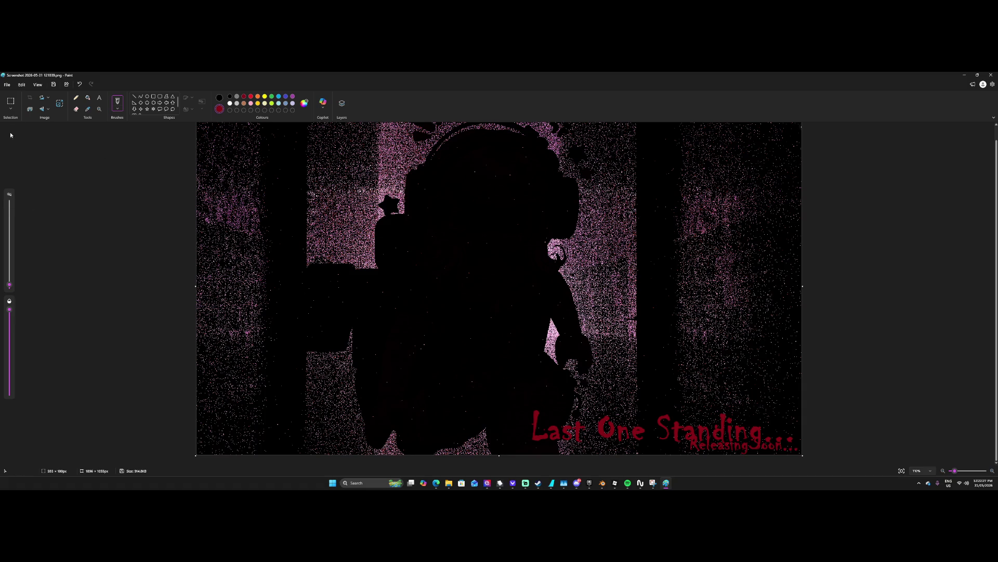
pyautogui.click(11, 102)
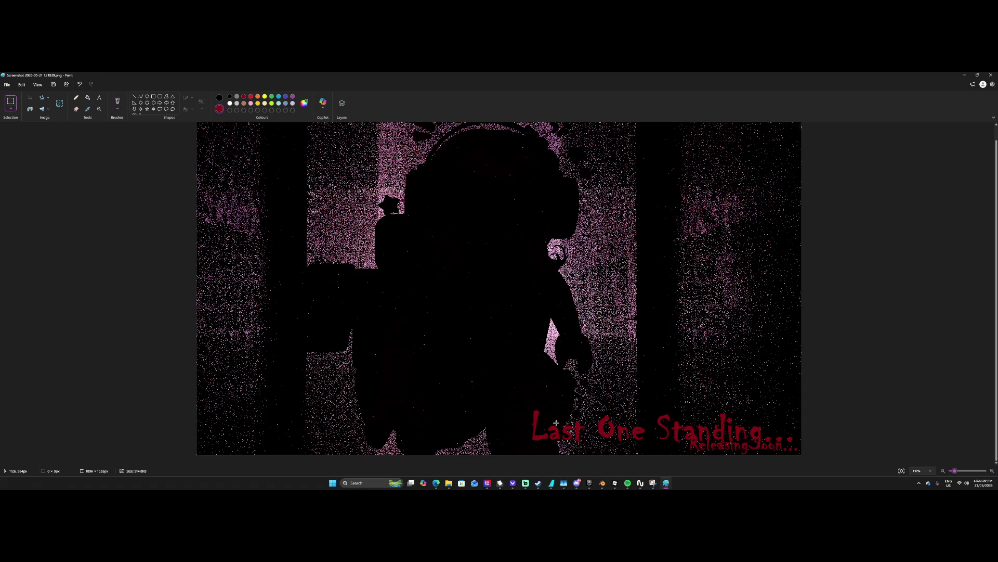
pyautogui.moveTo(524, 401)
pyautogui.mouseDown()
pyautogui.moveTo(669, 451)
pyautogui.moveTo(765, 446)
pyautogui.mouseUp()
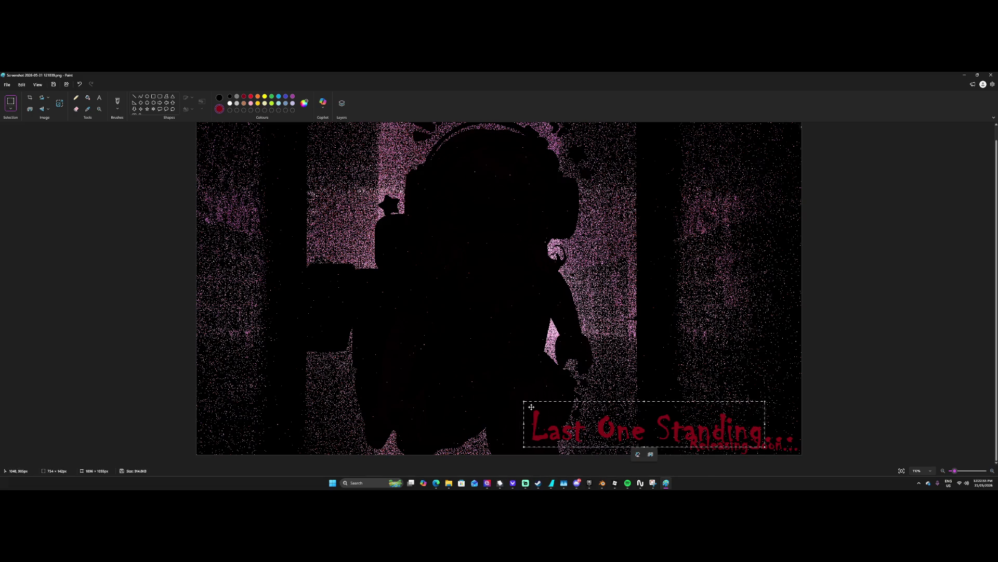
pyautogui.moveTo(531, 406); pyautogui.dragTo(554, 394)
# Undo until both captions are removed, then return to the Text tool.
pyautogui.hotkey('ctrl', 'z')
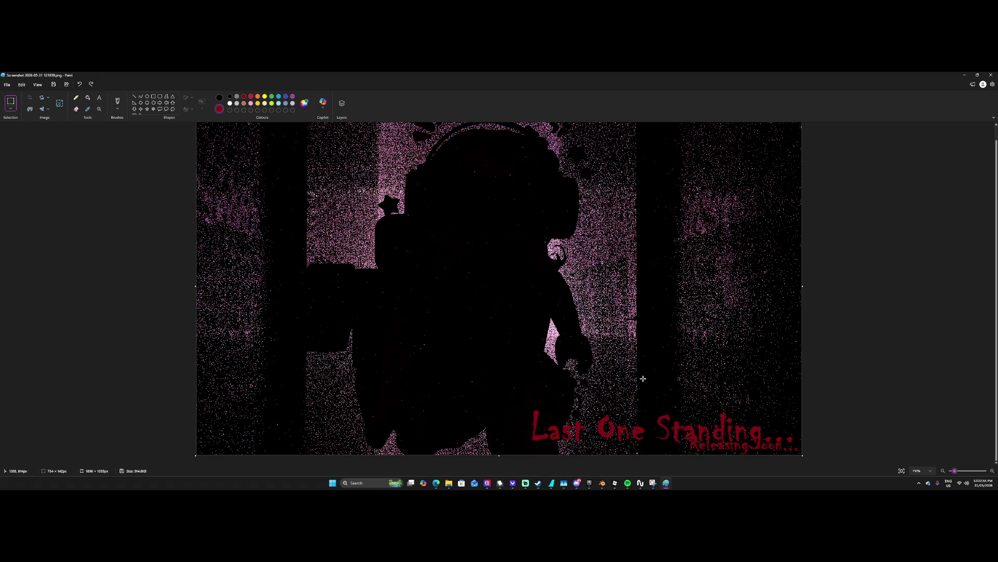
pyautogui.hotkey('ctrl', 'z')
pyautogui.hotkey('ctrl', 'z')
pyautogui.click(99, 97)
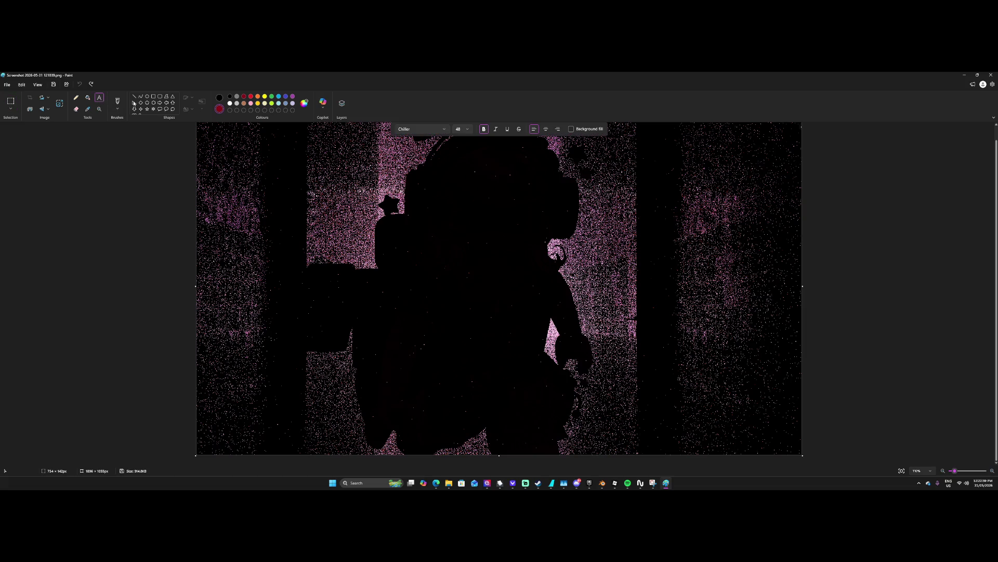
# Type 'Last one standing...' in a size 96 text box over the upper middle of the image.
pyautogui.click(463, 129)
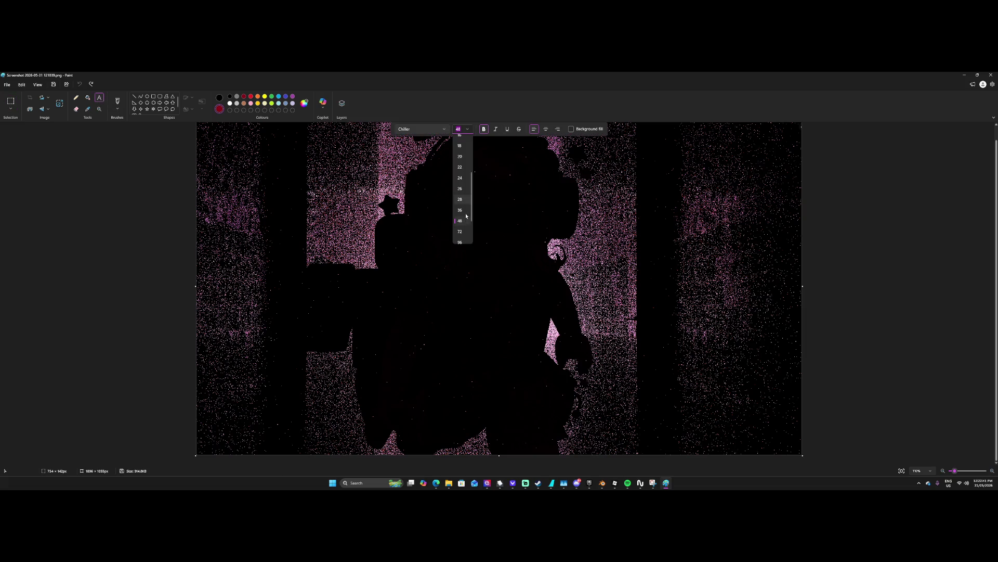
pyautogui.click(460, 209)
pyautogui.moveTo(312, 162)
pyautogui.mouseDown()
pyautogui.moveTo(589, 286)
pyautogui.moveTo(683, 276)
pyautogui.mouseUp()
pyautogui.write('LAST')
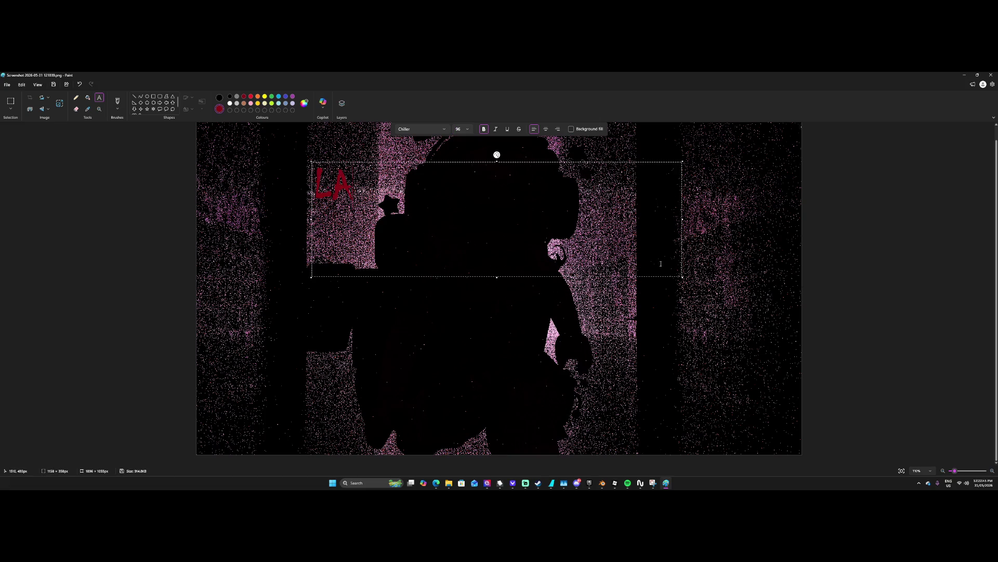
pyautogui.press('BackSpace')
pyautogui.press('BackSpace')
pyautogui.press('BackSpace')
pyautogui.write('ast one S')
pyautogui.press('BackSpace')
pyautogui.write('standing')
pyautogui.write('...')
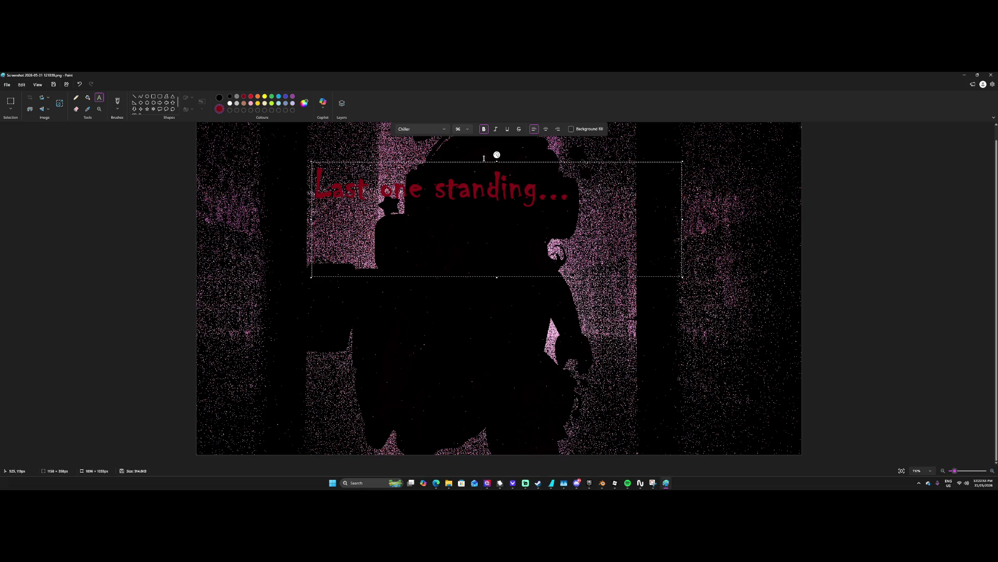
# Add a size 48 'Releasing Soon...' second line, right-aligned, and narrow the text box.
pyautogui.click(465, 129)
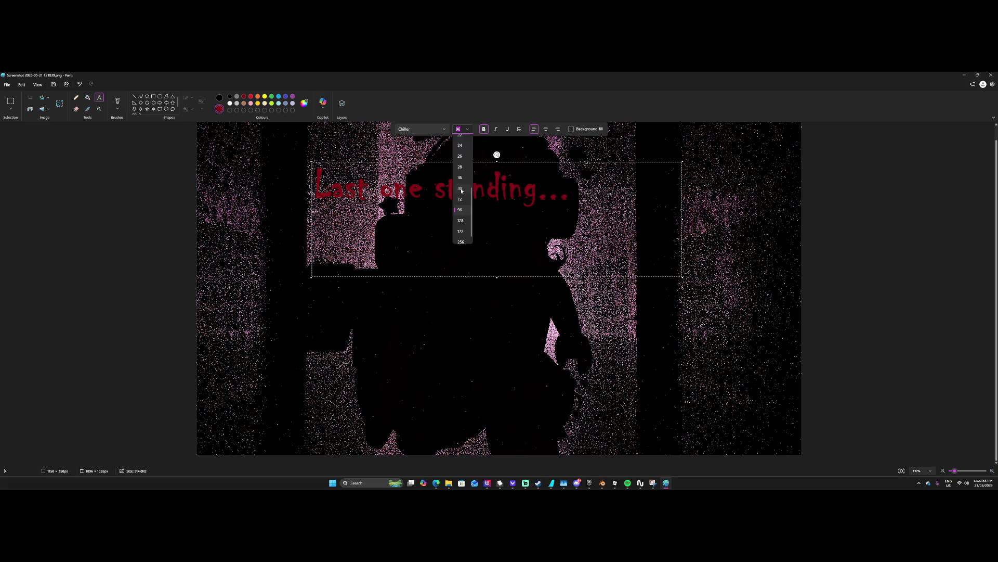
pyautogui.click(460, 188)
pyautogui.write('Ro')
pyautogui.write('sing')
pyautogui.write(' Soon...')
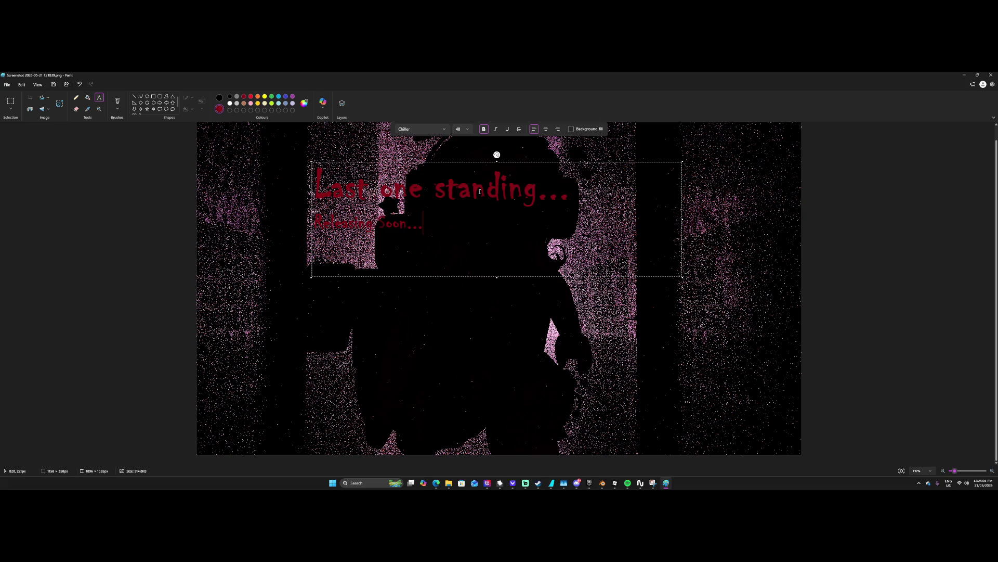
pyautogui.click(556, 130)
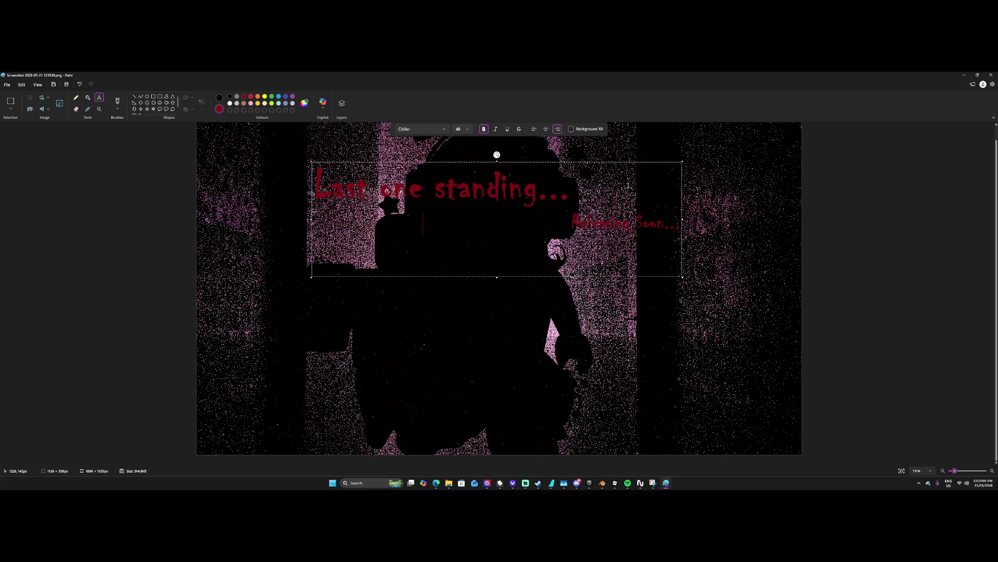
pyautogui.moveTo(683, 220); pyautogui.dragTo(572, 216)
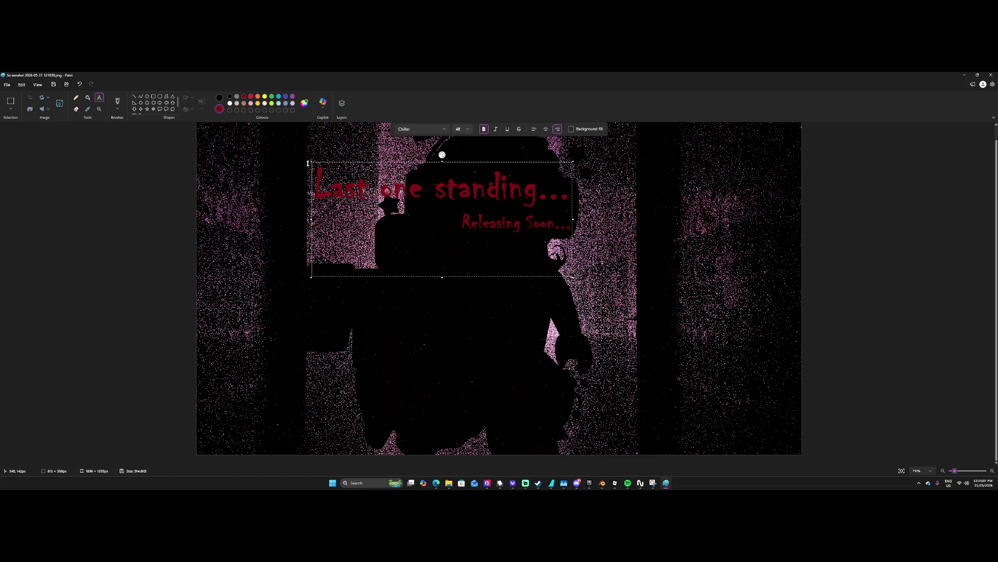
# Move the text bottom-right, shrink 'Releasing Soon...' to 28, place it, then undo the placement.
pyautogui.moveTo(313, 165)
pyautogui.mouseDown()
pyautogui.moveTo(422, 234)
pyautogui.moveTo(537, 384)
pyautogui.mouseUp()
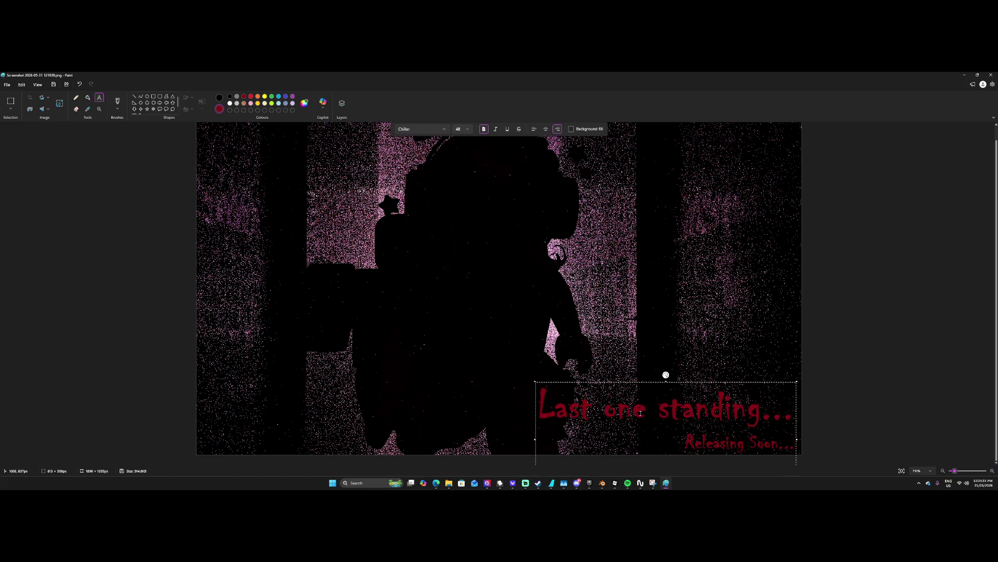
pyautogui.moveTo(686, 440); pyautogui.dragTo(780, 454)
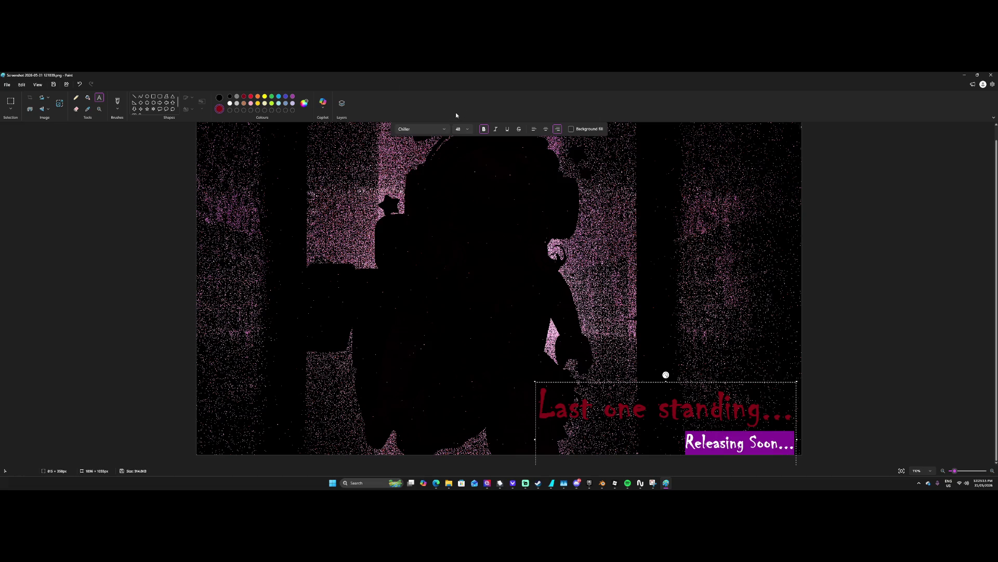
pyautogui.click(466, 129)
pyautogui.click(463, 166)
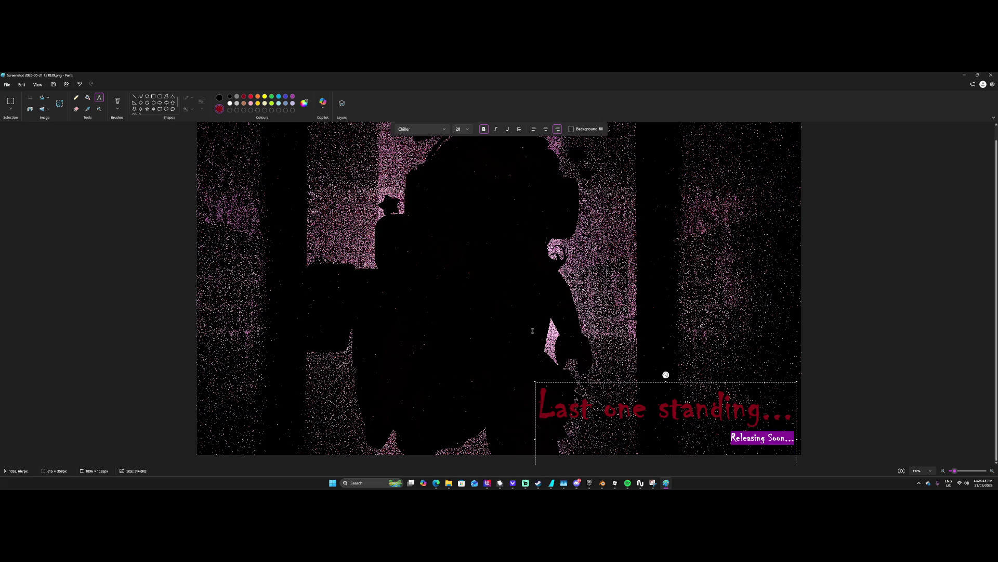
pyautogui.moveTo(666, 375); pyautogui.dragTo(664, 381)
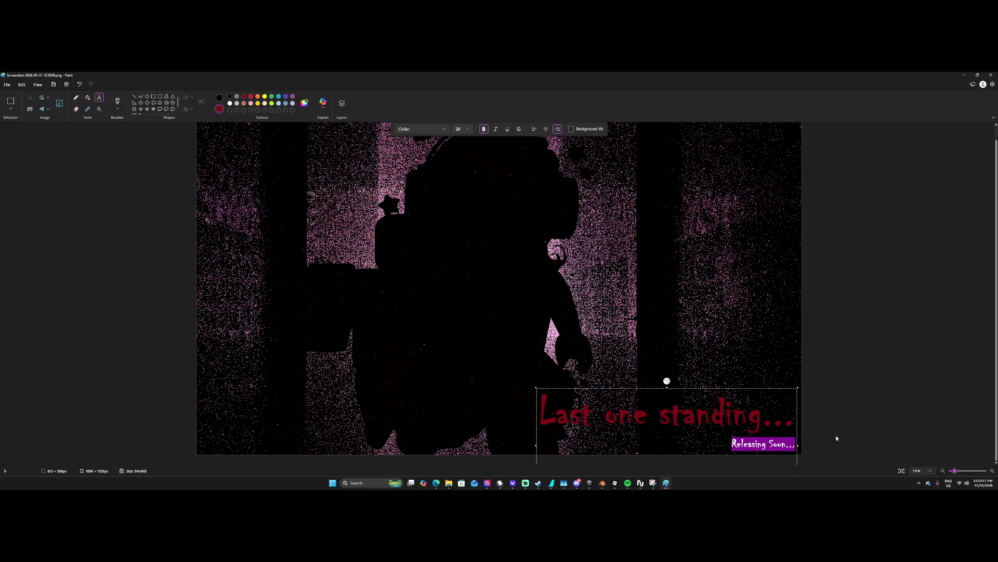
pyautogui.click(852, 440)
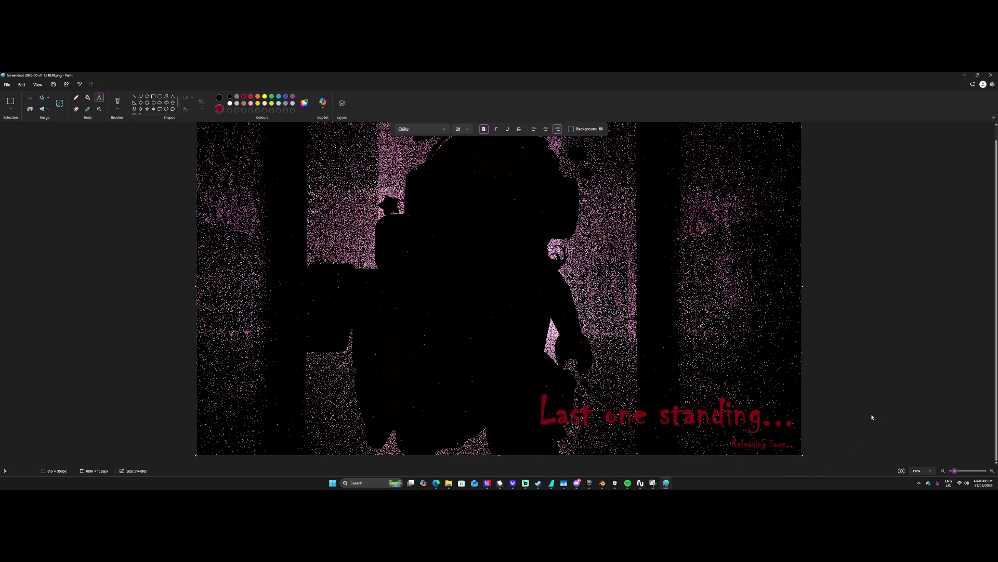
pyautogui.hotkey('ctrl', 'z')
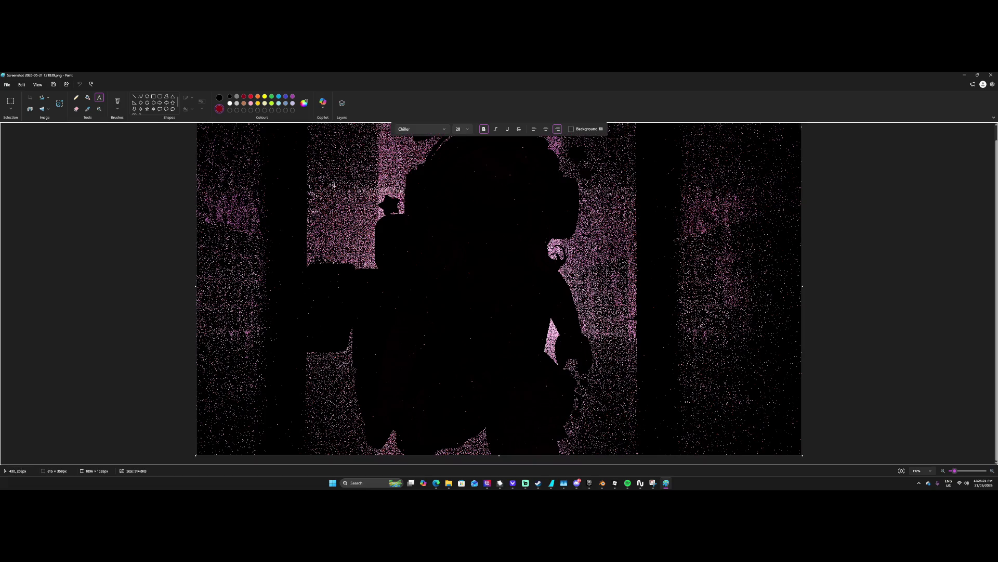
# Type an italic, centred 'Last One Standing...' title at size 72 in a new text box.
pyautogui.click(458, 130)
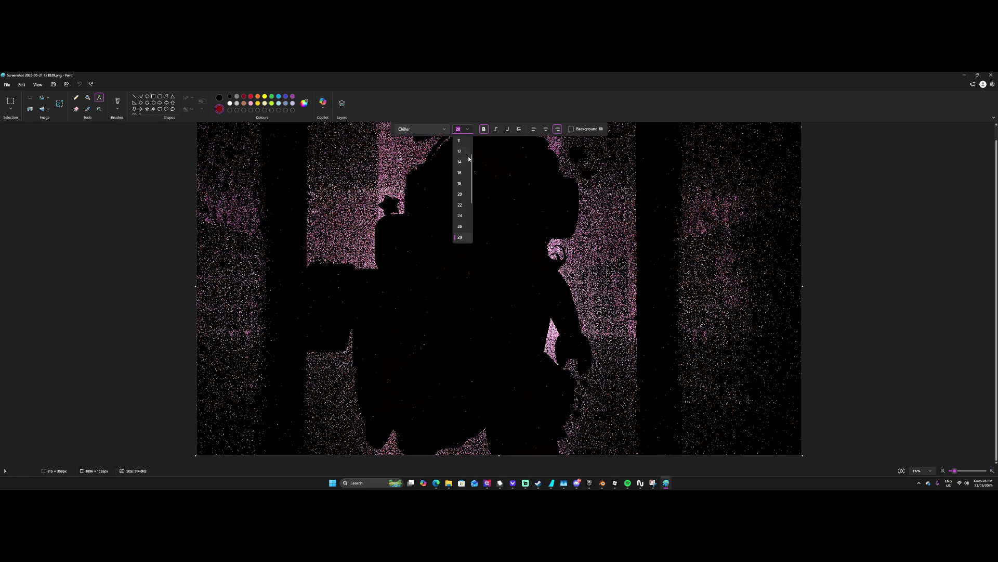
pyautogui.scroll(-2, 465, 183)
pyautogui.click(460, 236)
pyautogui.moveTo(375, 161)
pyautogui.mouseDown()
pyautogui.moveTo(645, 273)
pyautogui.moveTo(666, 266)
pyautogui.mouseUp()
pyautogui.click(496, 129)
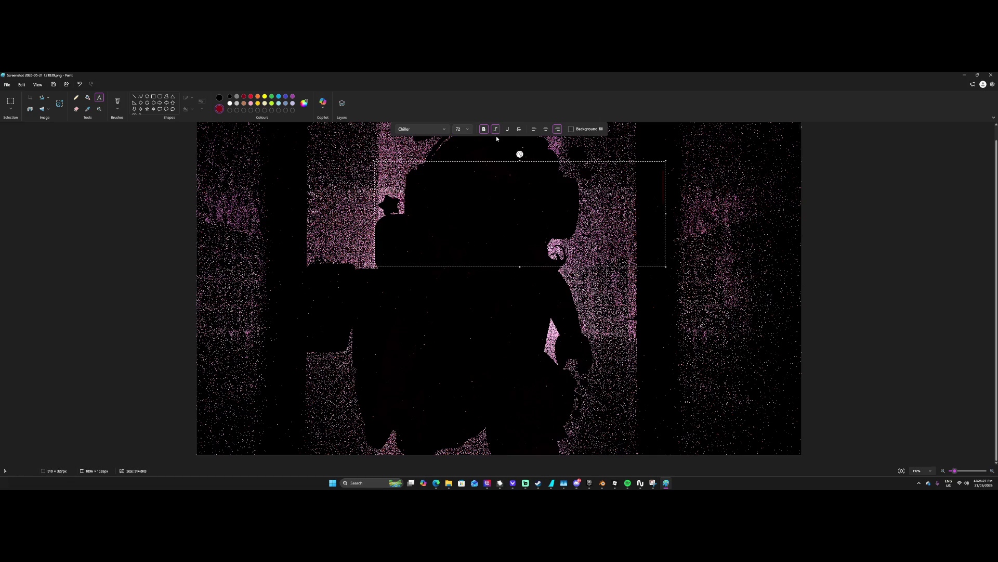
pyautogui.hotkey('ctrl', 'i')
pyautogui.click(546, 130)
pyautogui.write('LAST')
pyautogui.press('BackSpace')
pyautogui.press('BackSpace')
pyautogui.press('BackSpace')
pyautogui.write('ast')
pyautogui.write(' One Stan')
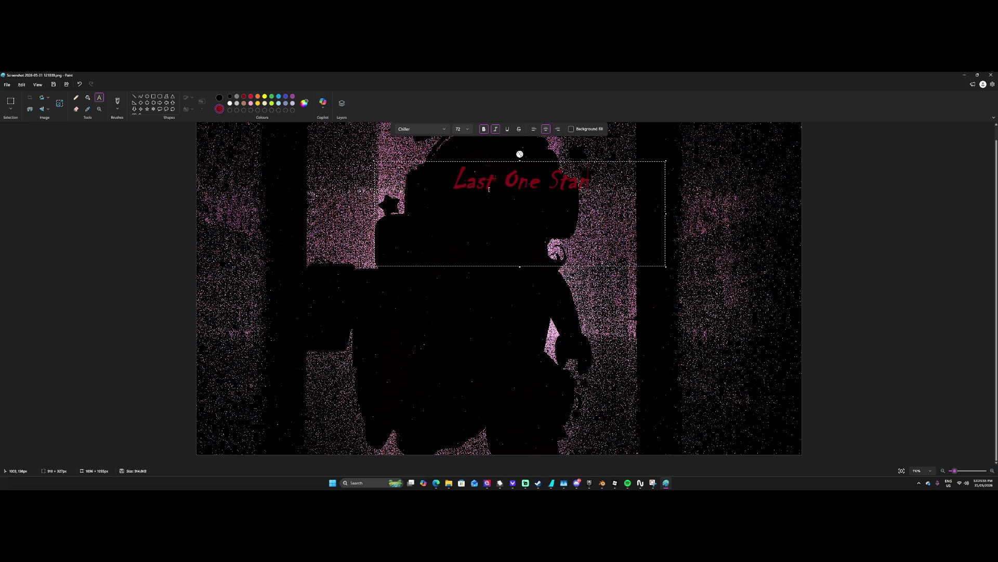
pyautogui.write('ding...')
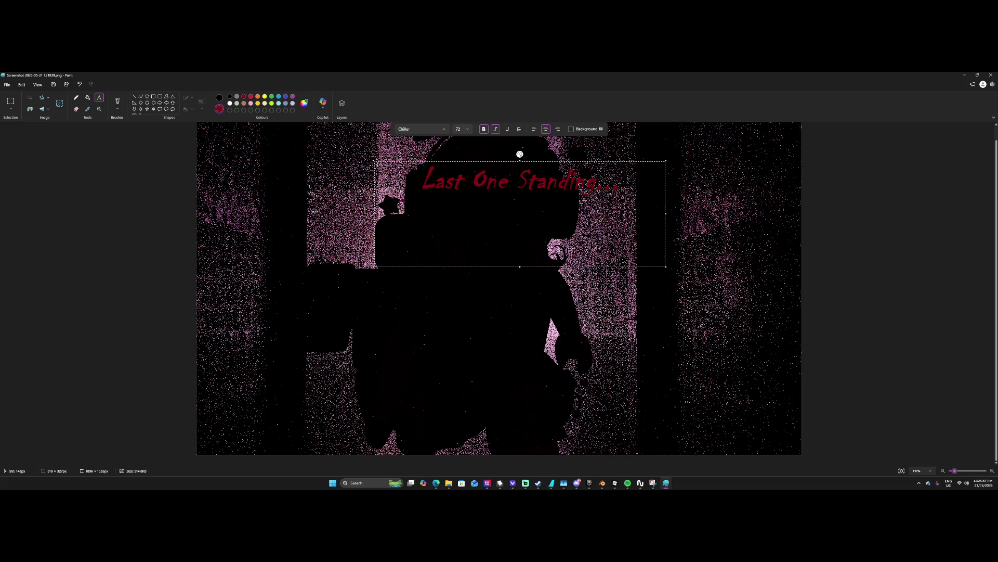
# Enlarge the title to size 128, shift it, and widen the box to keep one line.
pyautogui.moveTo(375, 163)
pyautogui.mouseDown()
pyautogui.moveTo(466, 249)
pyautogui.moveTo(525, 395)
pyautogui.moveTo(551, 420)
pyautogui.moveTo(427, 209)
pyautogui.mouseUp()
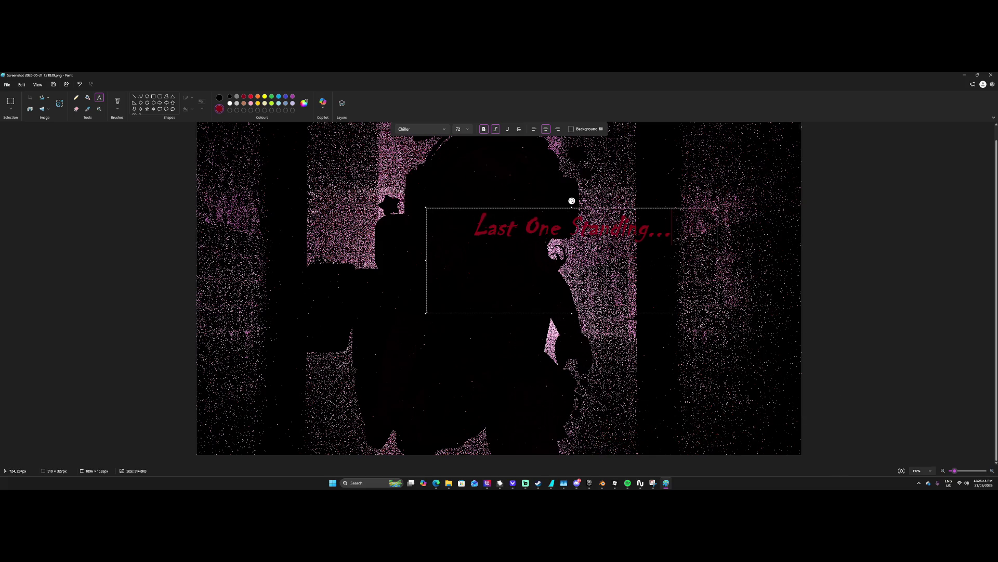
pyautogui.moveTo(669, 232); pyautogui.dragTo(474, 231)
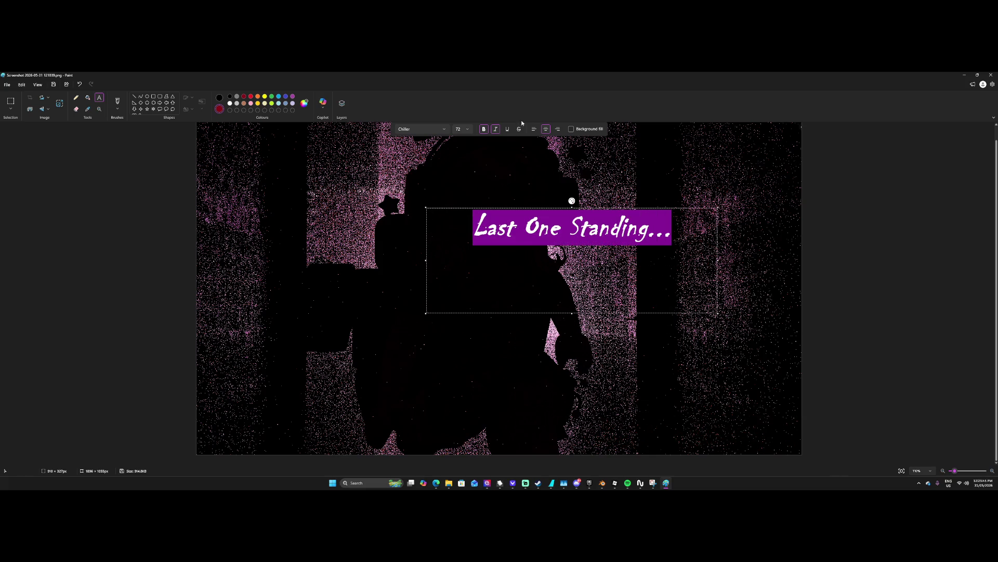
pyautogui.click(463, 129)
pyautogui.write('128')
pyautogui.press('Return')
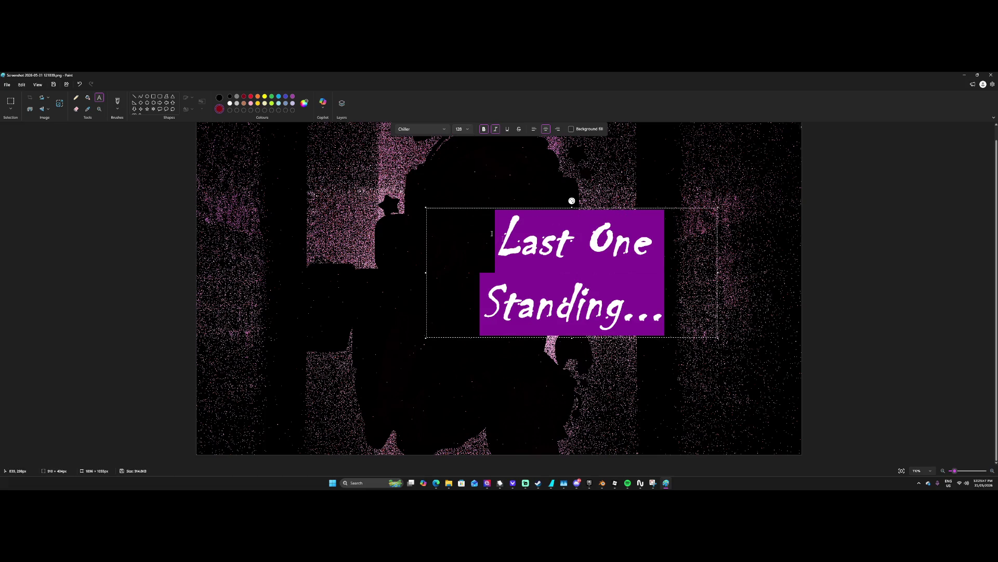
pyautogui.moveTo(426, 209); pyautogui.dragTo(318, 216)
pyautogui.moveTo(611, 281); pyautogui.dragTo(765, 280)
# Shrink the title to 96, place it in the bottom-right corner, and discard the empty box.
pyautogui.click(466, 130)
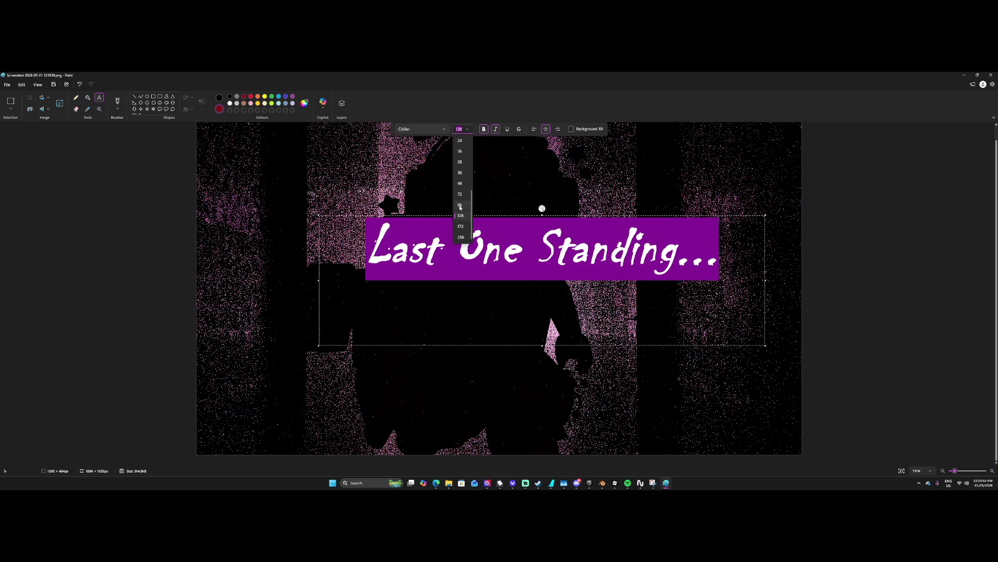
pyautogui.click(459, 207)
pyautogui.moveTo(322, 216); pyautogui.dragTo(448, 406)
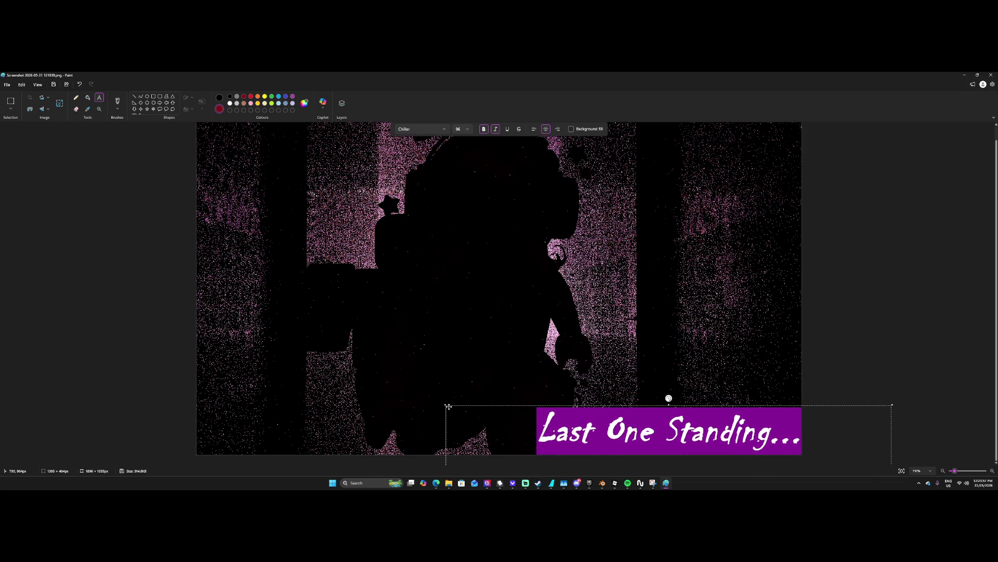
pyautogui.click(667, 296)
pyautogui.click(842, 248)
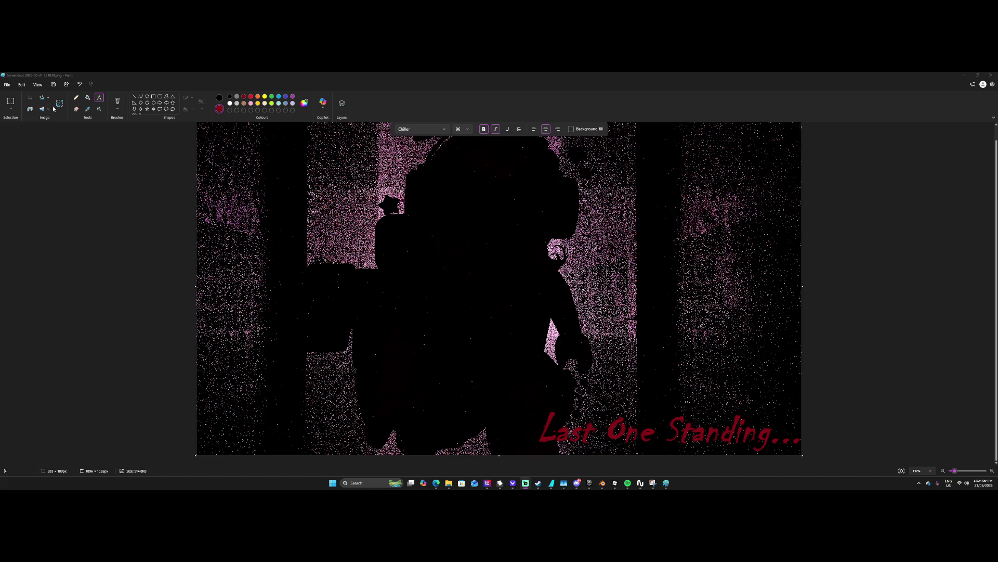
# Save the poster over the original file and begin saving a PNG copy.
pyautogui.click(8, 84)
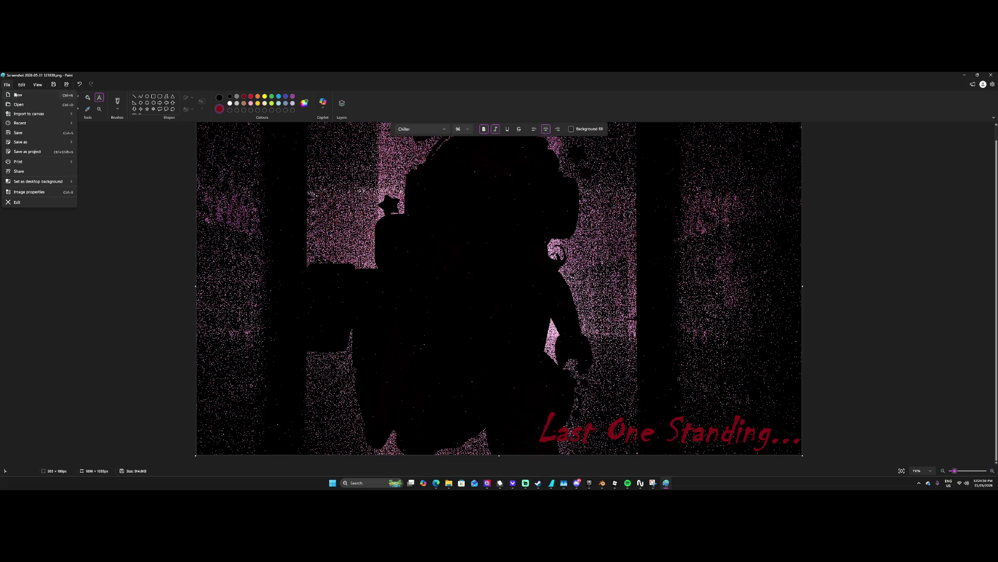
pyautogui.click(19, 134)
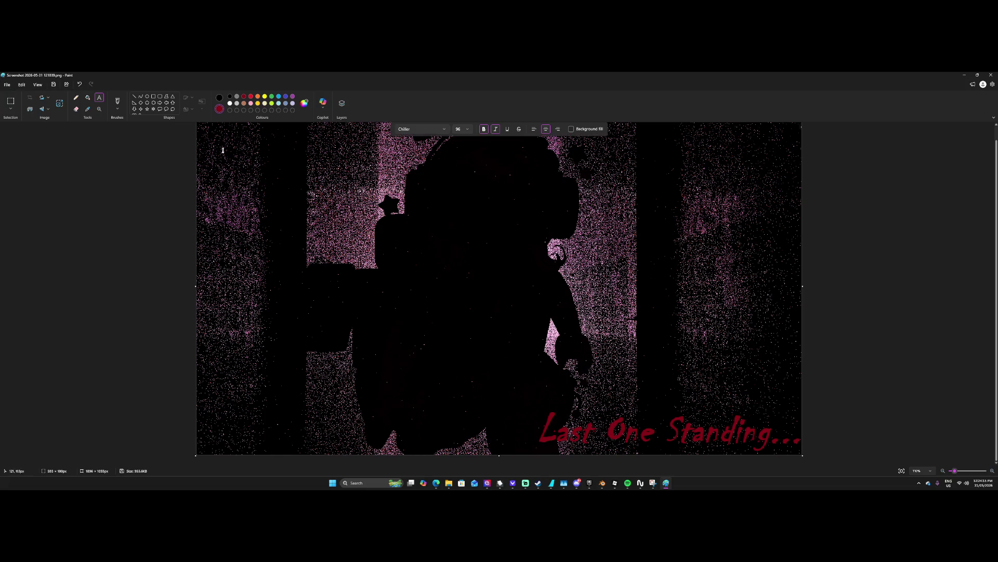
pyautogui.click(7, 84)
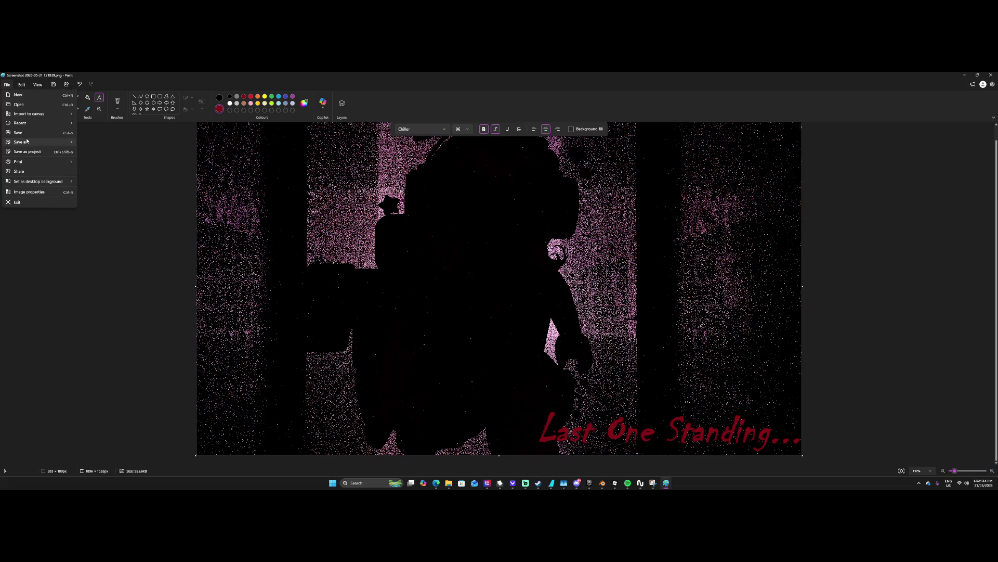
pyautogui.moveTo(27, 140)
pyautogui.click(92, 143)
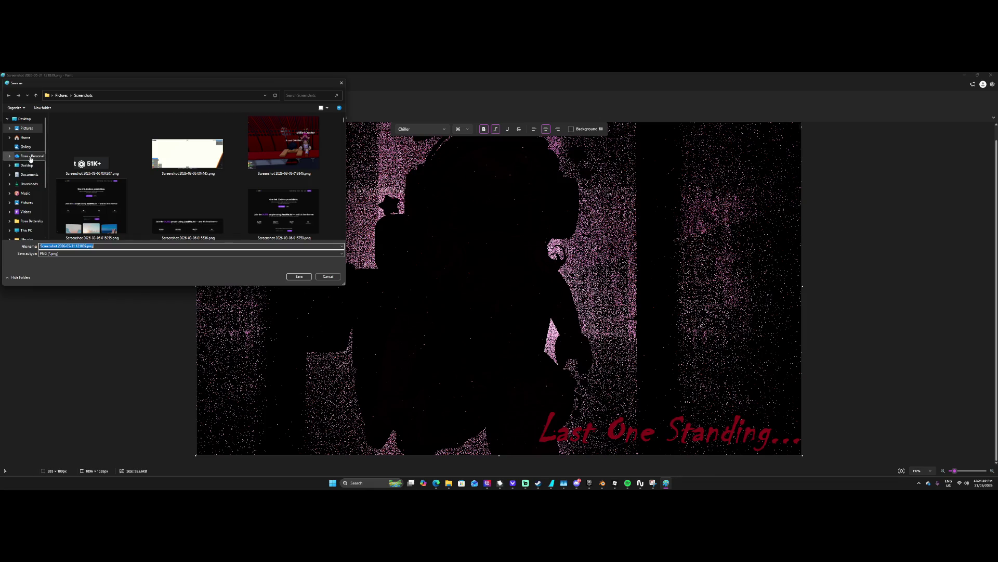
# Save the PNG copy as ComingSoon.png in the Pictures folder.
pyautogui.click(30, 184)
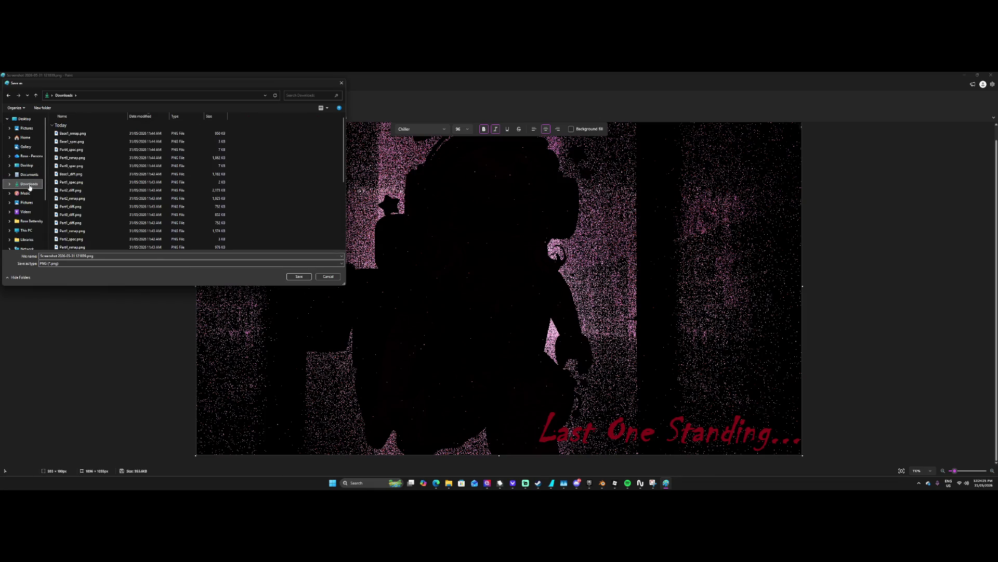
pyautogui.click(26, 202)
pyautogui.click(101, 246)
pyautogui.write('ComingSoon')
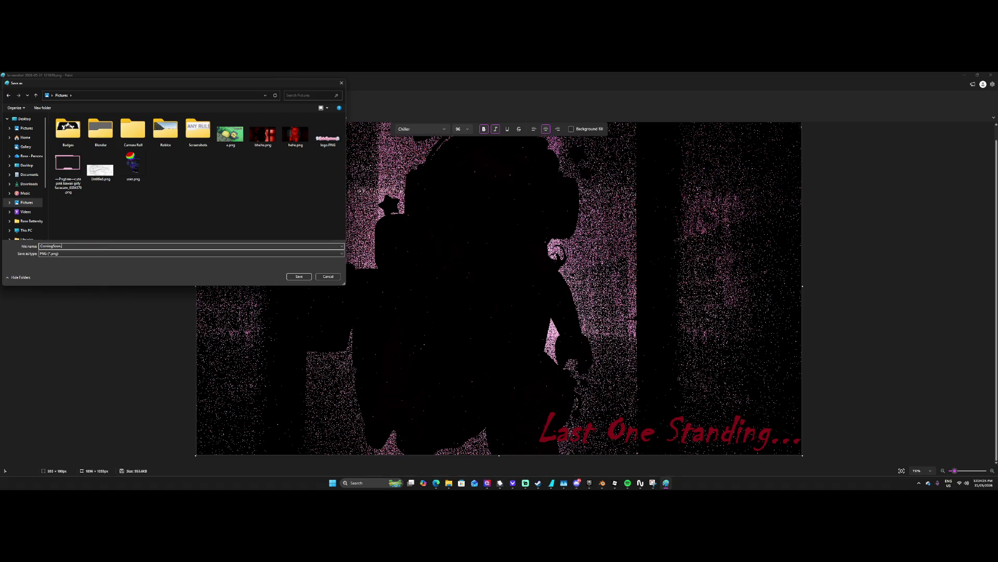
pyautogui.press('Return')
pyautogui.click(576, 482)
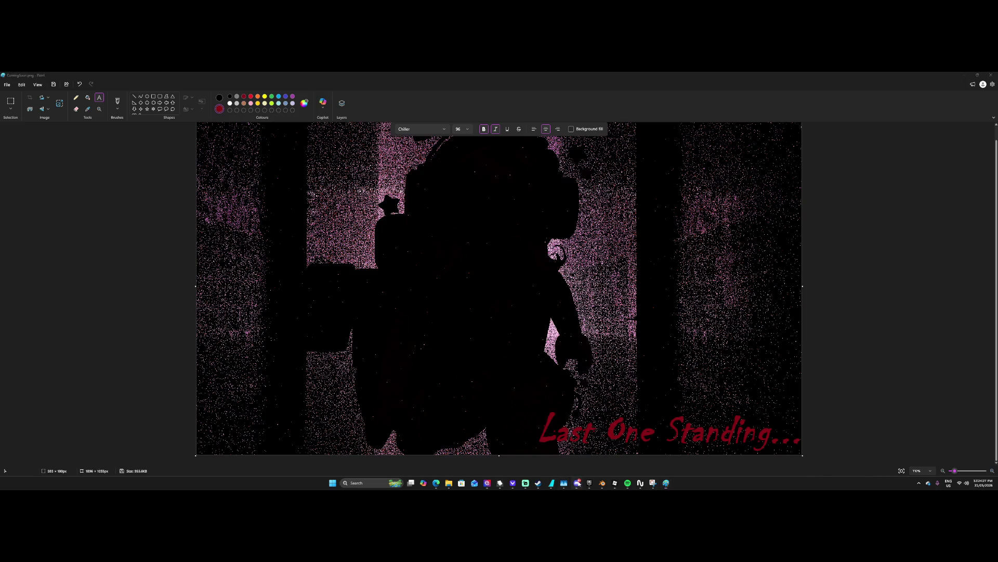
# Open the stuff channel on the other server and attach ComingSoon.png to a message.
pyautogui.scroll(2, 13, 208)
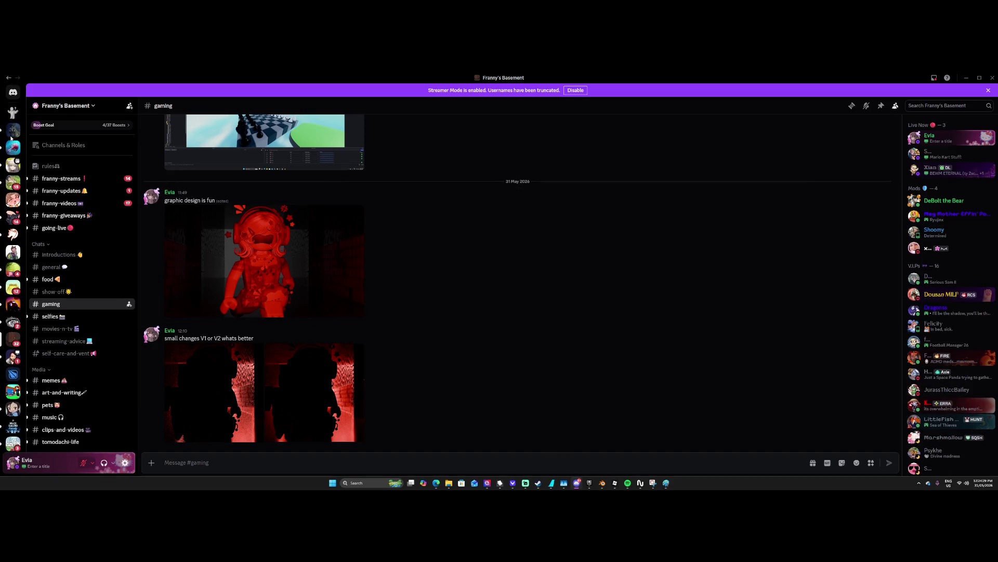
pyautogui.click(13, 112)
pyautogui.click(63, 208)
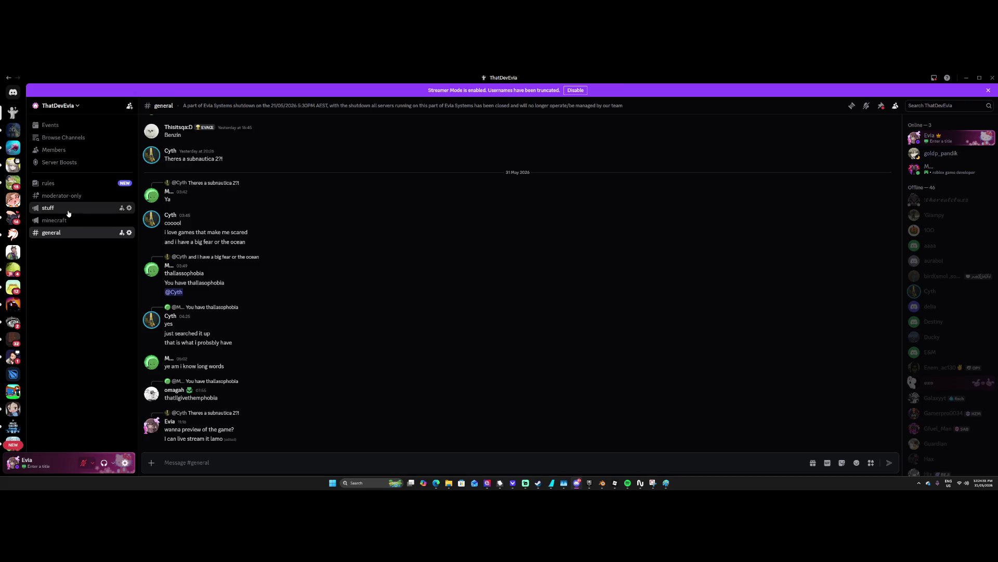
pyautogui.click(152, 462)
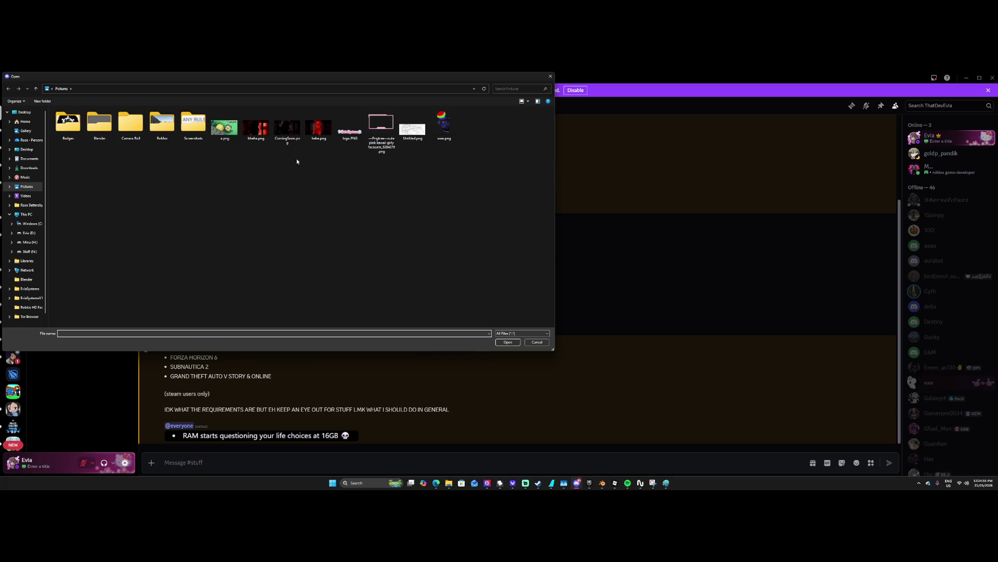
pyautogui.doubleClick(278, 133)
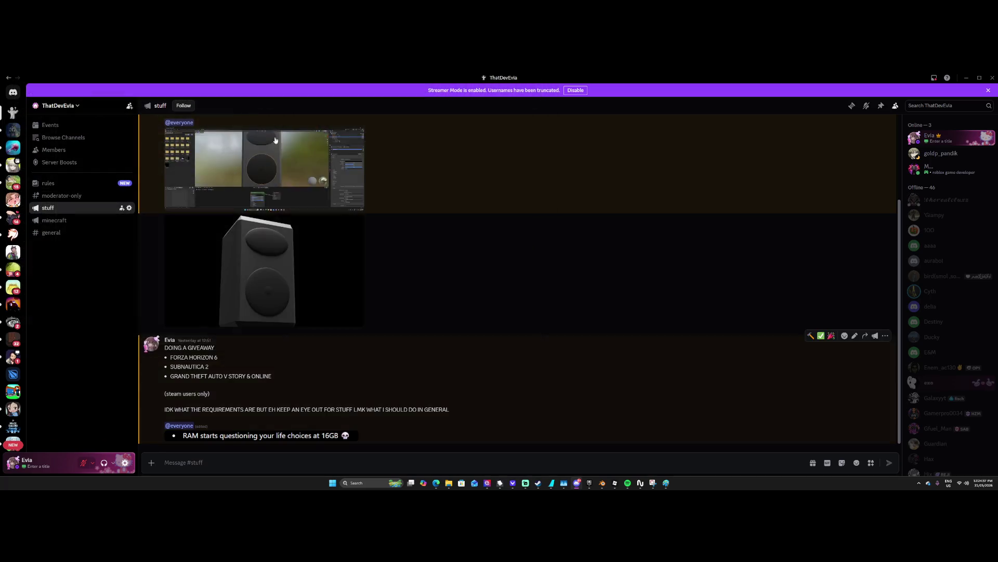
pyautogui.write('Coming Soon ')
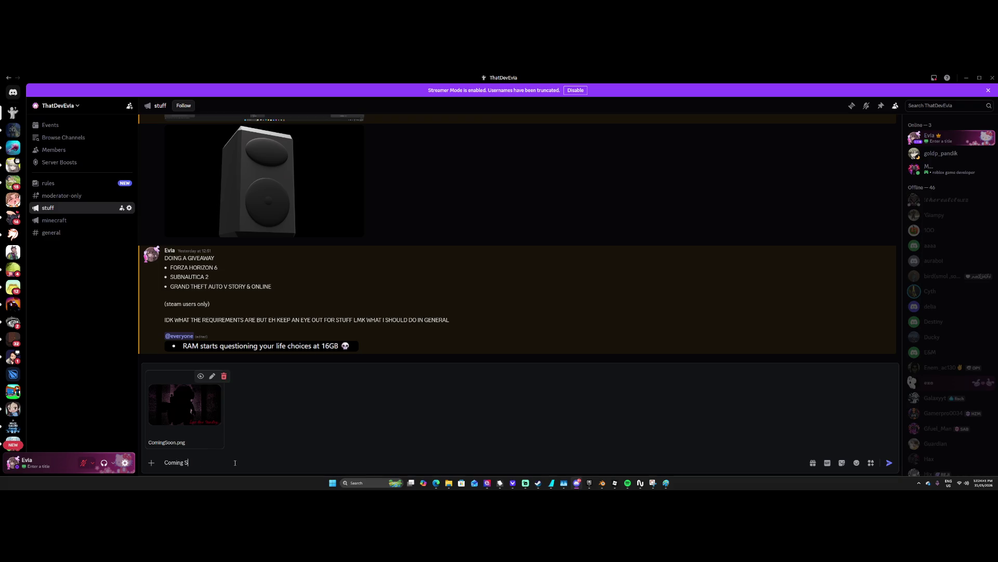
pyautogui.write('@eevw')
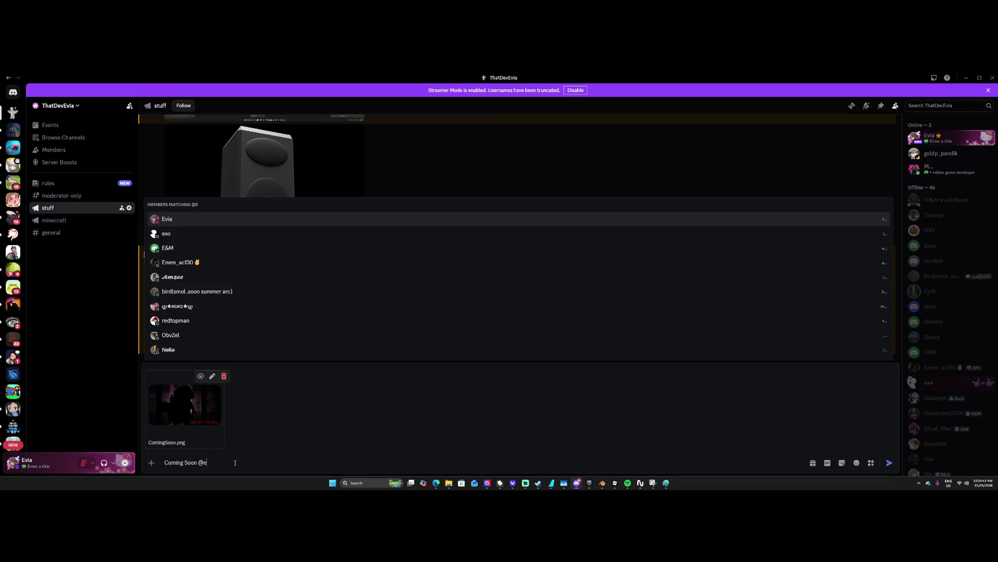
pyautogui.press('BackSpace')
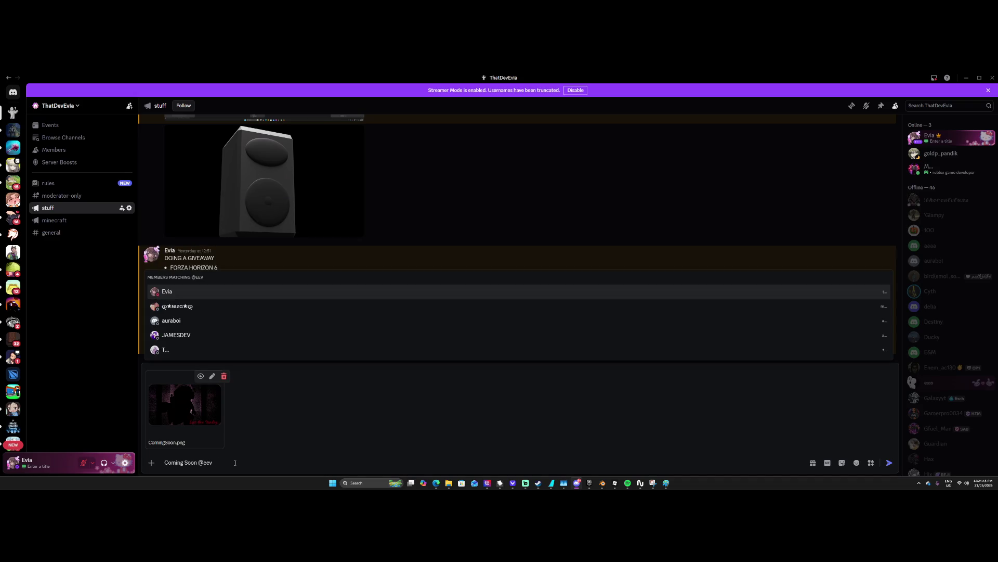
pyautogui.press('BackSpace')
pyautogui.press('BackSpace')
pyautogui.write('ver')
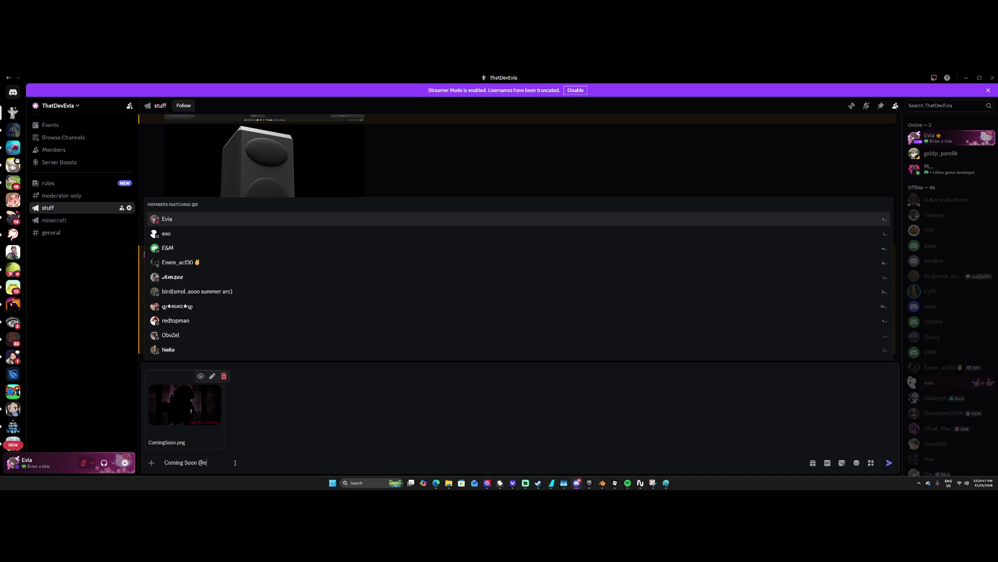
pyautogui.press('Down')
pyautogui.press('Return')
pyautogui.hotkey('shift', 'Return')
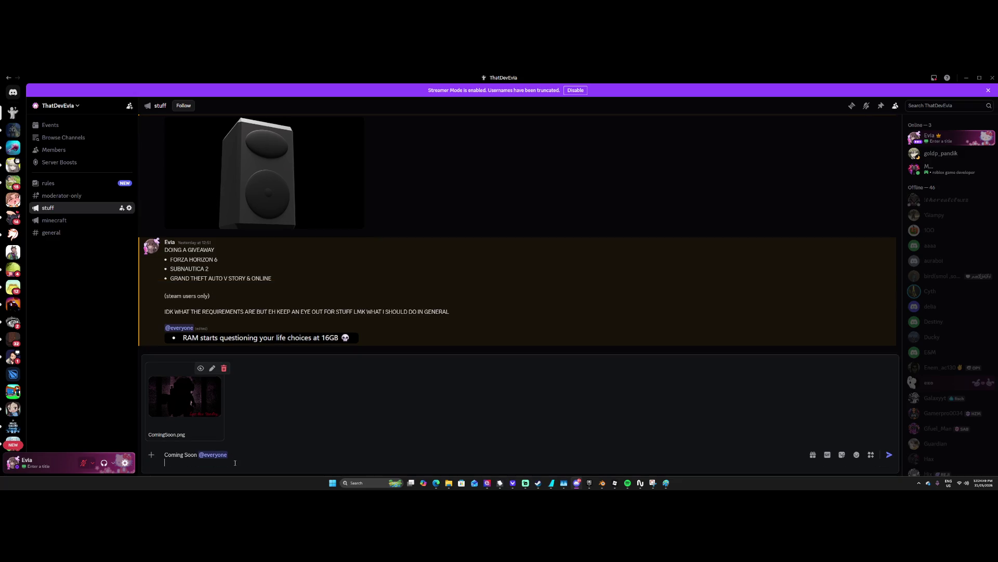
pyautogui.press('Return')
pyautogui.press('Return')
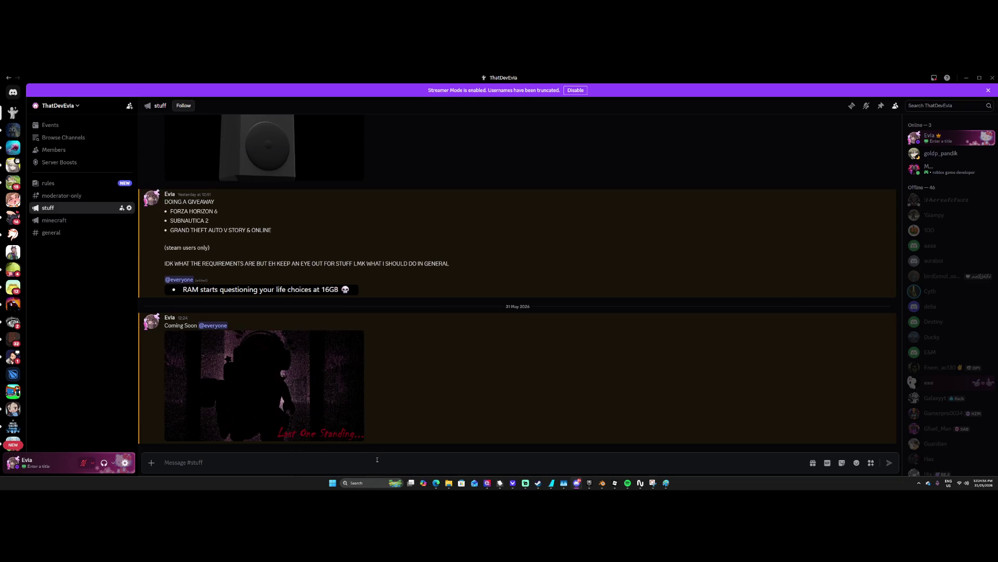
# View the posted poster full size twice to check it.
pyautogui.click(318, 370)
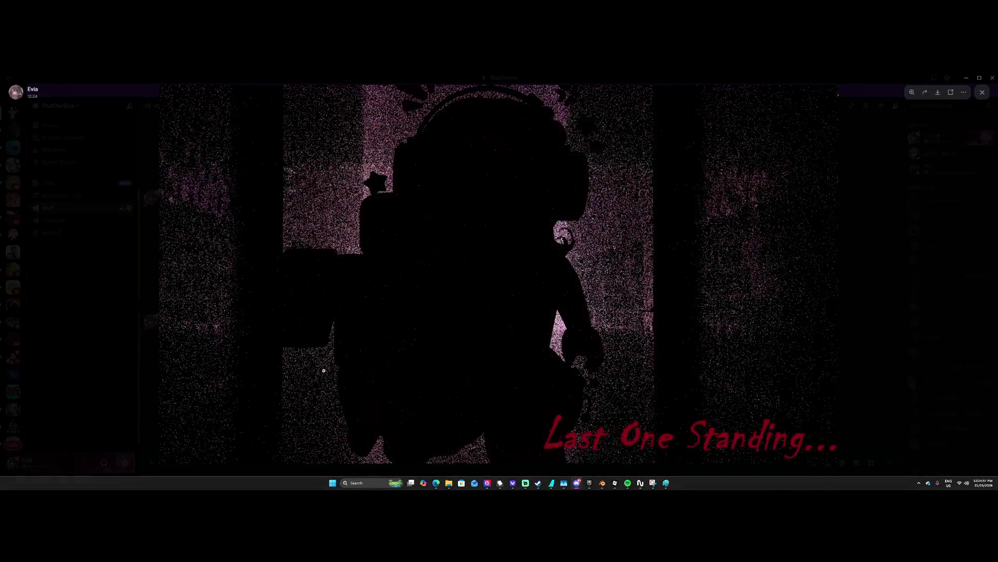
pyautogui.click(124, 373)
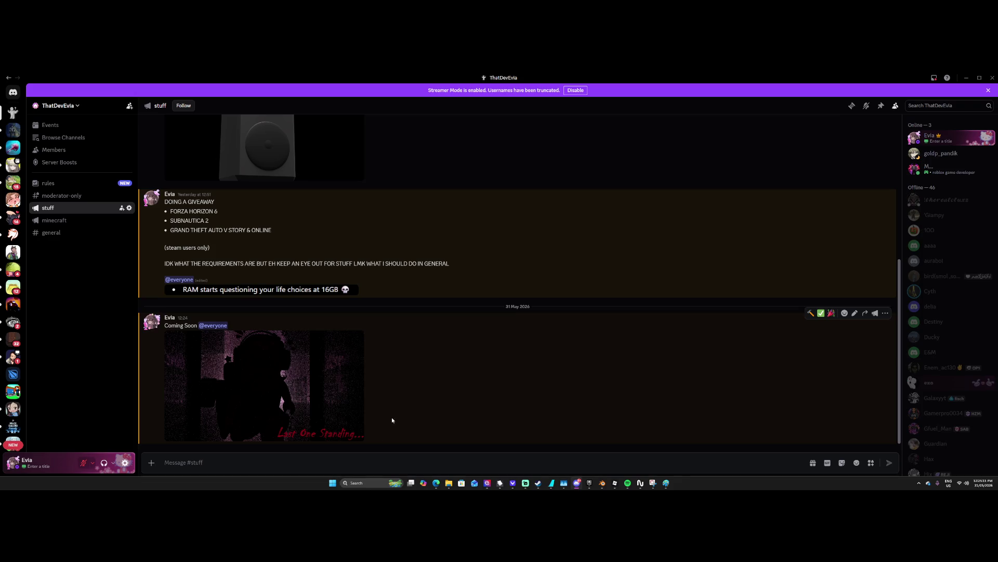
pyautogui.write('I')
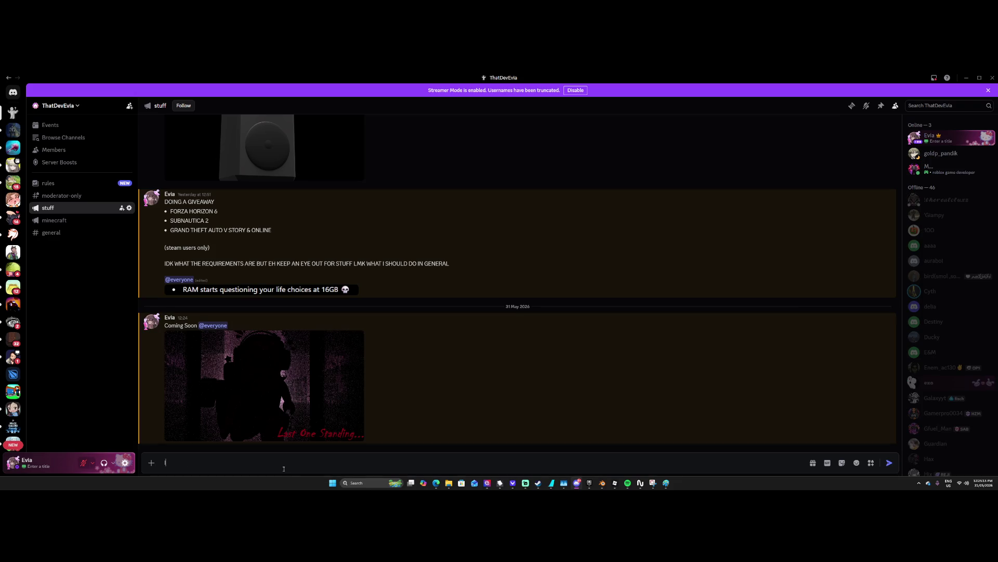
pyautogui.press('BackSpace')
pyautogui.click(286, 436)
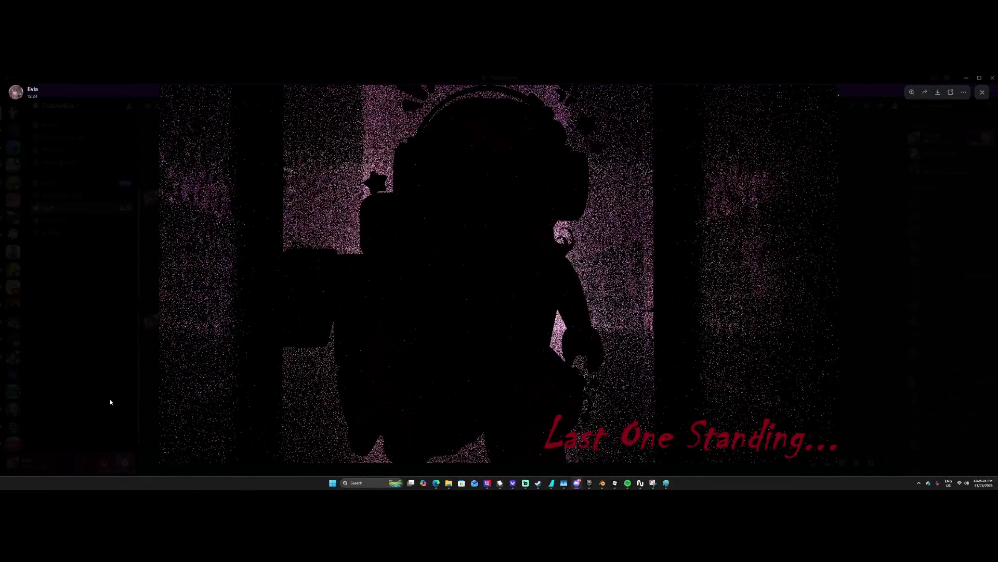
pyautogui.click(110, 401)
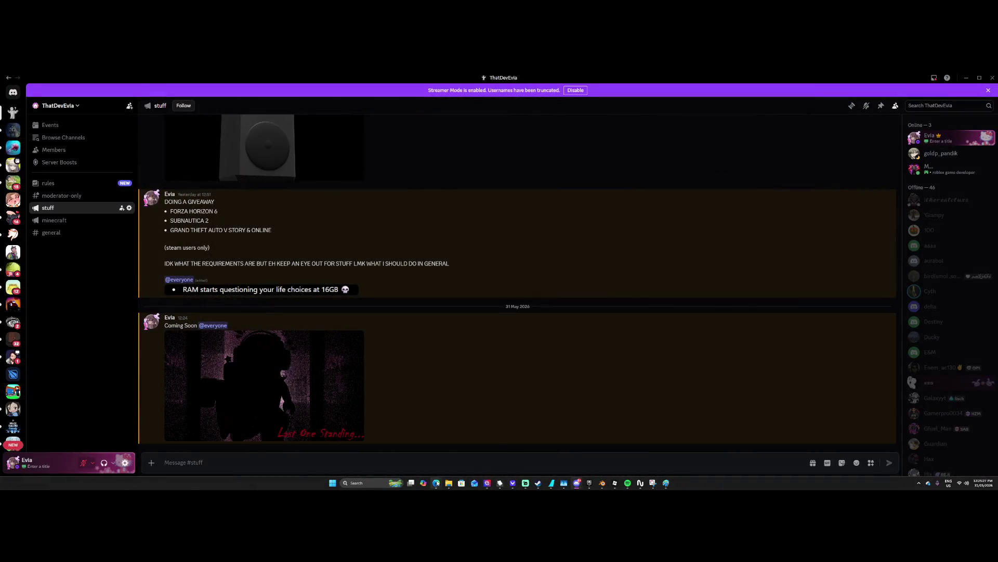
pyautogui.moveTo(436, 483)
pyautogui.click(405, 449)
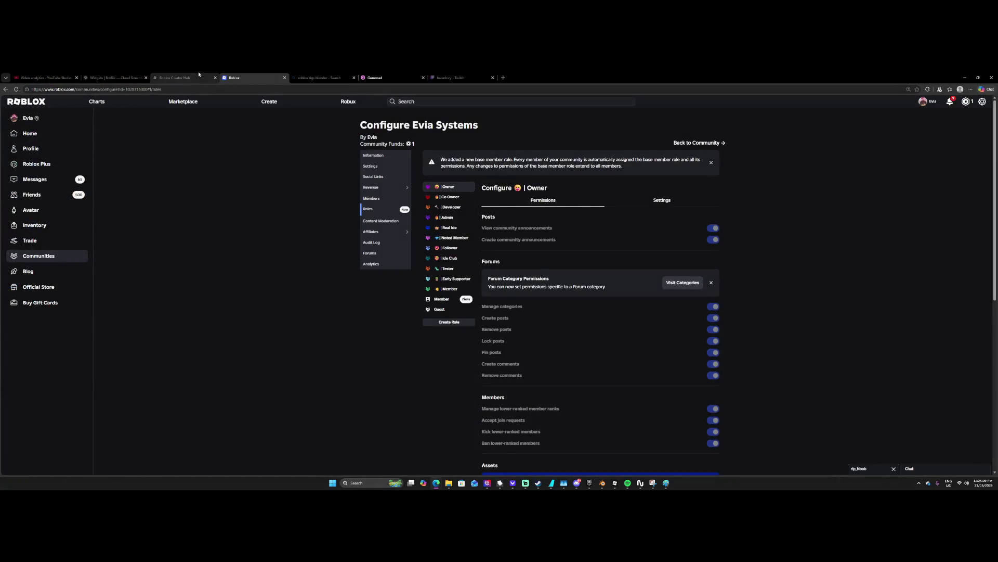
# Open the channel analytics, zoomed out, and its realtime performance report.
pyautogui.click(68, 74)
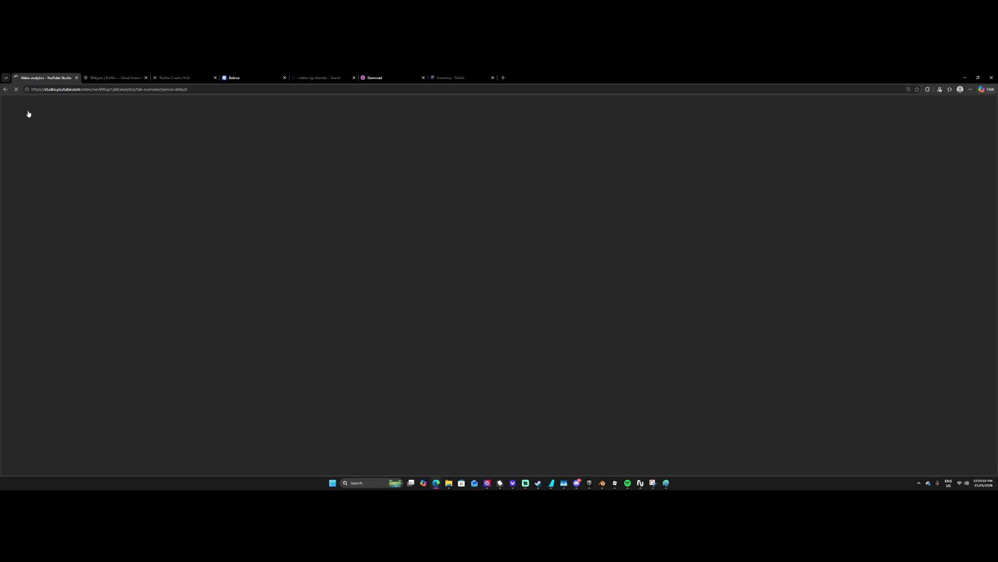
pyautogui.click(63, 165)
pyautogui.click(89, 380)
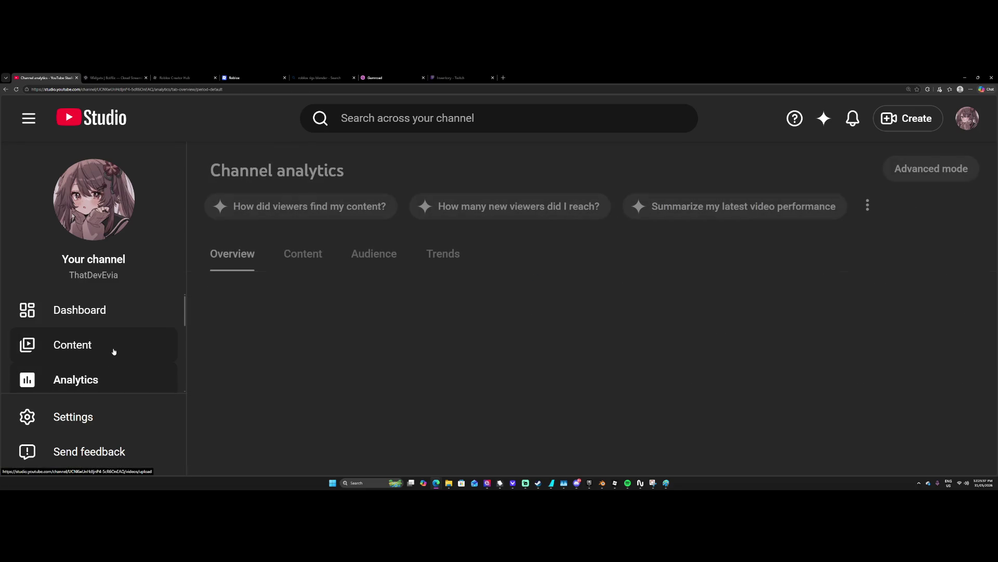
pyautogui.hotkey('ctrl', '-')
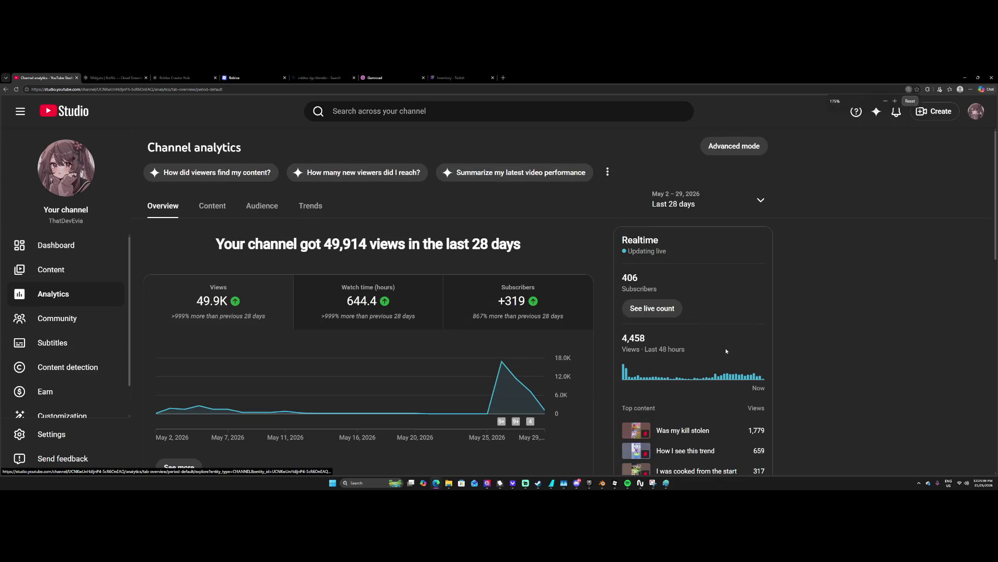
pyautogui.scroll(-1, 765, 385)
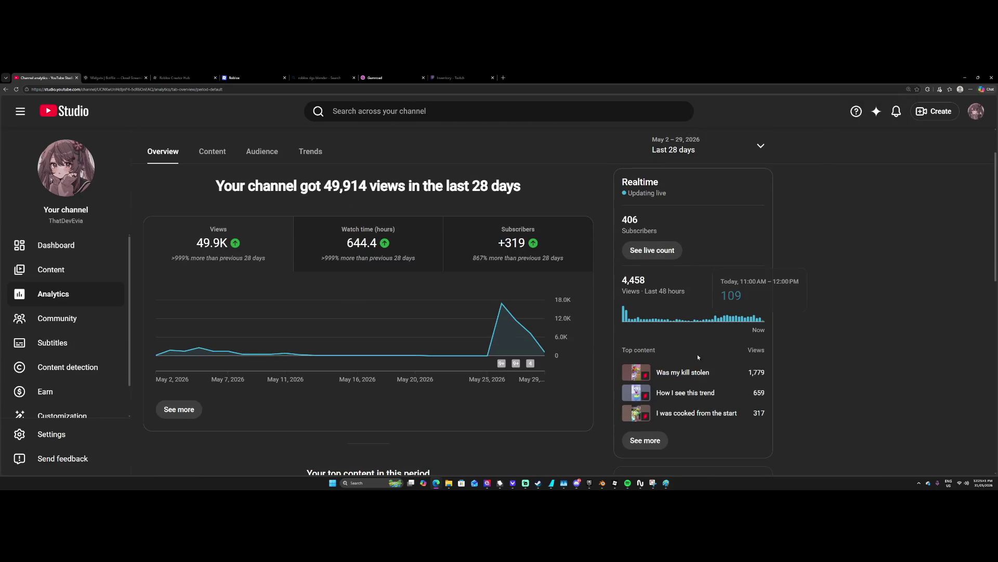
pyautogui.click(645, 440)
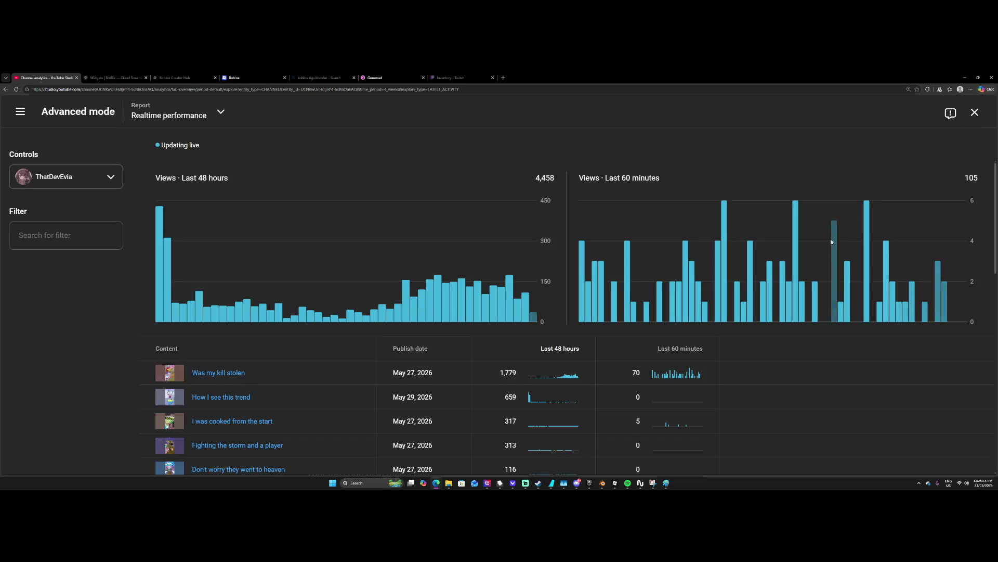
# Scroll through the realtime report, then close it.
pyautogui.scroll(-5, 841, 250)
pyautogui.scroll(5, 822, 286)
pyautogui.scroll(-2, 830, 285)
pyautogui.scroll(-8, 830, 285)
pyautogui.scroll(6, 823, 306)
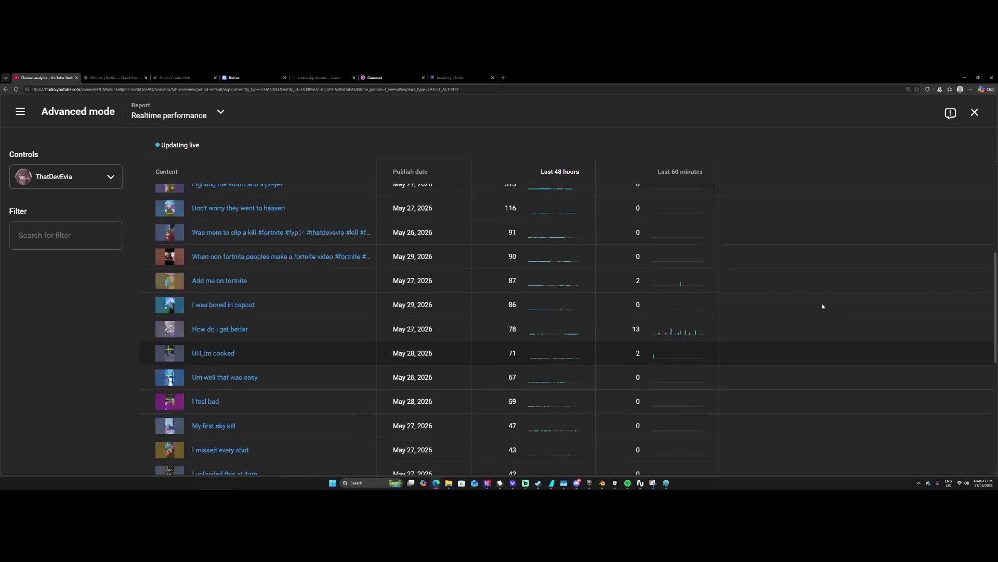
pyautogui.scroll(-5, 754, 346)
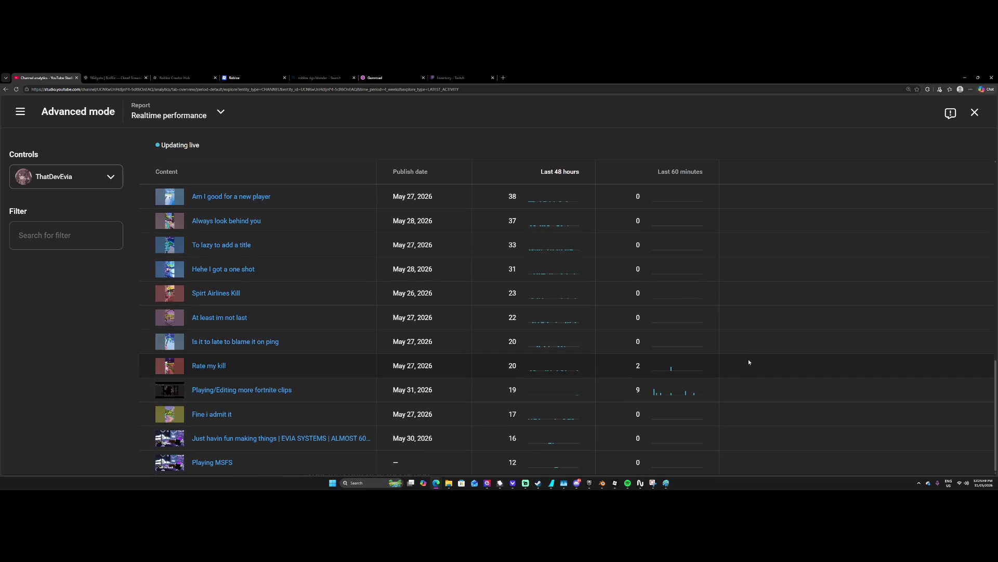
pyautogui.scroll(10, 865, 223)
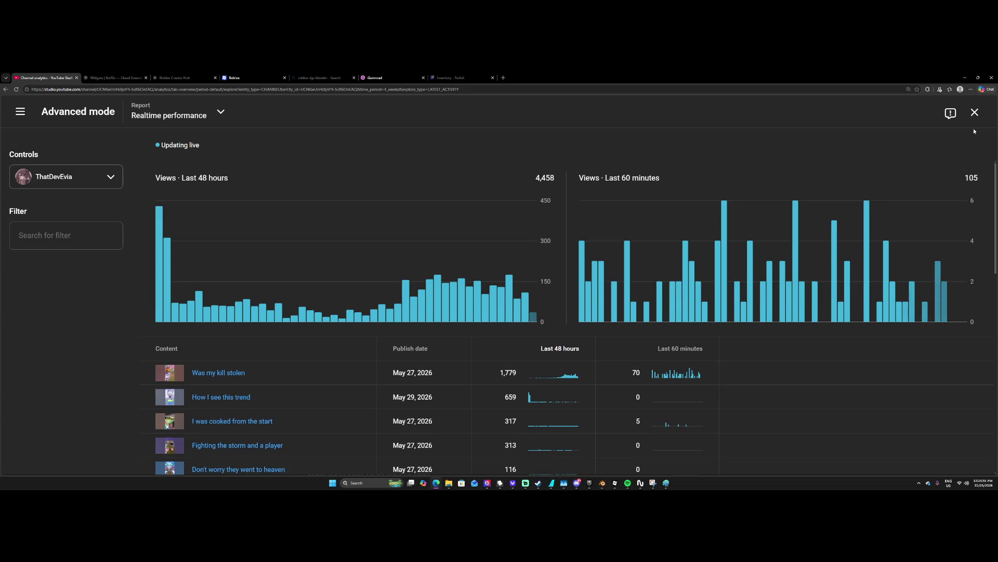
pyautogui.click(974, 112)
# Return to the Dashboard and go to the public channel via Your channel.
pyautogui.click(96, 244)
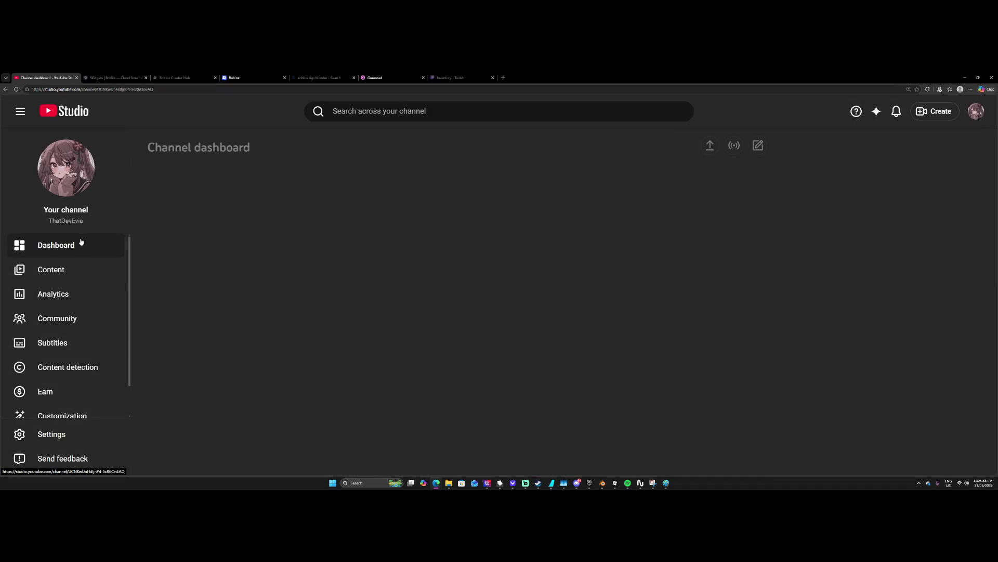
pyautogui.click(976, 111)
pyautogui.click(855, 179)
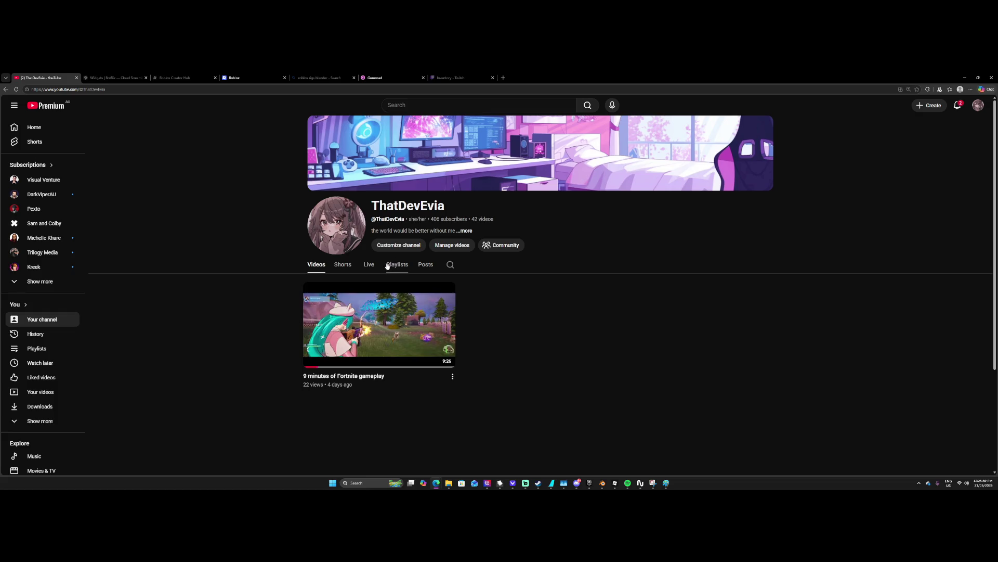
# Start a new image post on the Posts tab with the ComingSoon.png poster.
pyautogui.click(407, 266)
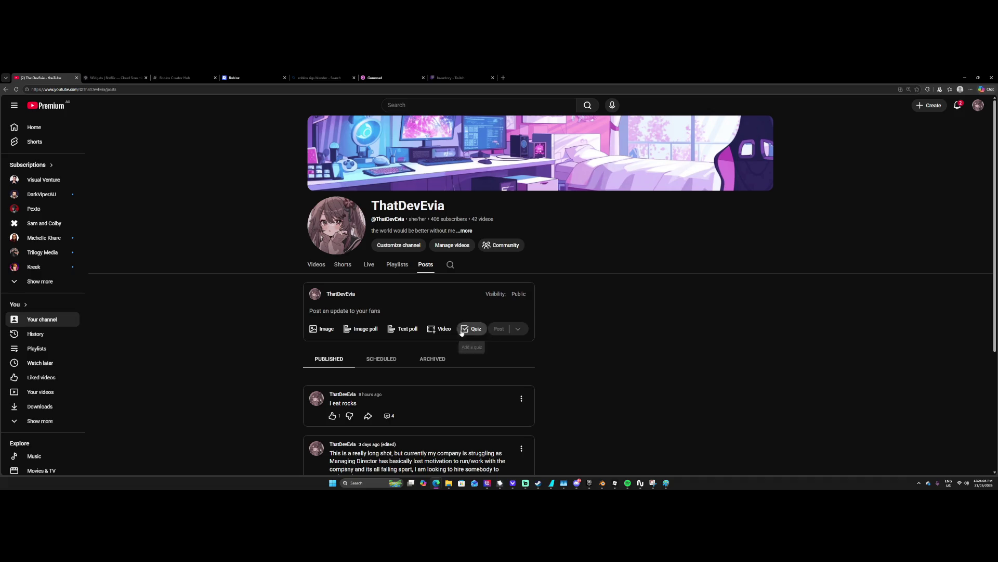
pyautogui.click(316, 331)
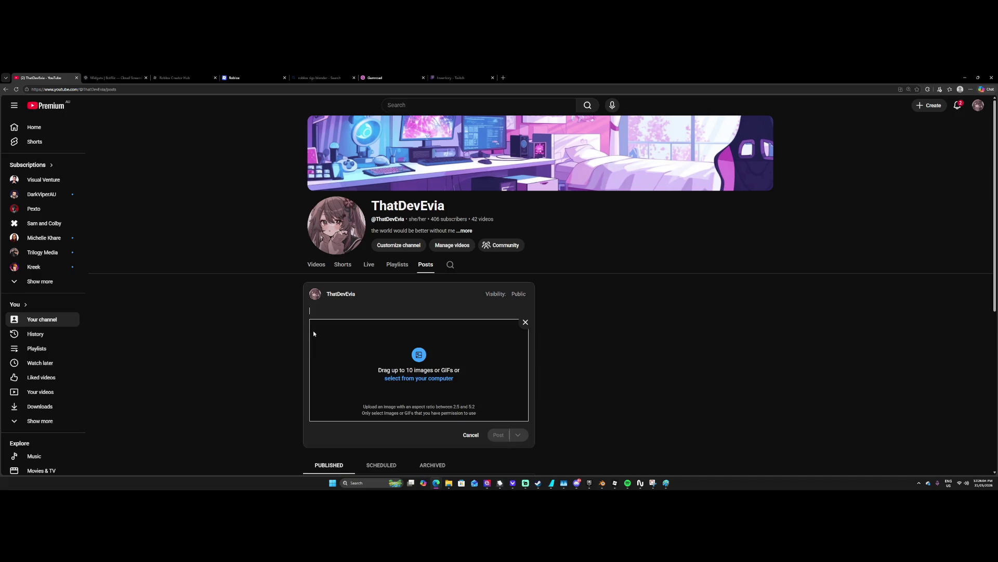
pyautogui.click(424, 378)
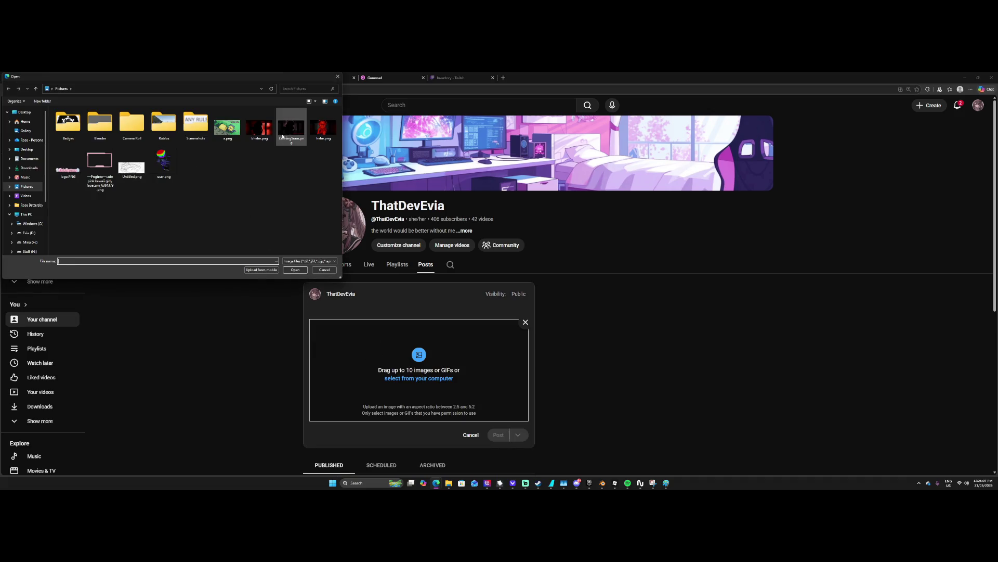
pyautogui.doubleClick(297, 132)
# Caption the post 'Coming Soon-', publish it, and open the published post.
pyautogui.scroll(-2, 400, 366)
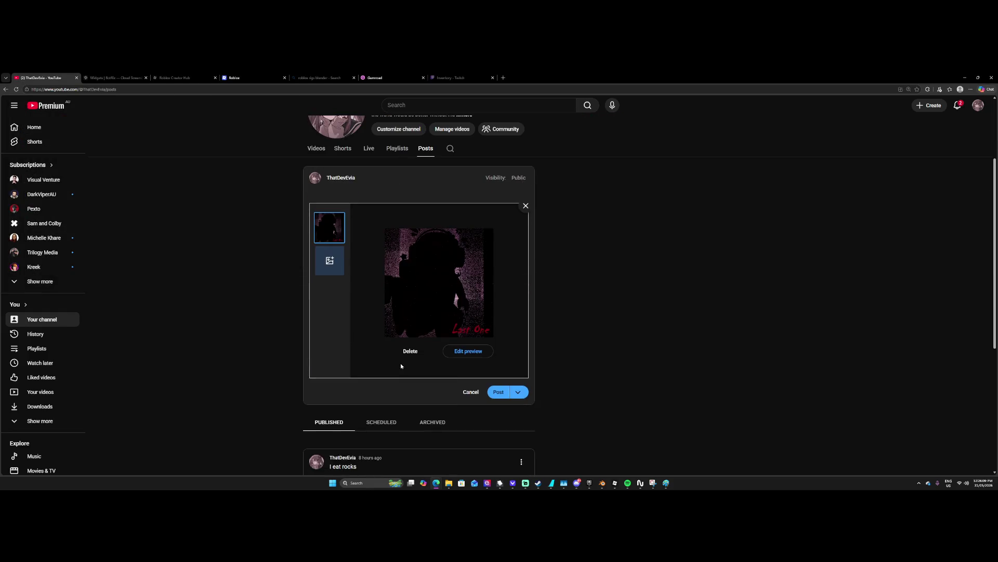
pyautogui.click(377, 191)
pyautogui.write('c')
pyautogui.write('ming Soon-')
pyautogui.click(499, 393)
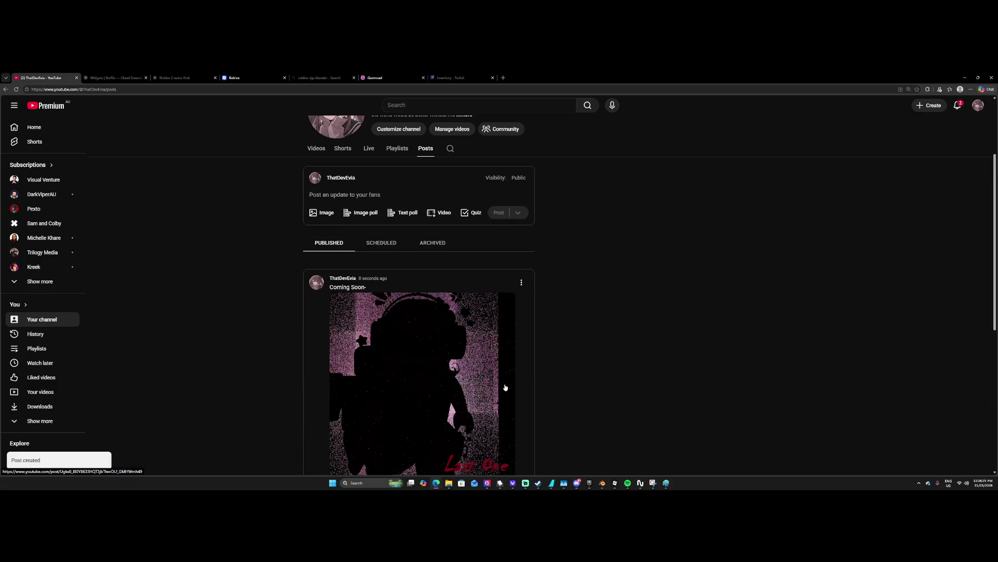
pyautogui.scroll(-2, 507, 364)
pyautogui.click(480, 345)
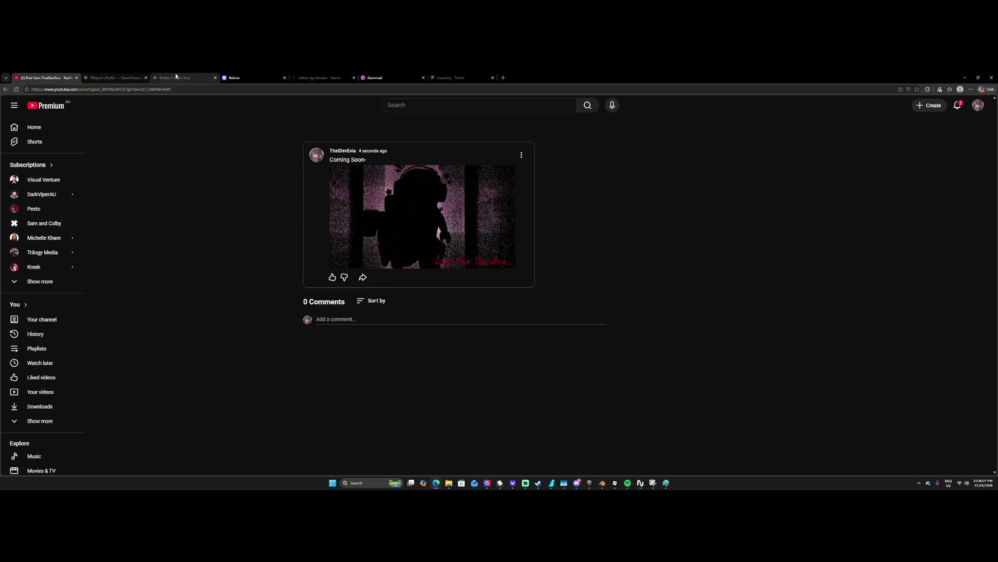
# Go to the Evia Systems community page on Roblox and start a new announcement.
pyautogui.click(239, 77)
pyautogui.click(698, 143)
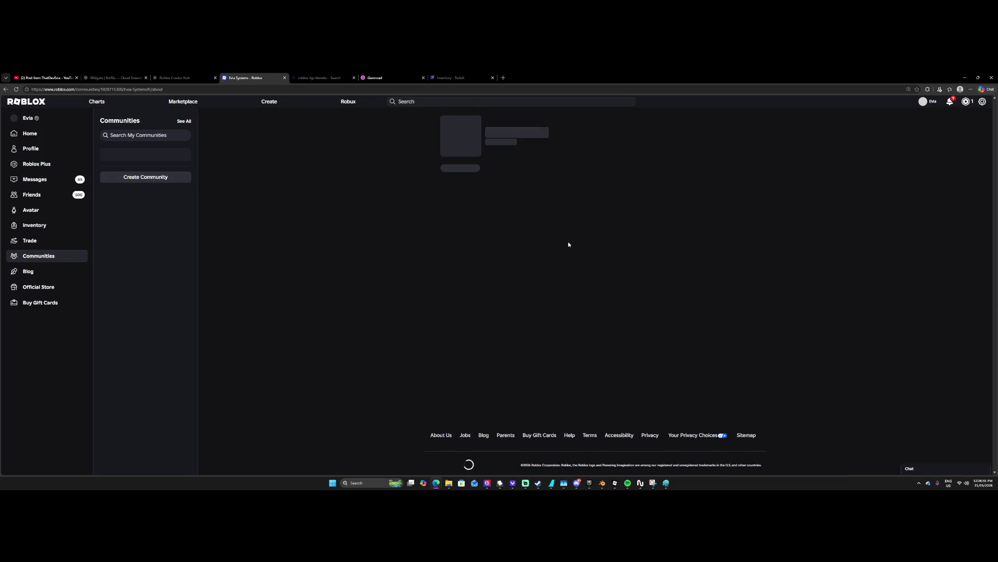
pyautogui.scroll(-2, 575, 297)
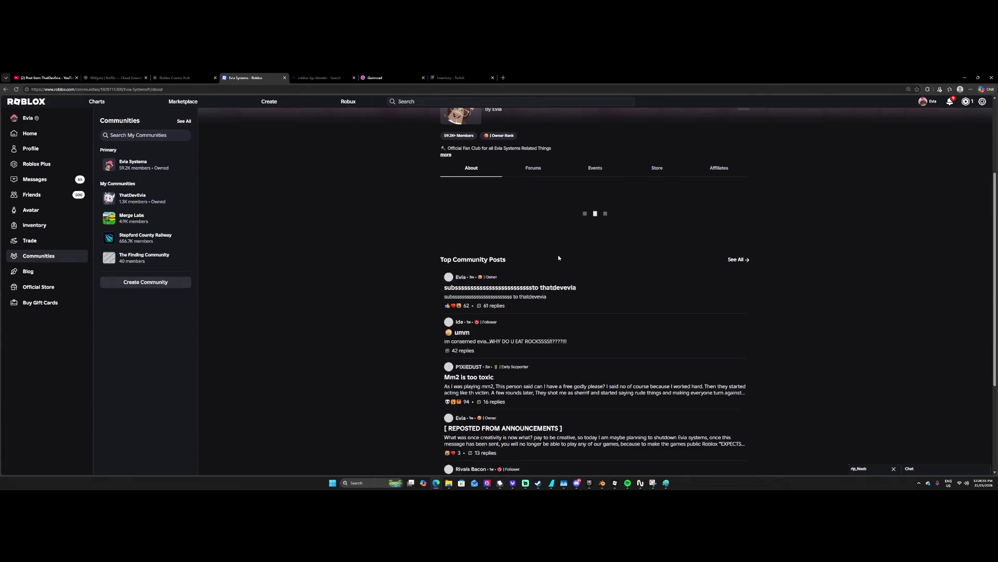
pyautogui.click(740, 189)
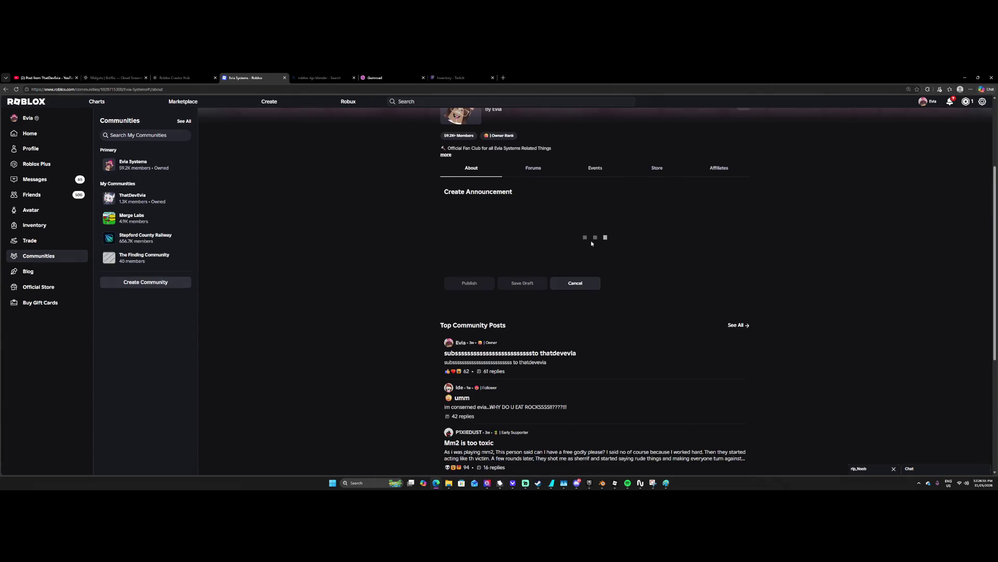
# Attach ComingSoon.png to the announcement and title it 'Coming Soon'.
pyautogui.click(650, 357)
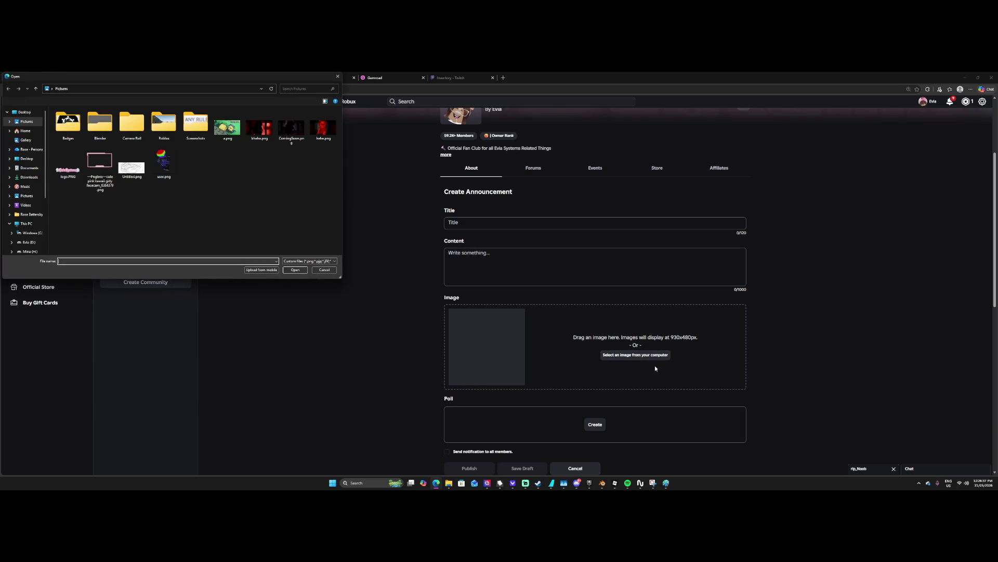
pyautogui.click(290, 130)
pyautogui.doubleClick(290, 130)
pyautogui.click(487, 226)
pyautogui.write('Coming Soon')
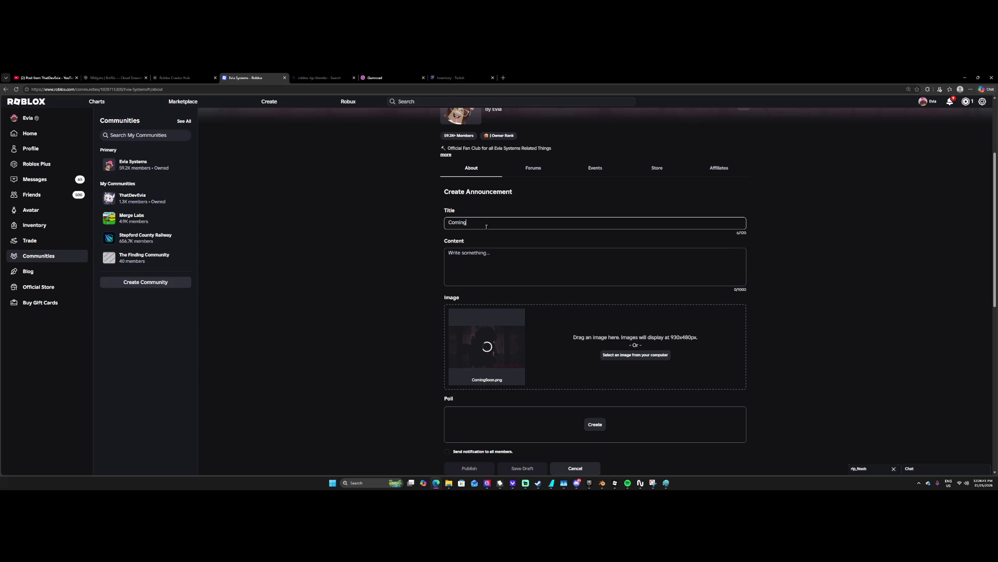
# Turn on notifications to all members and draft, then clear, trial content like 'Coming soon!!!'.
pyautogui.click(484, 263)
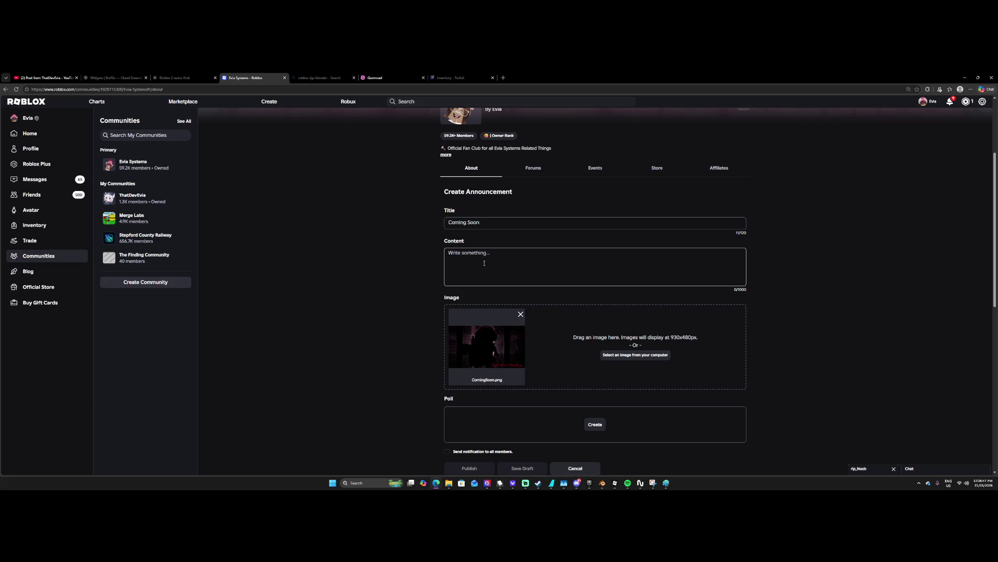
pyautogui.click(447, 451)
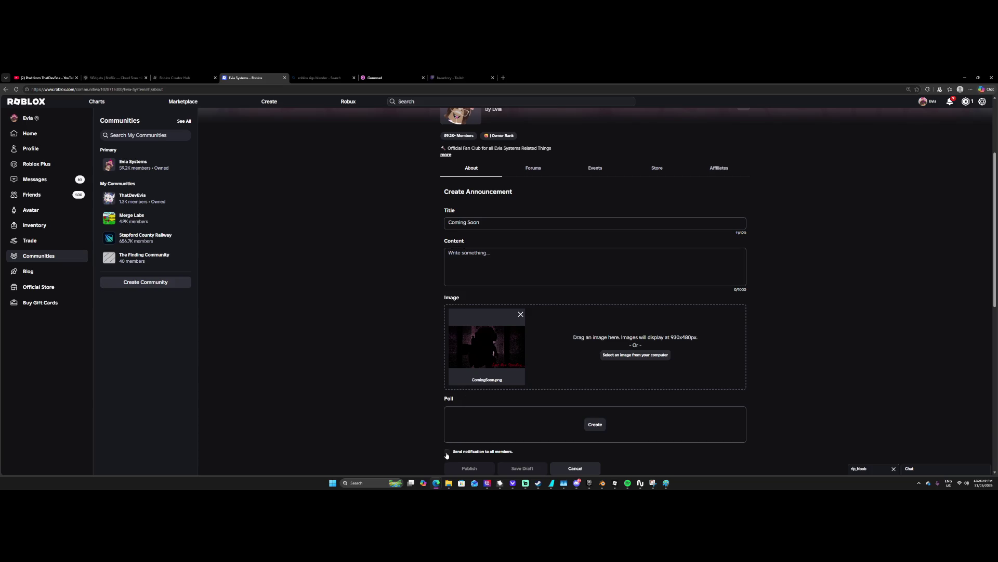
pyautogui.click(477, 284)
pyautogui.write('H')
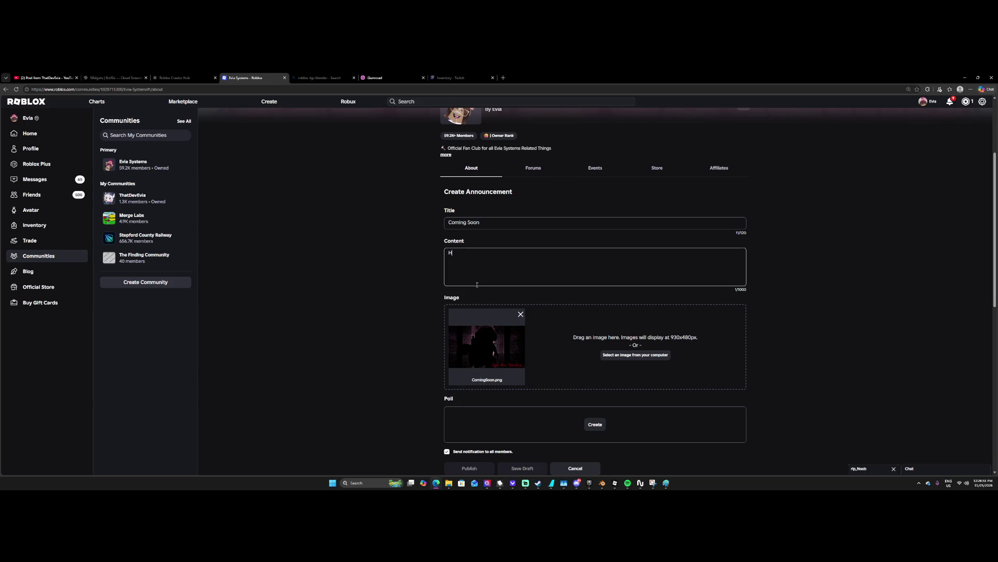
pyautogui.write('ow long are you wi')
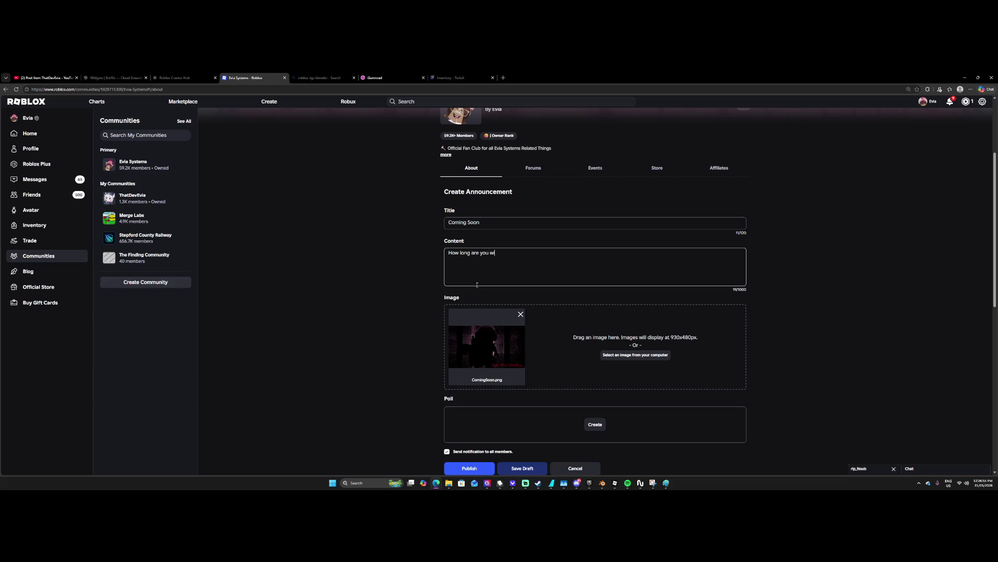
pyautogui.hotkey('ctrl', 'a')
pyautogui.press('BackSpace')
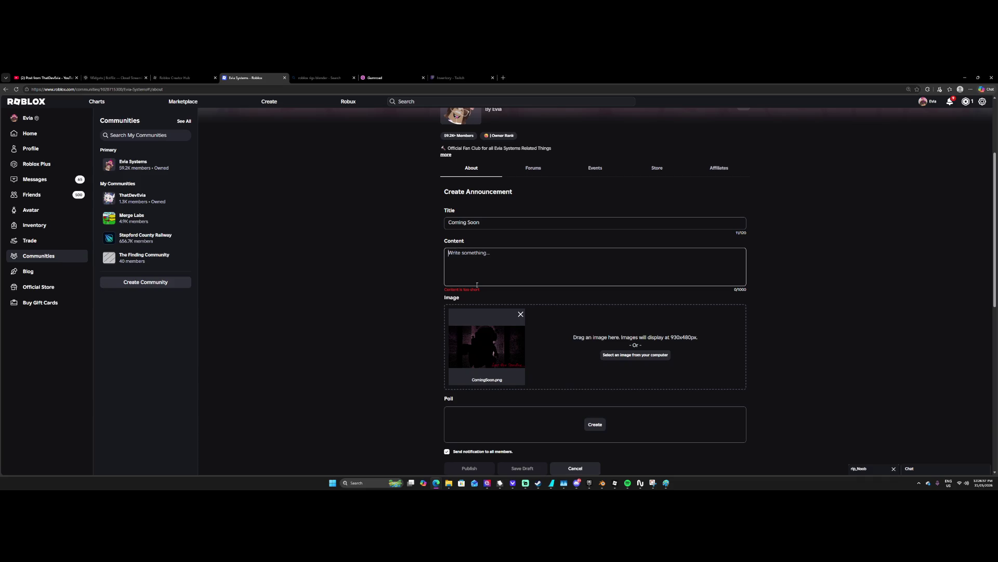
pyautogui.write('Coming soon!!!')
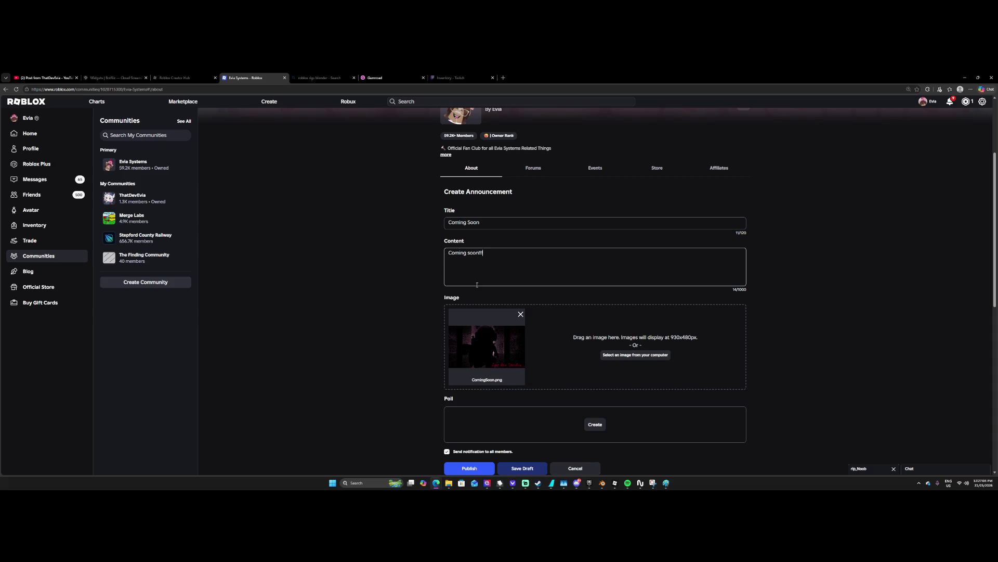
pyautogui.hotkey('ctrl', 'a')
pyautogui.press('BackSpace')
# Write the teaser about a bright light, escaping, or joining the monsters.
pyautogui.write('Within t')
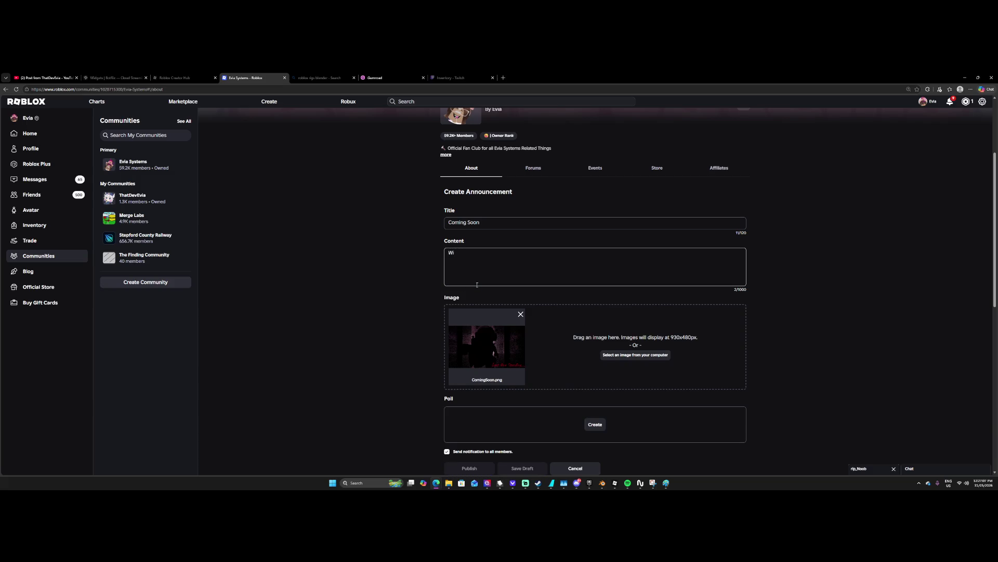
pyautogui.write('he ')
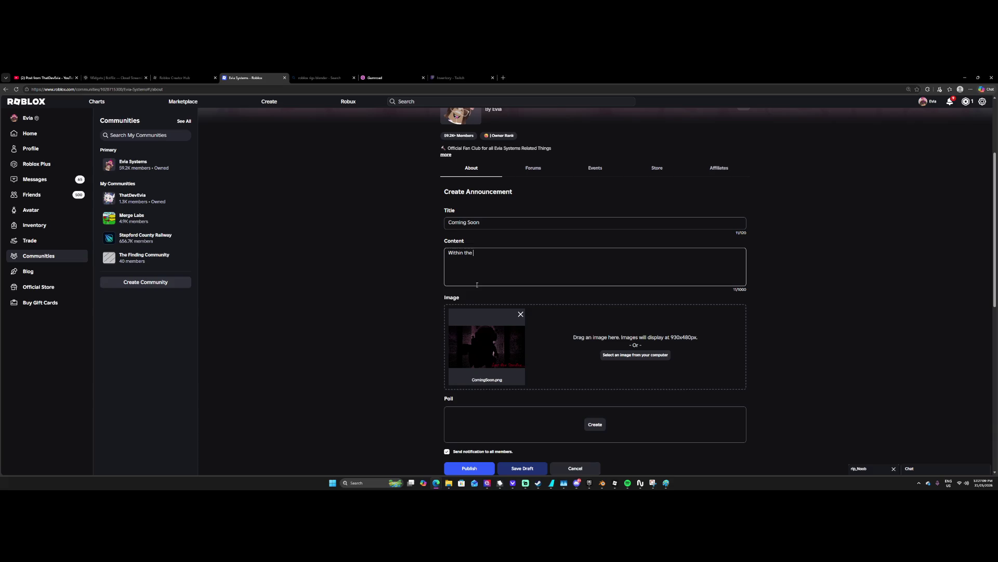
pyautogui.write('old abandoned b')
pyautogui.write('uild')
pyautogui.write('ing')
pyautogui.hotkey('ctrl', 'a')
pyautogui.write('You')
pyautogui.write('cte')
pyautogui.write('bright light ')
pyautogui.write('meth')
pyautogui.write('pens when you ')
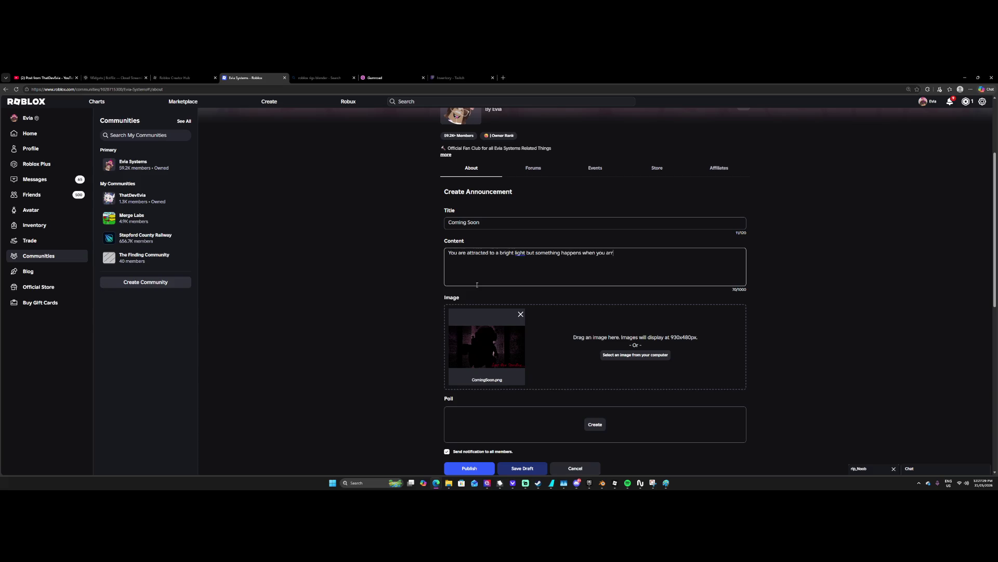
pyautogui.write(' yo')
pyautogui.write('ng for yo')
pyautogui.write('ife')
pyautogui.write(' yo')
pyautogui.write('ur')
pyautogui.write('nds')
pyautogui.press('BackSpace')
pyautogui.press('BackSpace')
pyautogui.press('BackSpace')
pyautogui.press('BackSpace')
pyautogui.press('BackSpace')
pyautogui.press('BackSpace')
pyautogui.write('you able to esc')
pyautogui.write('ape')
pyautogui.write(' or will you')
pyautogui.write(' be lef')
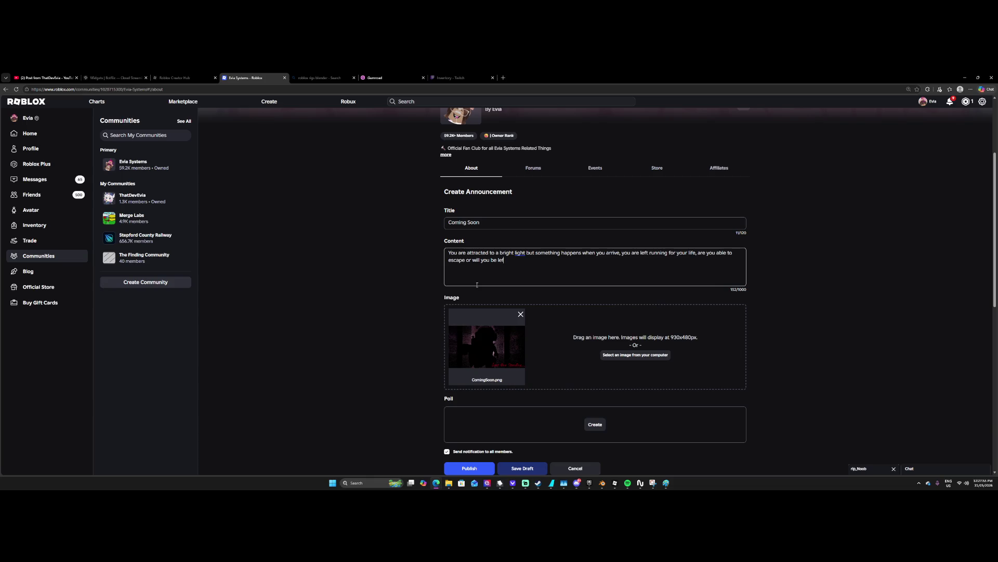
pyautogui.write('t behind')
pyautogui.write(' and jo')
pyautogui.write('in the monsters?')
# Add a comma after 'light' and a closing line 'Coming soon late 2027'.
pyautogui.rightClick(507, 254)
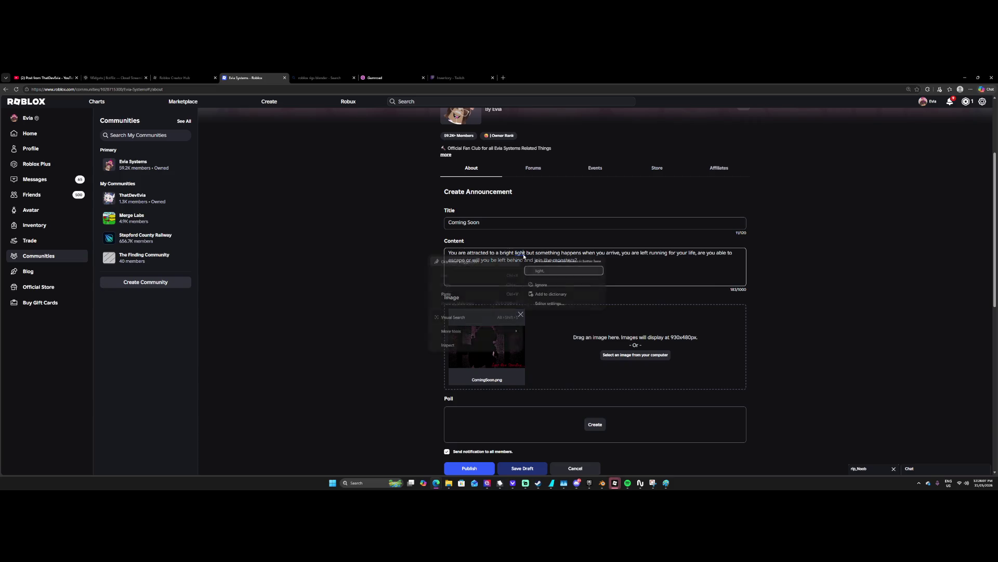
pyautogui.click(582, 269)
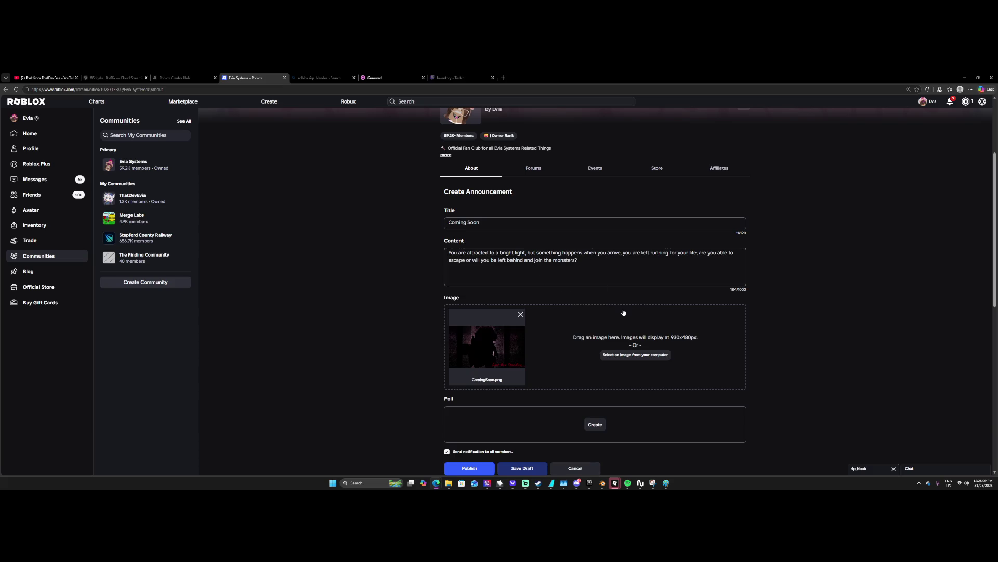
pyautogui.write('Coming soon ')
pyautogui.write('late 2027')
pyautogui.scroll(-1, 489, 365)
# Retry publishing, trimming and cut-pasting the content text between attempts.
pyautogui.click(474, 438)
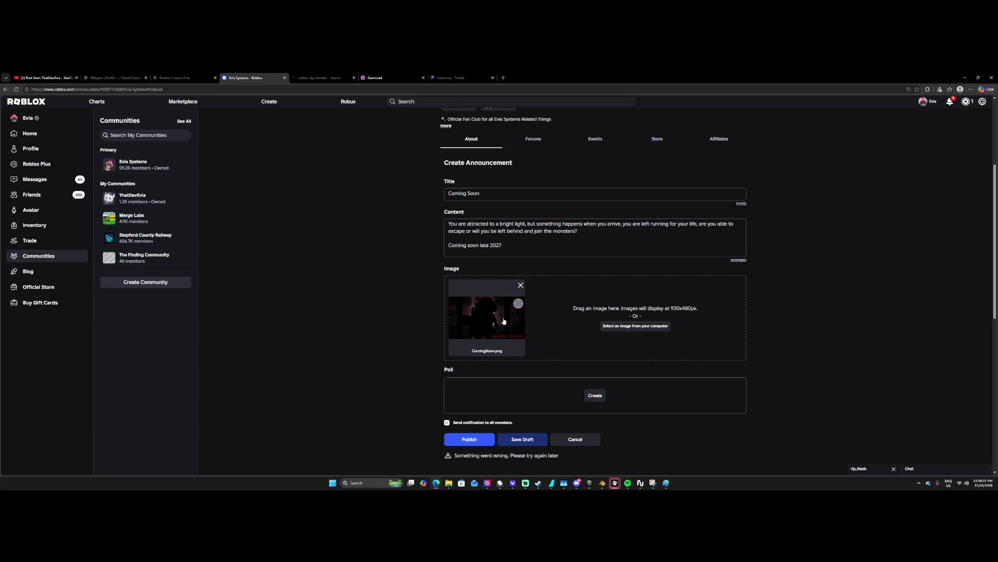
pyautogui.click(475, 441)
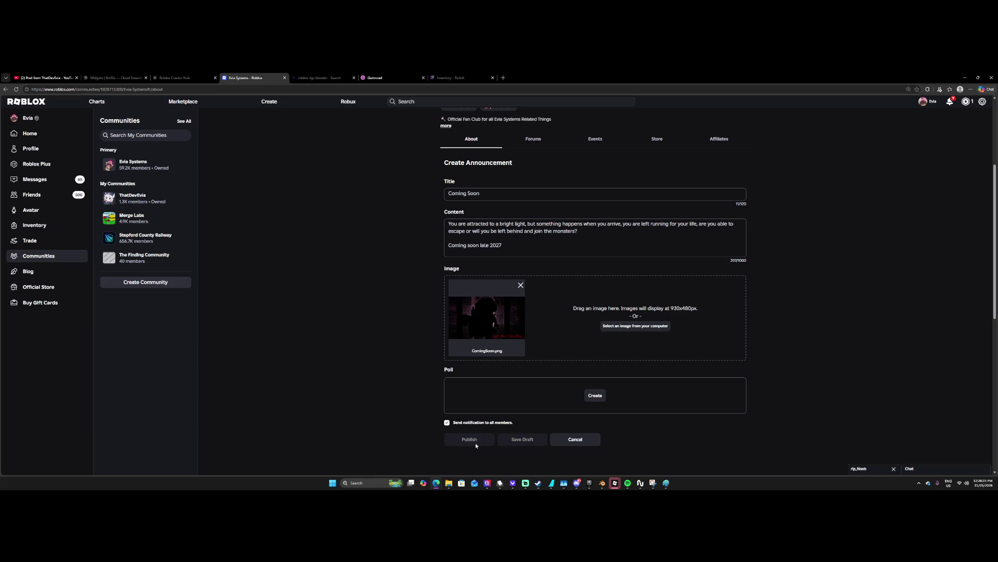
pyautogui.moveTo(506, 245)
pyautogui.mouseDown()
pyautogui.moveTo(478, 245)
pyautogui.moveTo(490, 246)
pyautogui.mouseUp()
pyautogui.press('BackSpace')
pyautogui.hotkey('ctrl', 'a')
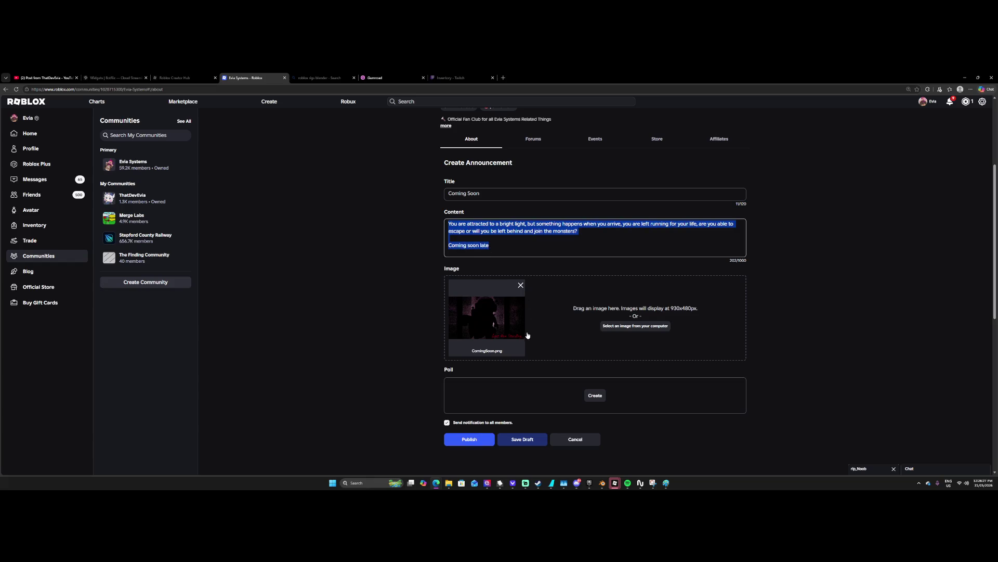
pyautogui.hotkey('ctrl', 'x')
pyautogui.hotkey('ctrl', 'v')
pyautogui.hotkey('ctrl', 'v')
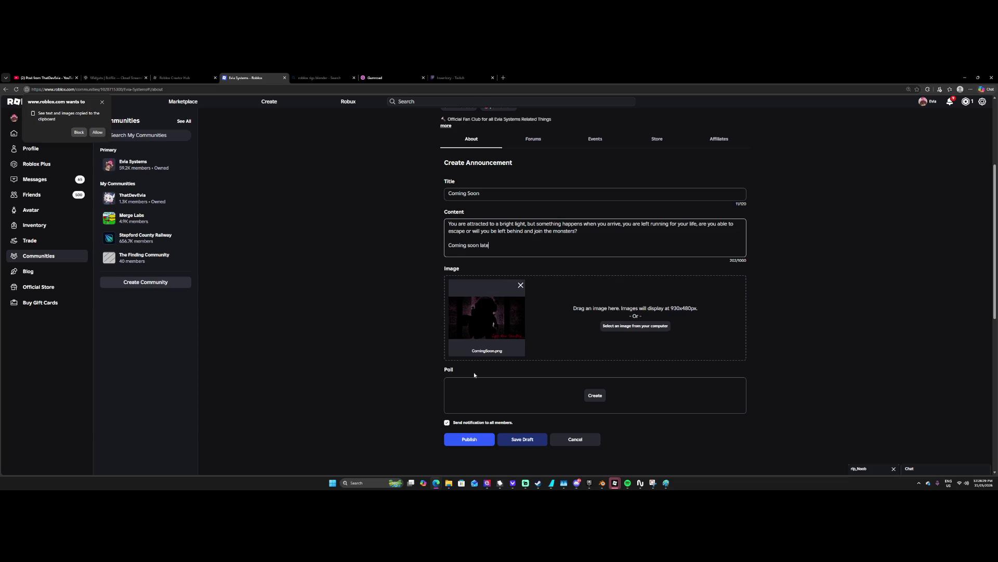
pyautogui.click(470, 439)
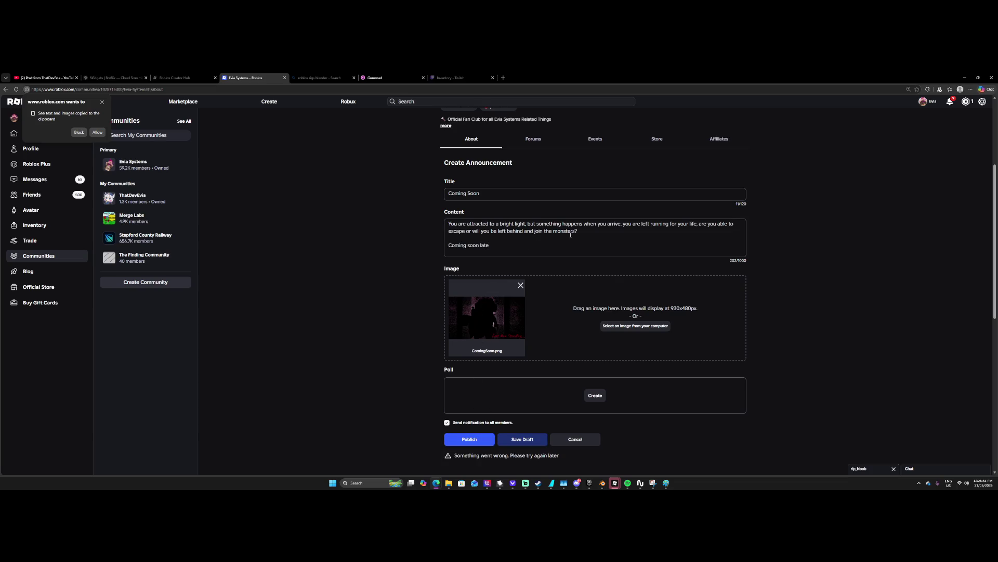
# Remove the 'Coming soon late' line, retry publishing, then restore the story and coming-soon line.
pyautogui.moveTo(555, 241); pyautogui.dragTo(432, 242)
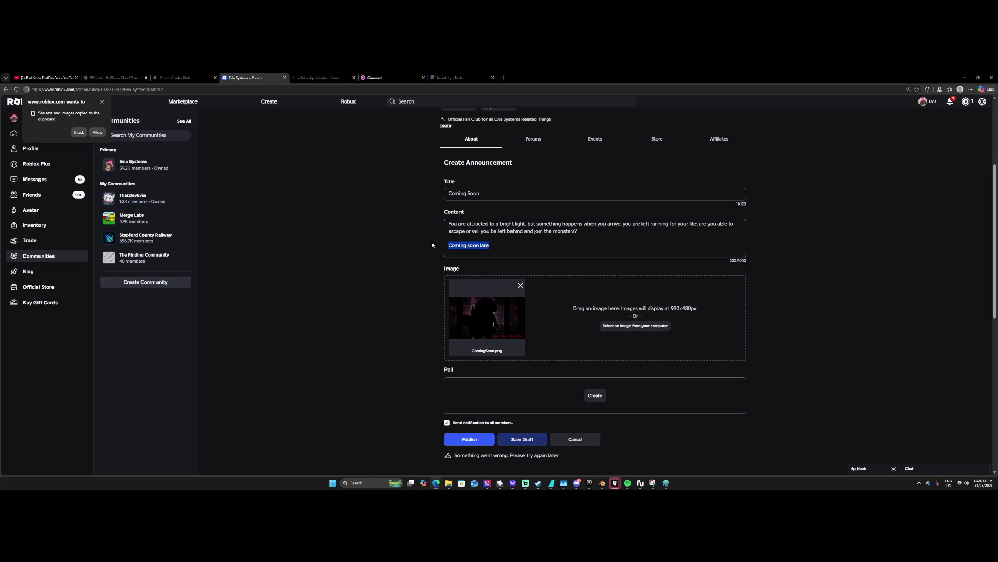
pyautogui.press('BackSpace')
pyautogui.press('BackSpace')
pyautogui.press('BackSpace')
pyautogui.hotkey('ctrl', 'a')
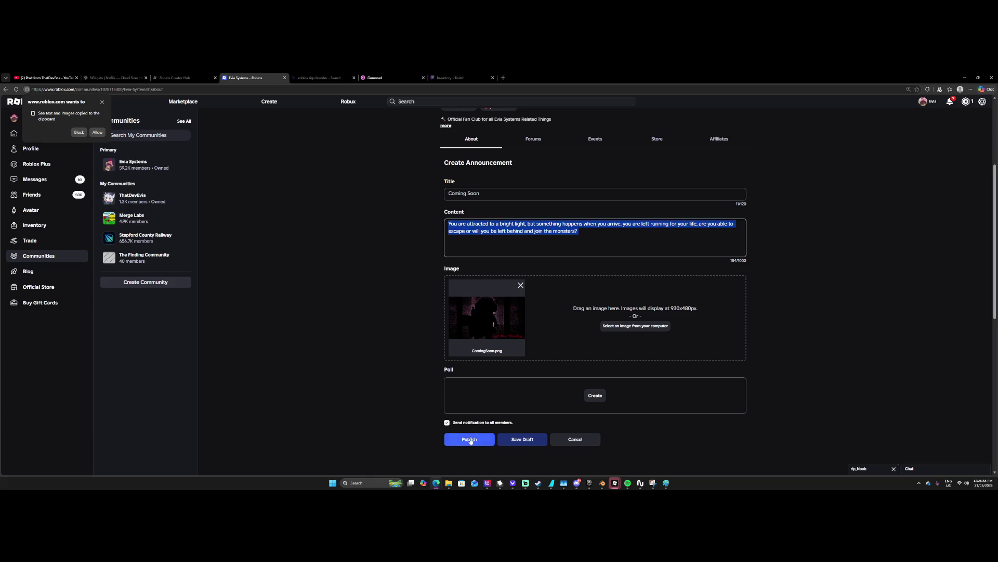
pyautogui.click(469, 439)
pyautogui.moveTo(584, 233); pyautogui.dragTo(400, 215)
pyautogui.hotkey('ctrl', 'v')
pyautogui.hotkey('ctrl', 'v')
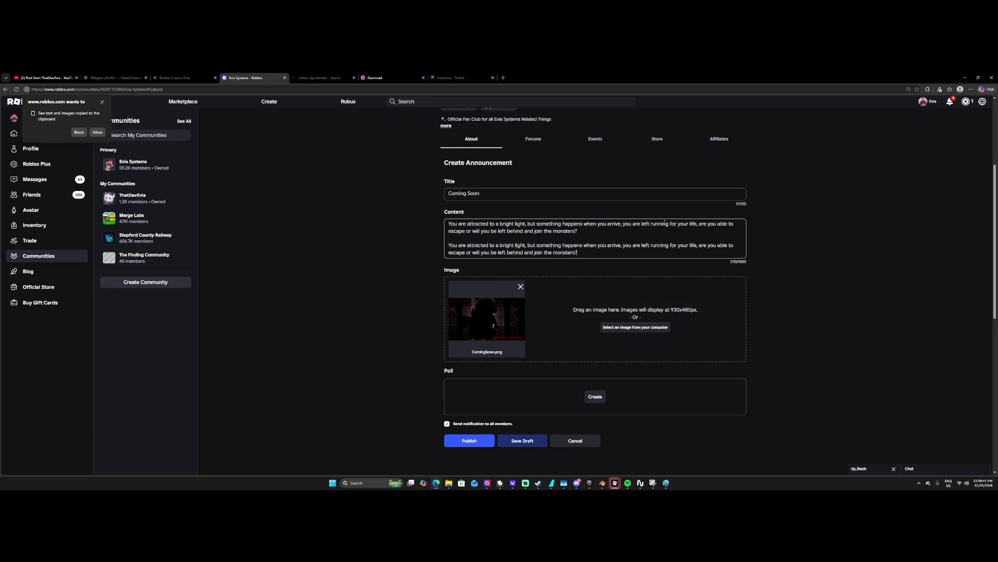
pyautogui.hotkey('ctrl', 'z')
pyautogui.write('c')
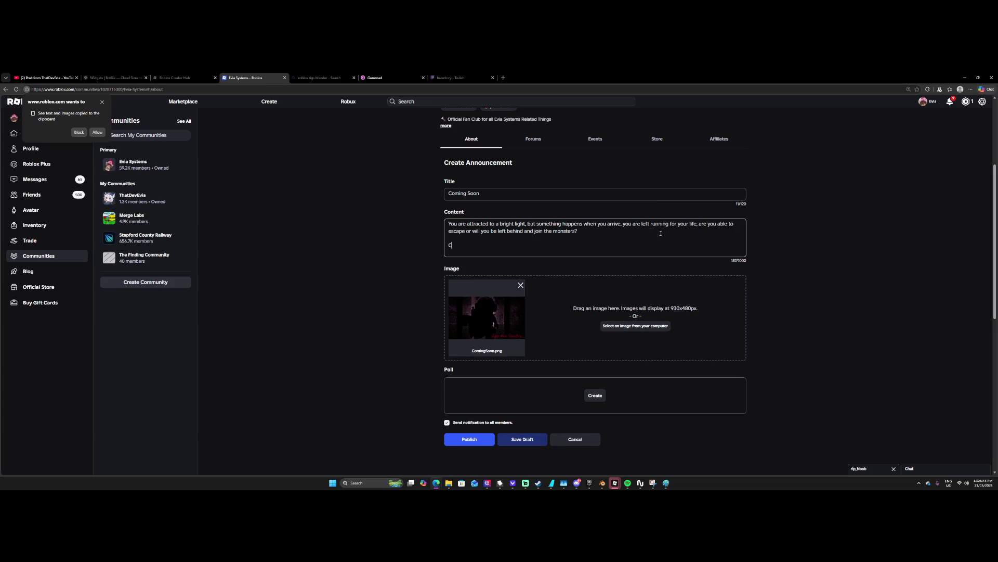
pyautogui.write('oming soon le')
pyautogui.write('e 2026')
# Replace the story paragraph with '[CONTENT RETRACTED]'.
pyautogui.doubleClick(483, 224)
pyautogui.click(600, 235)
pyautogui.moveTo(697, 224); pyautogui.dragTo(651, 224)
pyautogui.moveTo(578, 231); pyautogui.dragTo(419, 215)
pyautogui.press('BackSpace')
pyautogui.write('ONTENT RETRACTED')
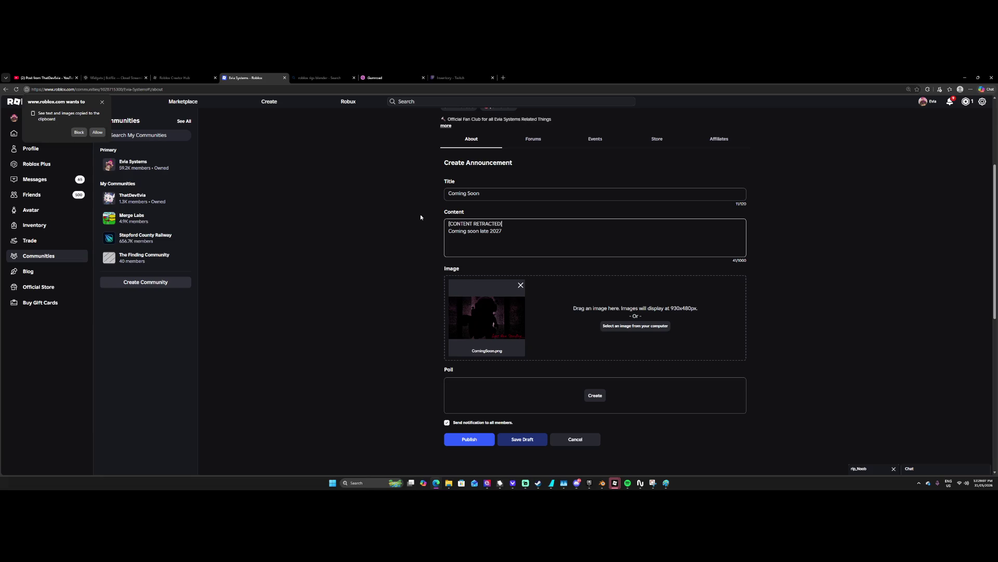
# Add a line below [CONTENT RETRACTED]: game description unlocks at 2,000 post hearts.
pyautogui.press('Return')
pyautogui.press('Return')
pyautogui.write('Unl')
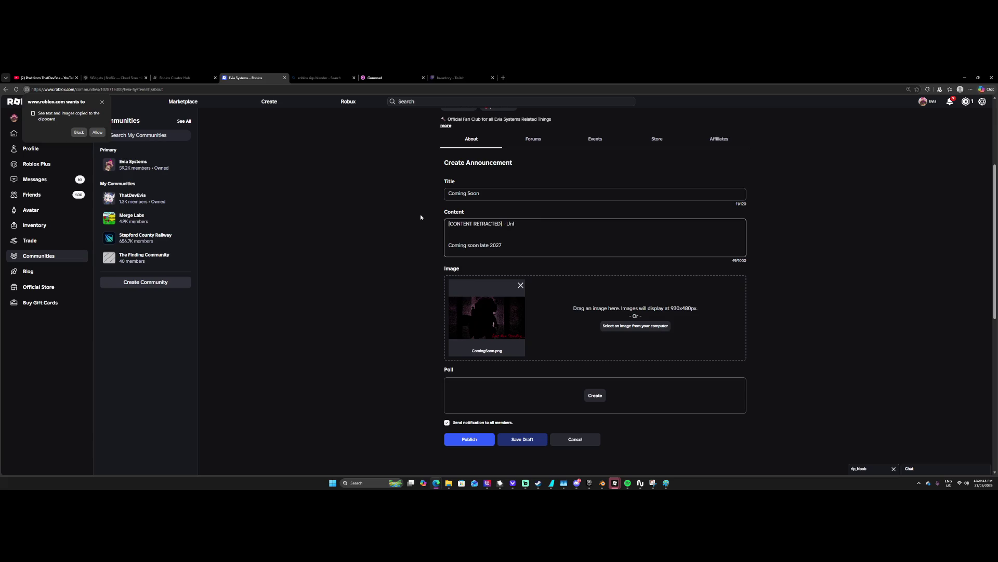
pyautogui.write('Game descri')
pyautogui.write('ption ')
pyautogui.write('unkes at')
pyautogui.press('BackSpace')
pyautogui.press('BackSpace')
pyautogui.press('BackSpace')
pyautogui.write('unlocks at 2,000 P')
pyautogui.write('ost l')
pyautogui.write('ikes')
pyautogui.press('BackSpace')
pyautogui.write('p')
pyautogui.press('BackSpace')
pyautogui.press('BackSpace')
pyautogui.press('BackSpace')
pyautogui.write('heart')
# Reword the line's ending to '2,000 Likes on this post'.
pyautogui.click(591, 224)
pyautogui.press('BackSpace')
pyautogui.write('P')
pyautogui.moveTo(614, 225); pyautogui.dragTo(588, 224)
pyautogui.write('Likes o')
pyautogui.write('n this pos')
# Attempt publishing, clear the Content field, reload, and screenshot the suspension notice.
pyautogui.click(474, 438)
pyautogui.moveTo(544, 245); pyautogui.dragTo(419, 227)
pyautogui.press('BackSpace')
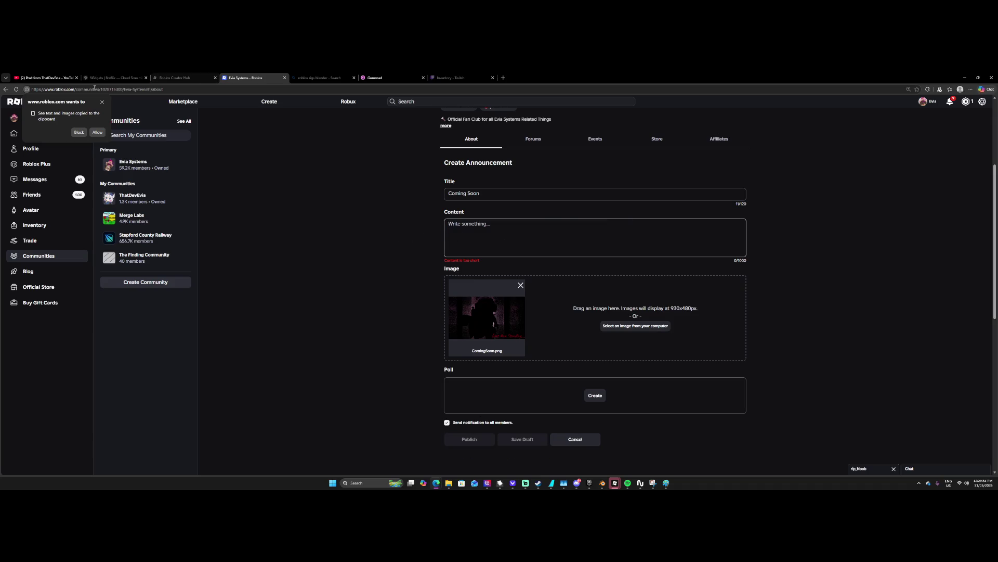
pyautogui.click(17, 89)
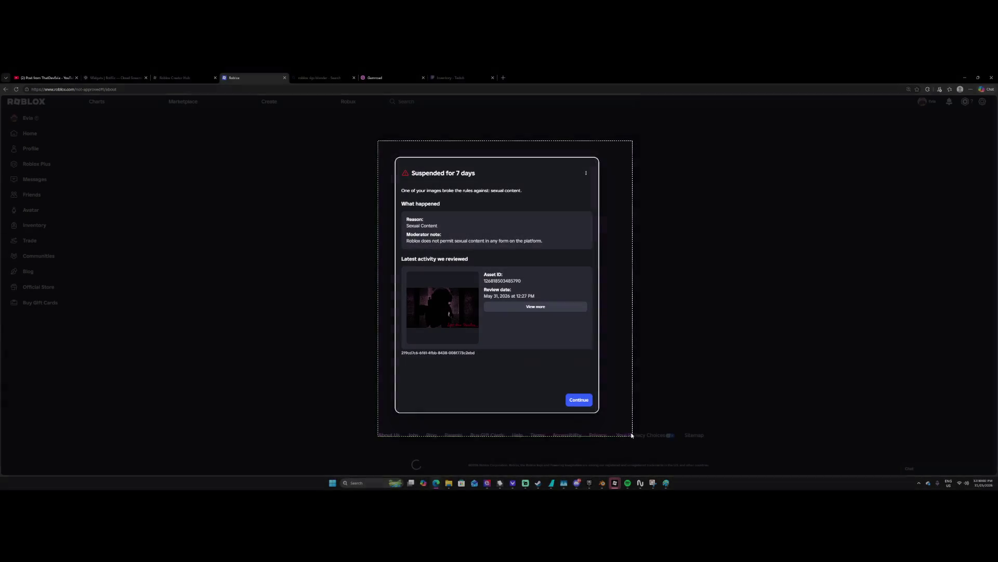
pyautogui.hotkey('alt', 'Tab')
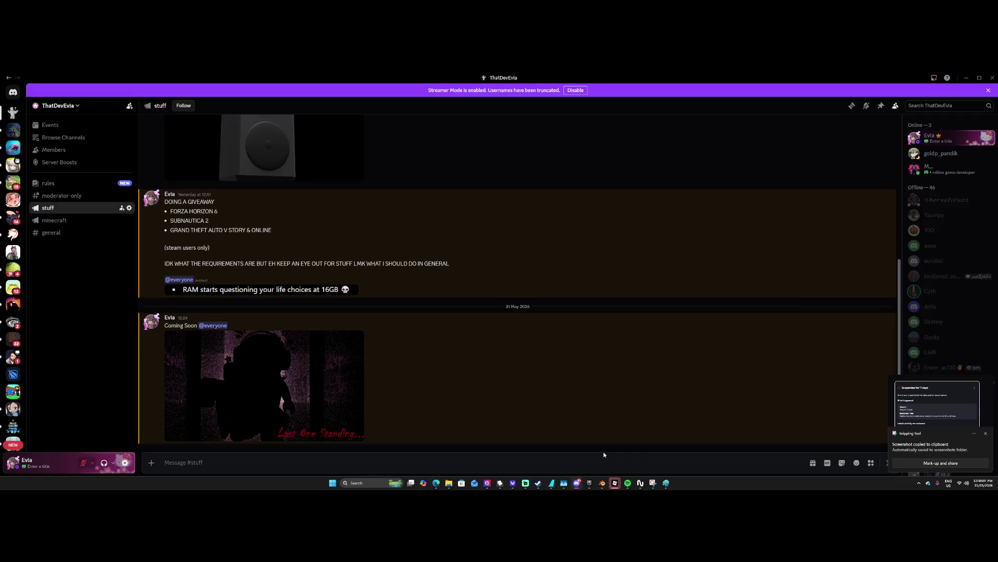
# Check Roblox Studio's plugin error, then return to the browser and continue past the suspension summary.
pyautogui.moveTo(615, 484)
pyautogui.moveTo(639, 460)
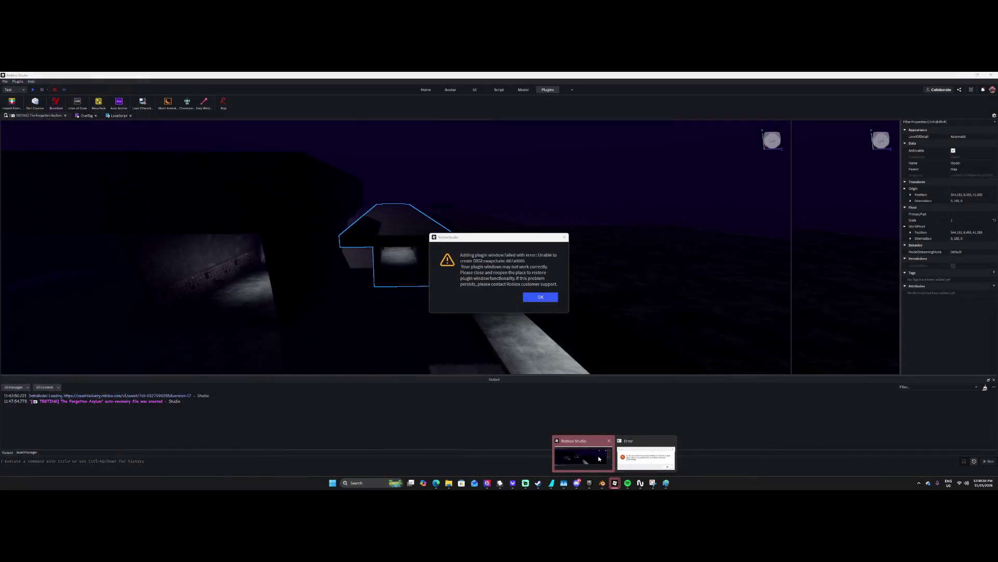
pyautogui.click(583, 456)
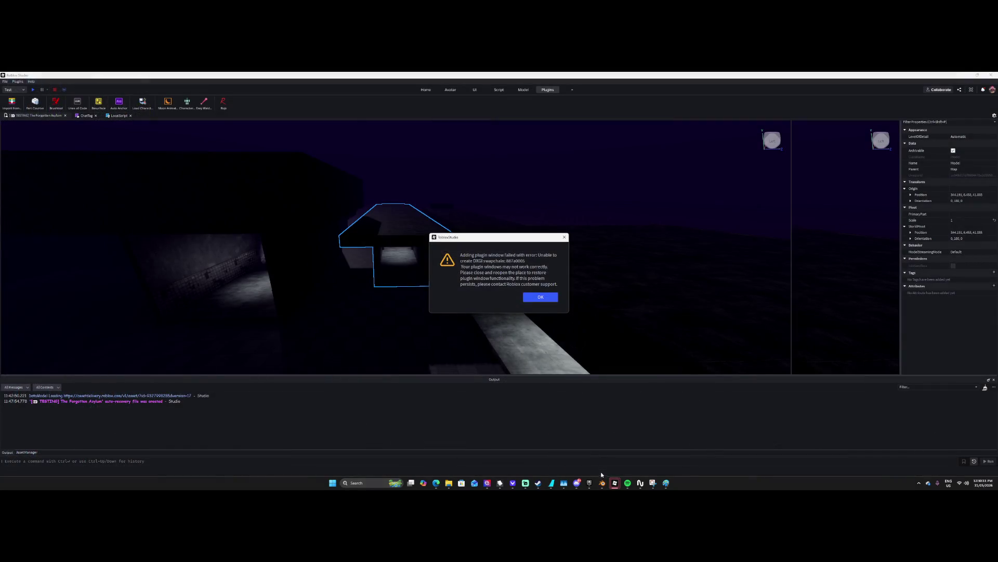
pyautogui.moveTo(436, 483)
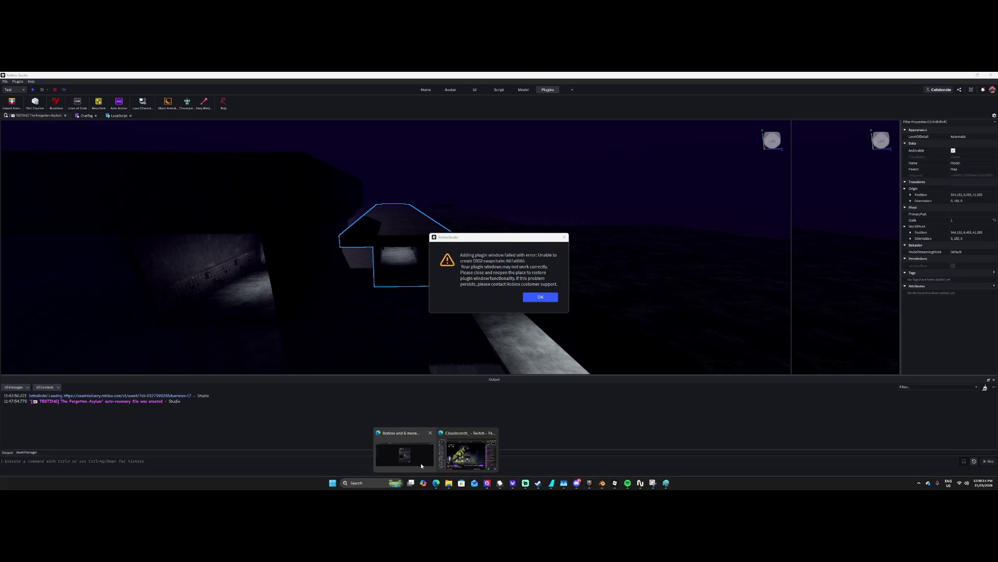
pyautogui.click(423, 462)
pyautogui.click(580, 402)
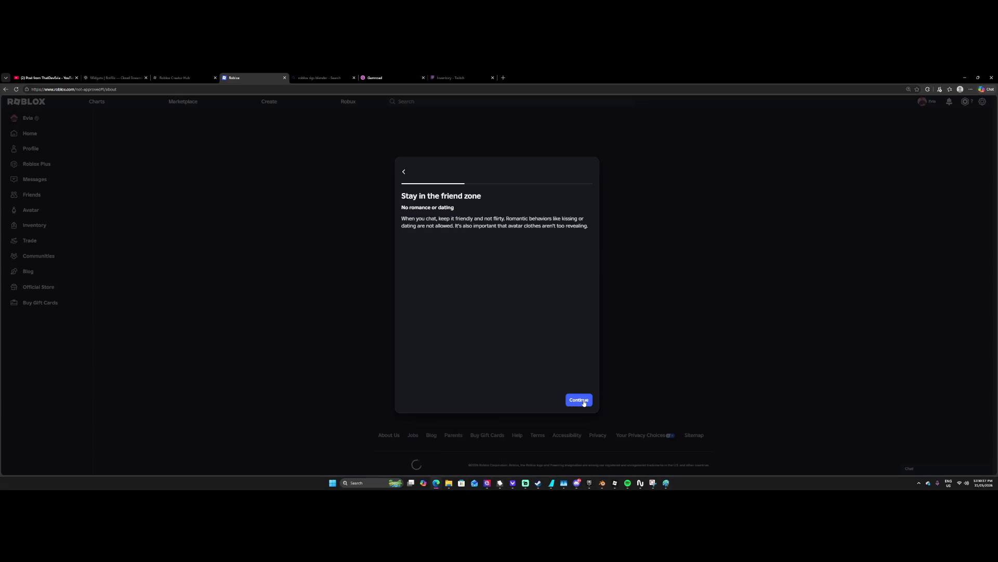
# Appeal the image violation with 'This is a roblox horror GFX not sexual content' and confirm.
pyautogui.click(584, 403)
pyautogui.click(584, 402)
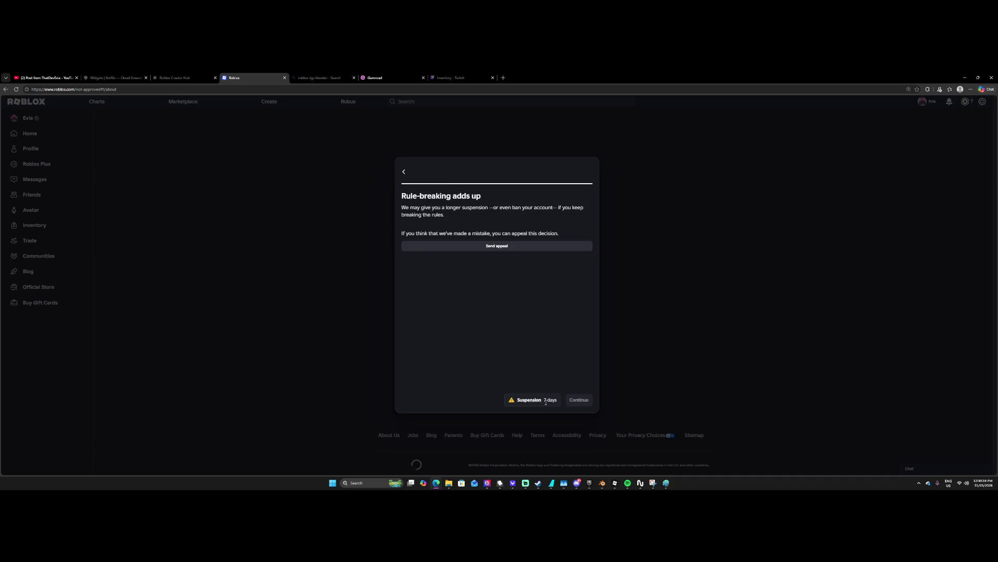
pyautogui.click(506, 246)
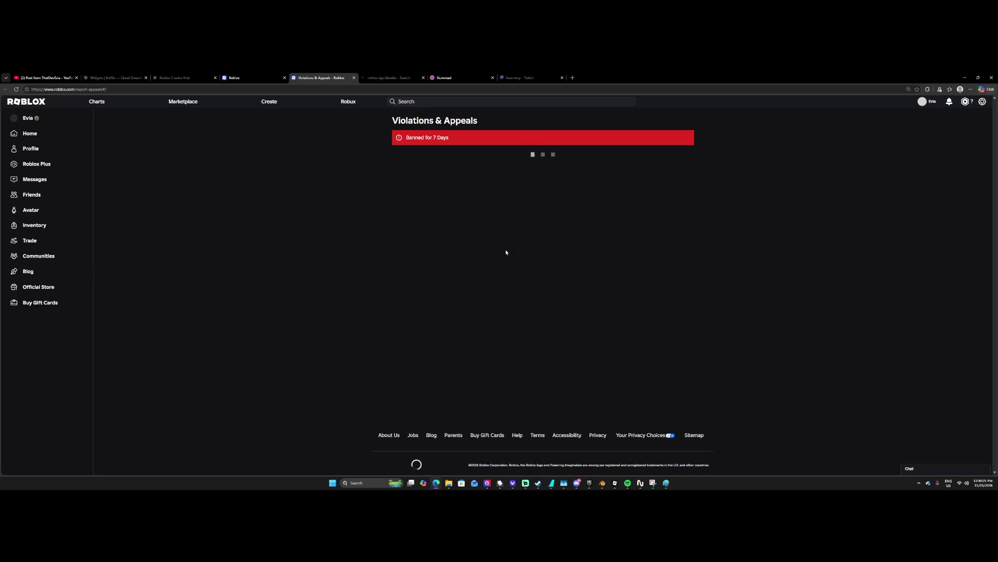
pyautogui.click(607, 171)
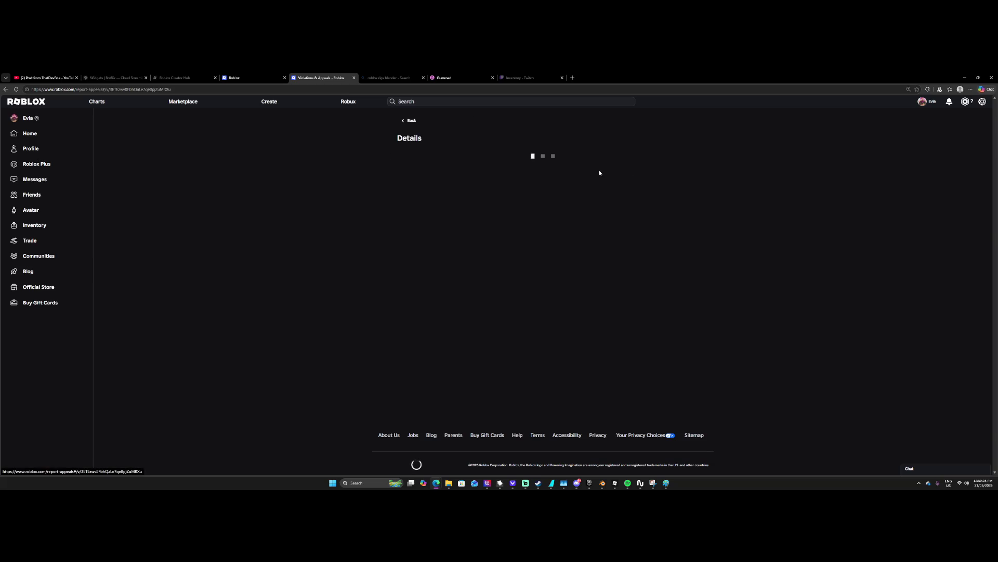
pyautogui.click(414, 331)
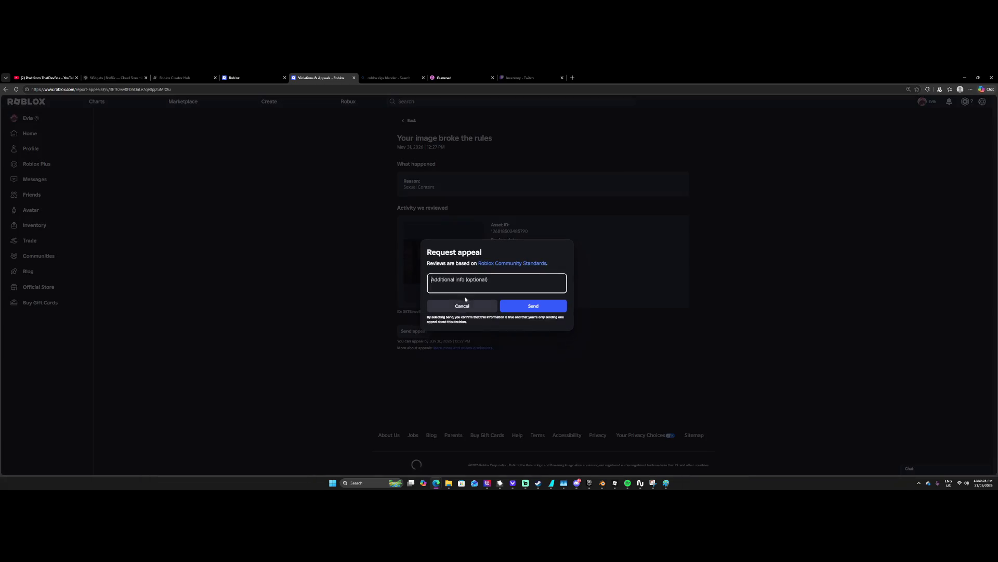
pyautogui.write('This is a rob')
pyautogui.write('lox horror ')
pyautogui.write('GFX ')
pyautogui.write('not sexual')
pyautogui.write(' content')
pyautogui.click(511, 302)
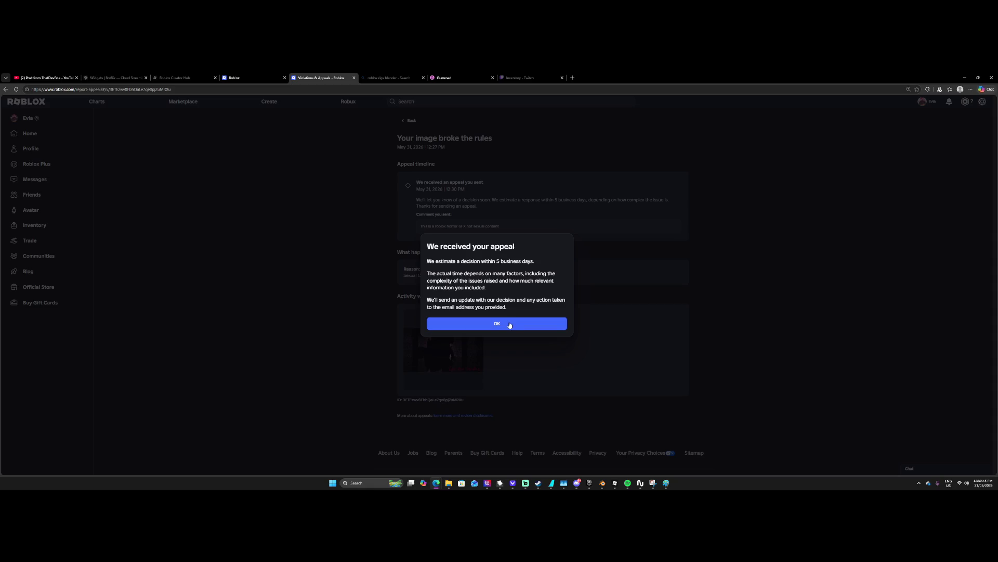
pyautogui.click(509, 325)
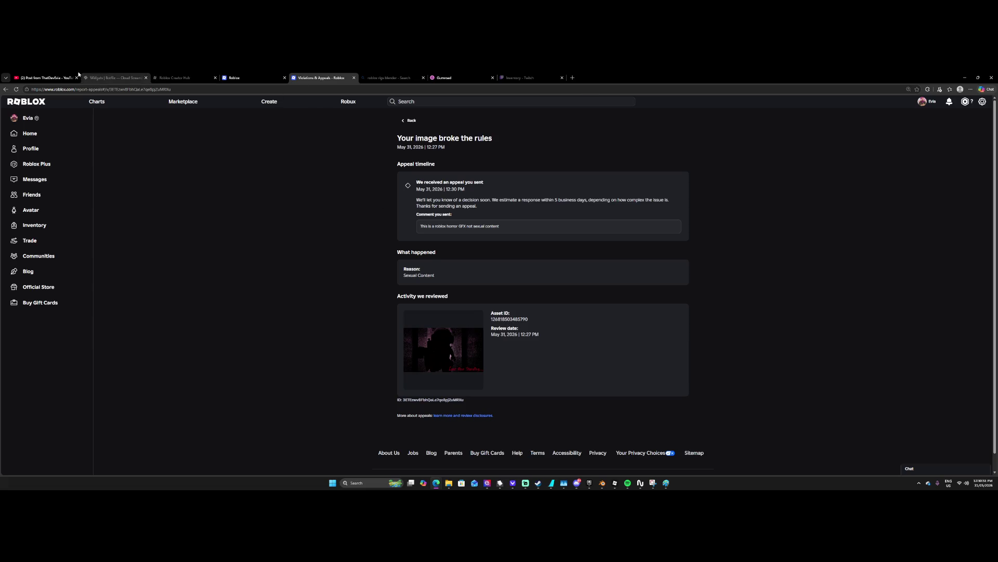
# Go back to the YouTube channel's posts list, then switch to Discord.
pyautogui.click(46, 78)
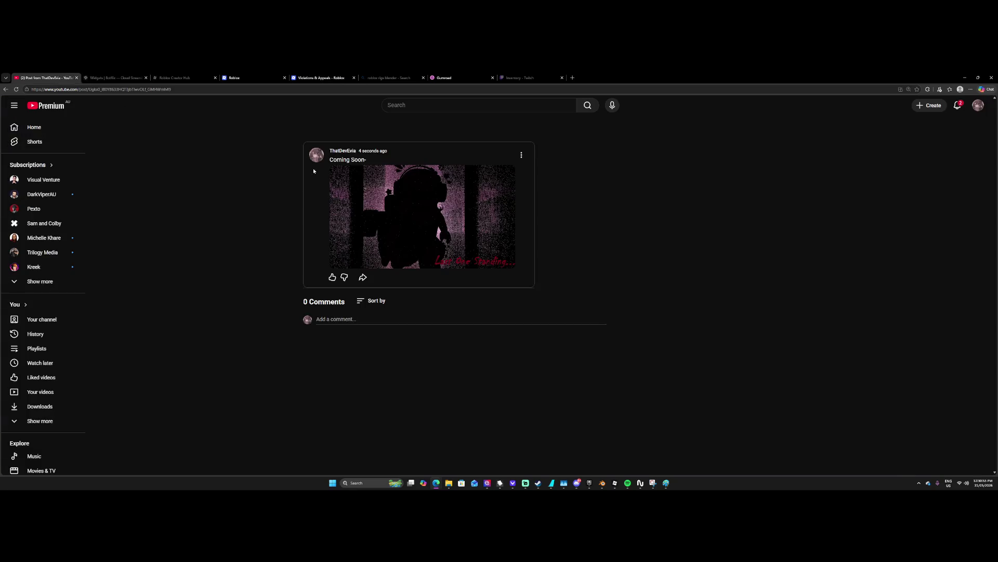
pyautogui.hotkey('alt', 'Left')
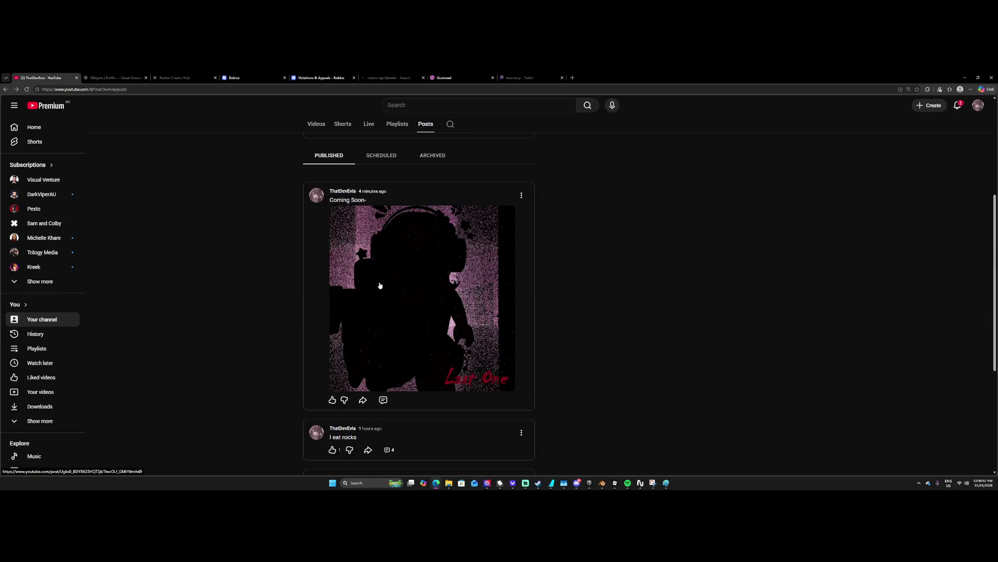
pyautogui.hotkey('alt', 'Tab')
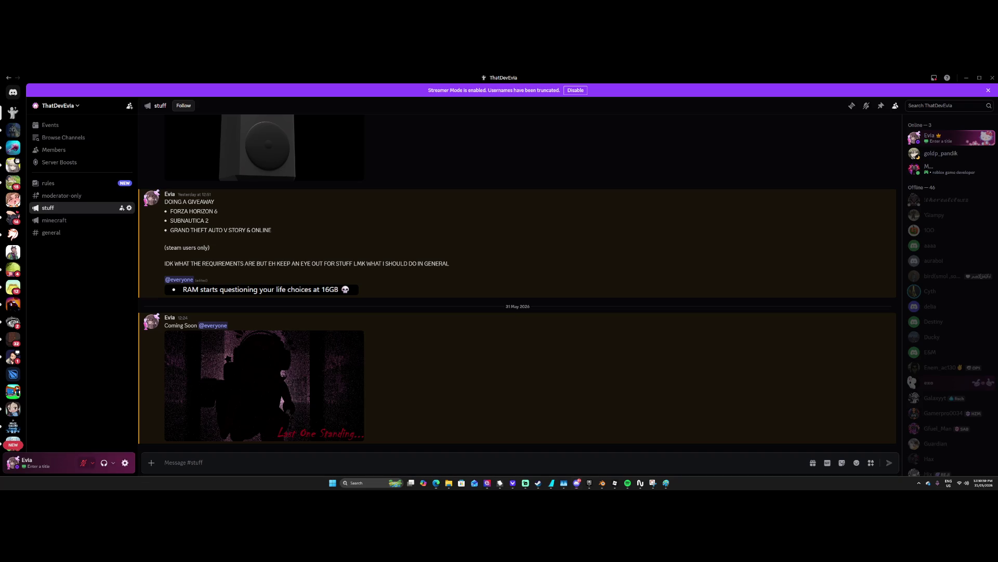
pyautogui.write('also @eve')
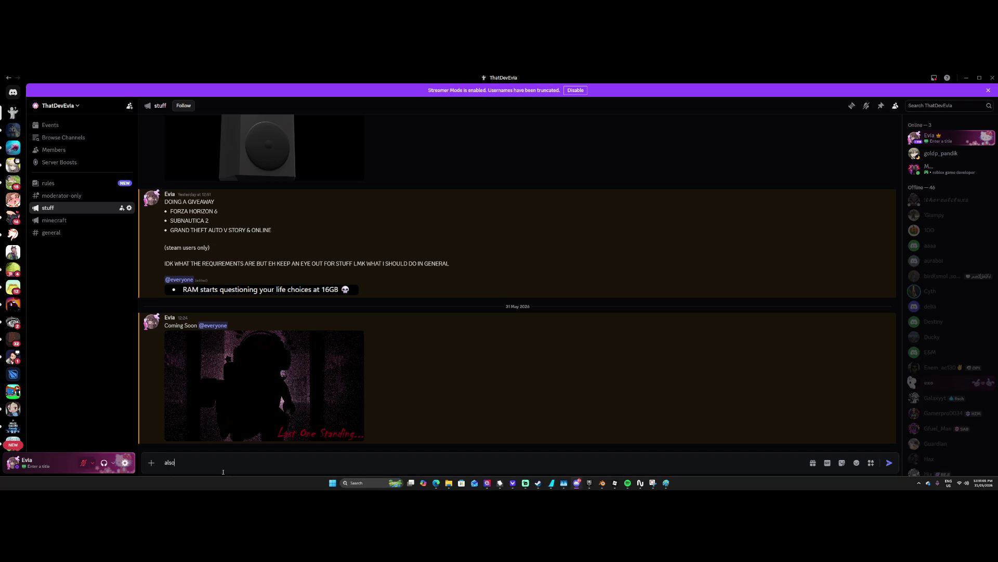
pyautogui.press('Tab')
pyautogui.hotkey('ctrl', 'v')
pyautogui.press('Return')
pyautogui.press('Return')
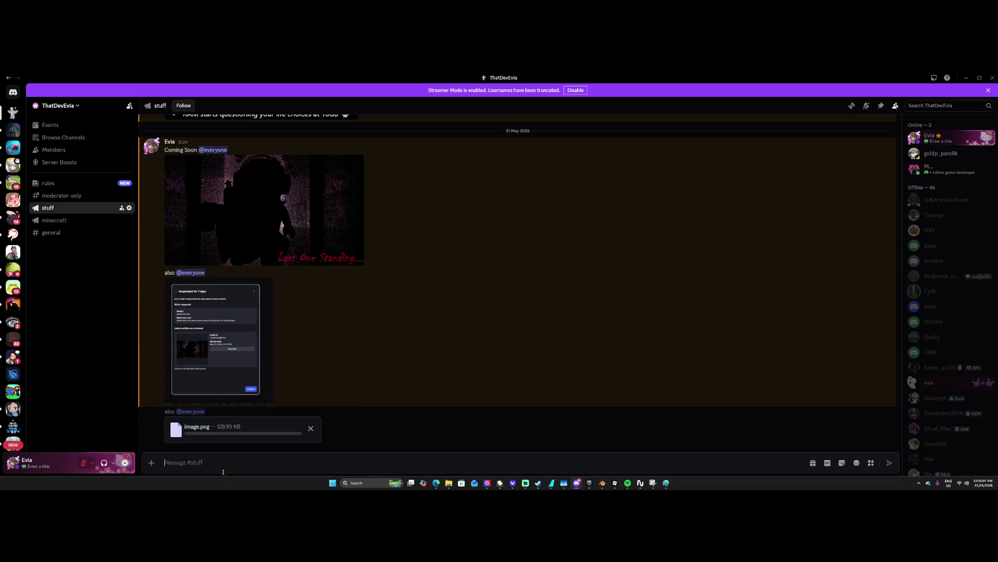
# Preview the posted suspension screenshot full size twice, then return to YouTube.
pyautogui.click(235, 397)
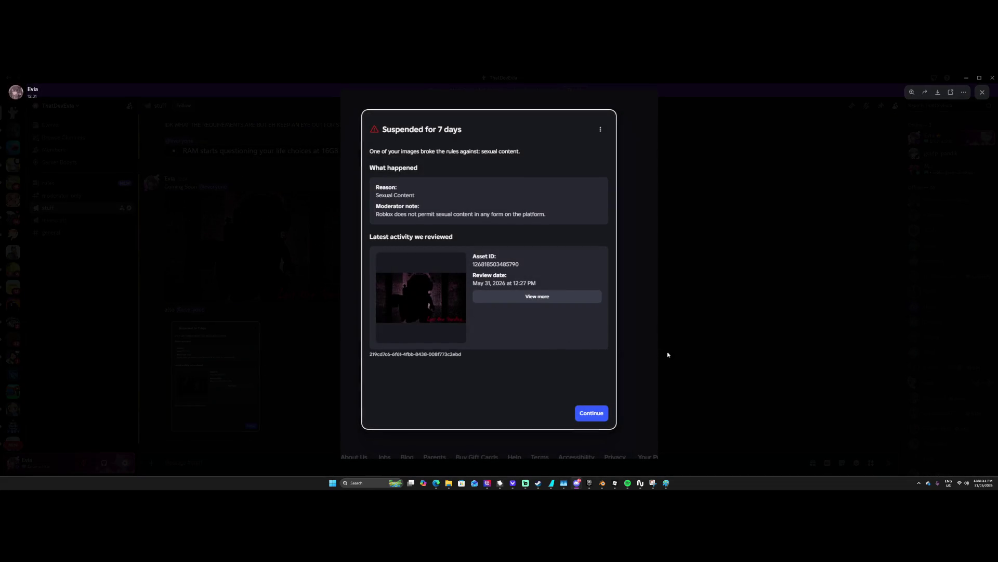
pyautogui.click(731, 264)
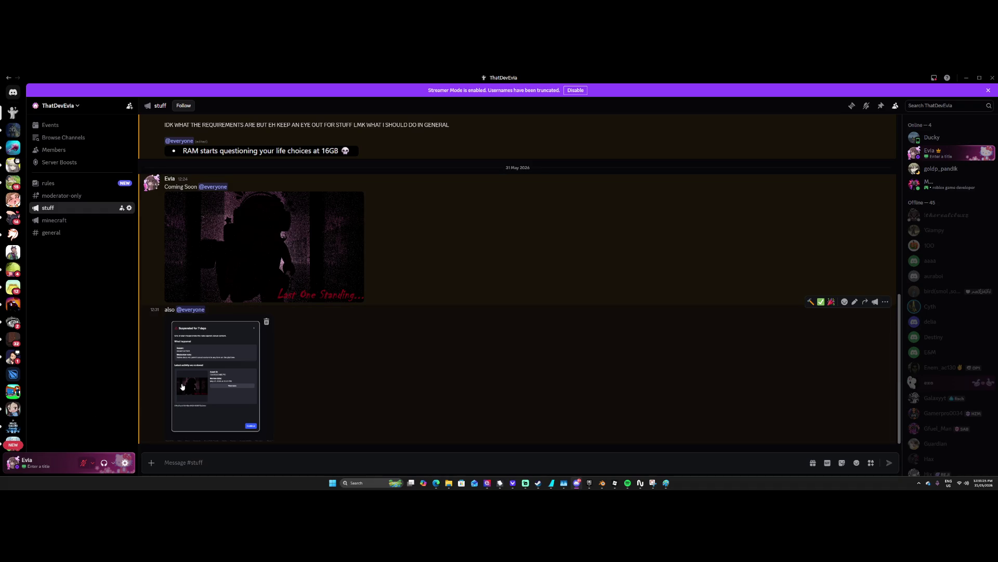
pyautogui.click(242, 396)
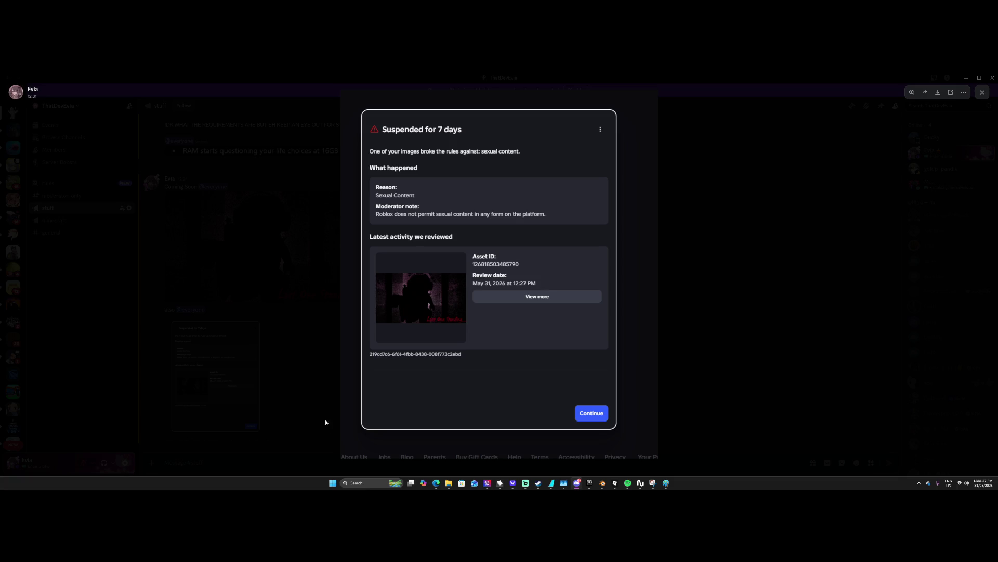
pyautogui.click(621, 357)
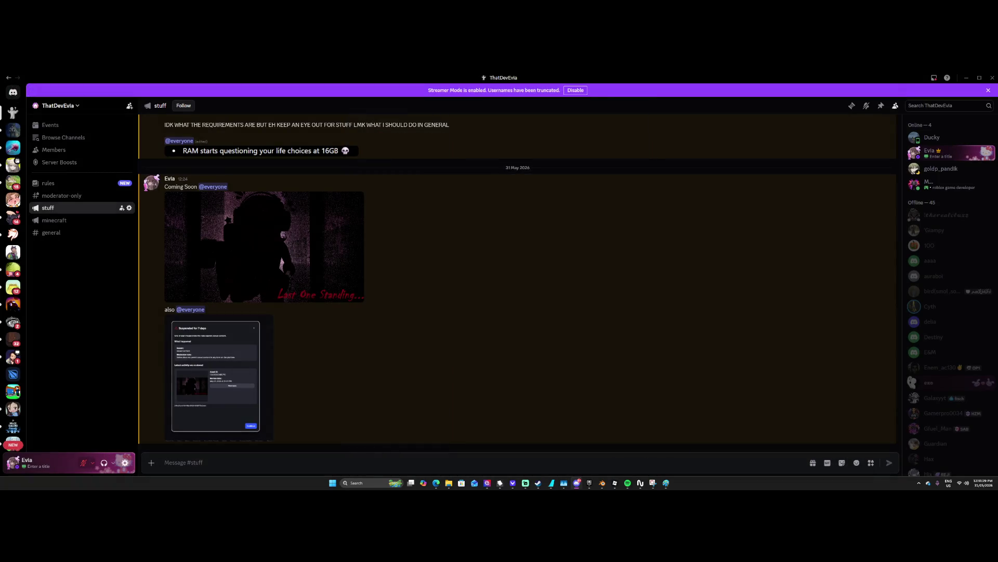
pyautogui.hotkey('alt', 'Tab')
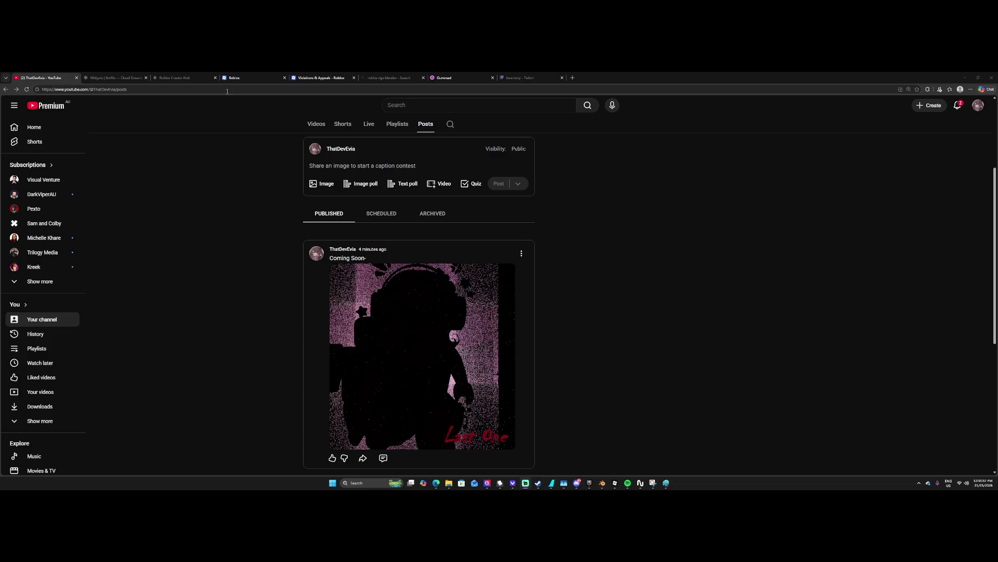
# Review the published Coming Soon post, then go to the Roblox Violations & Appeals tab.
pyautogui.click(319, 78)
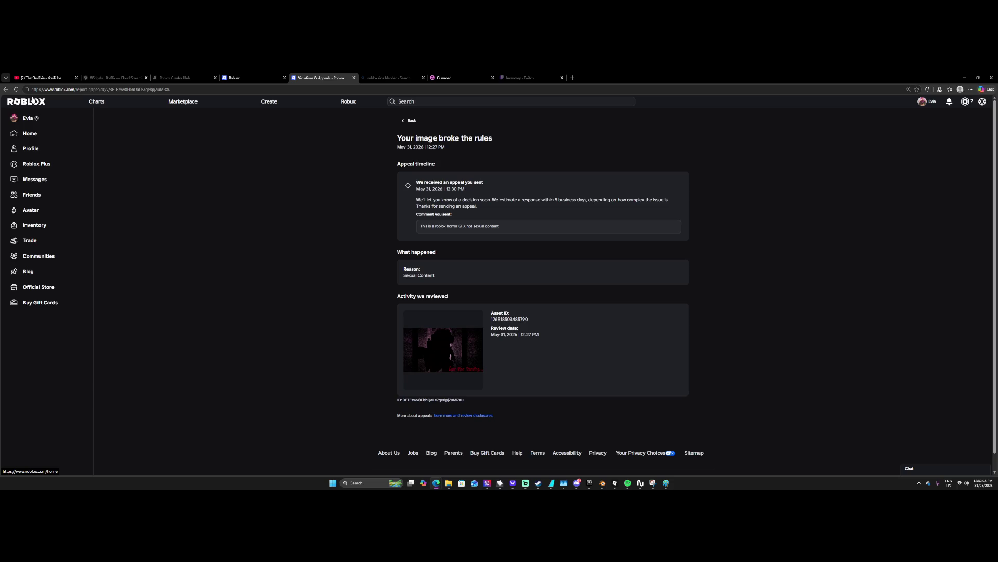
# Reload the appeal page and highlight the appeal-received paragraph.
pyautogui.press('F5')
pyautogui.moveTo(410, 202); pyautogui.dragTo(644, 200)
pyautogui.click(602, 214)
pyautogui.moveTo(499, 207)
pyautogui.mouseDown()
pyautogui.moveTo(408, 207)
pyautogui.moveTo(417, 201)
pyautogui.mouseUp()
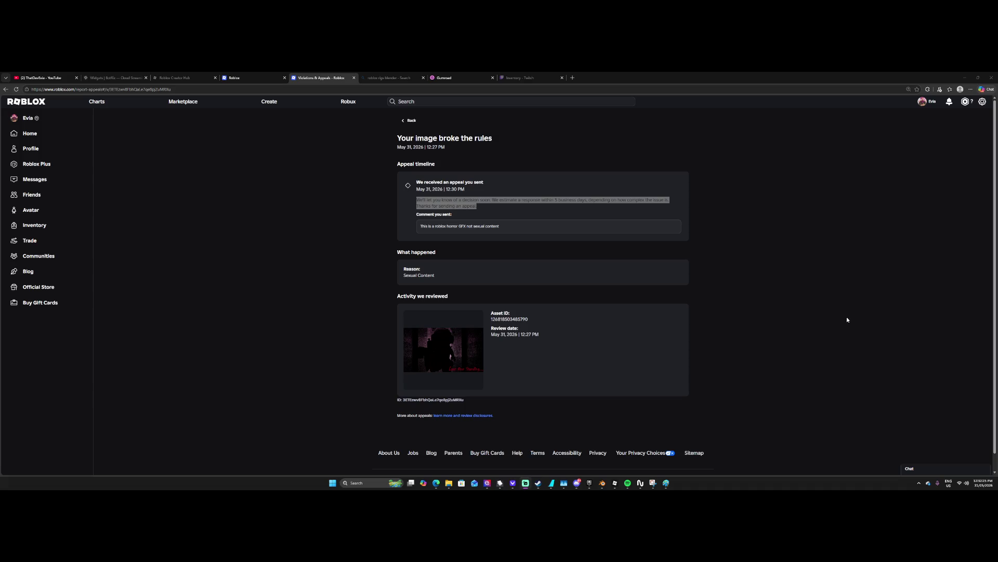
# View the Robux options and the account settings menu.
pyautogui.click(965, 102)
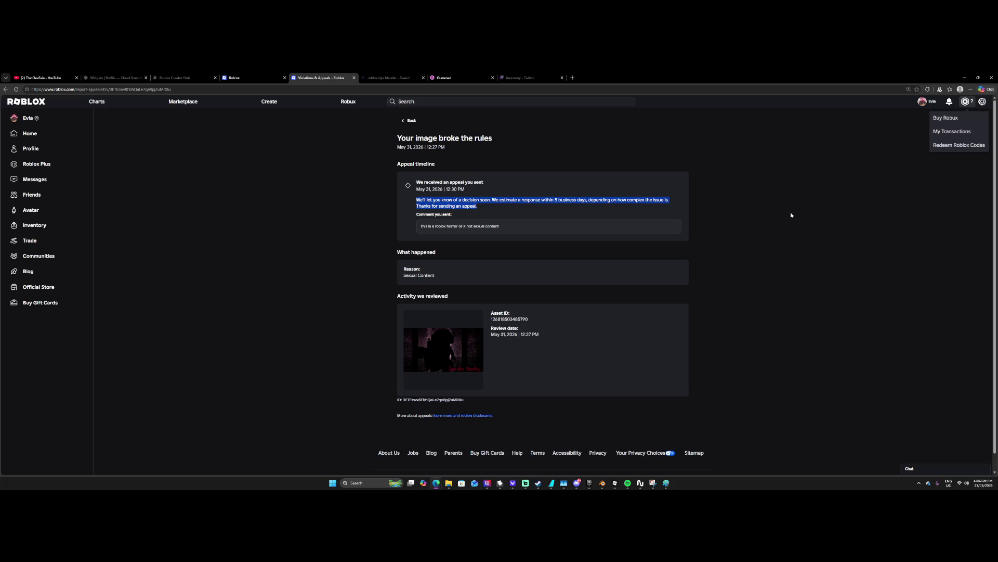
pyautogui.click(982, 101)
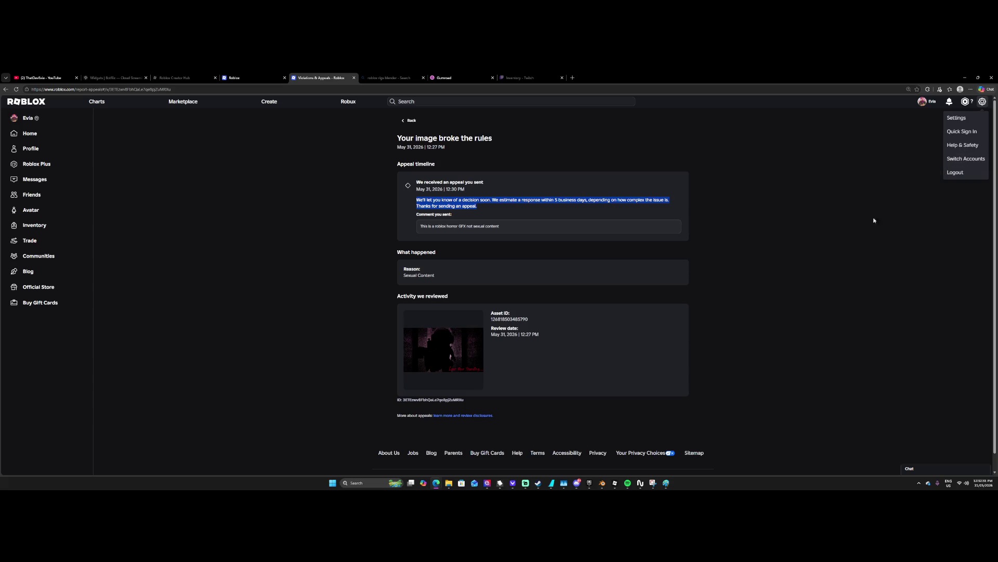
pyautogui.press('super')
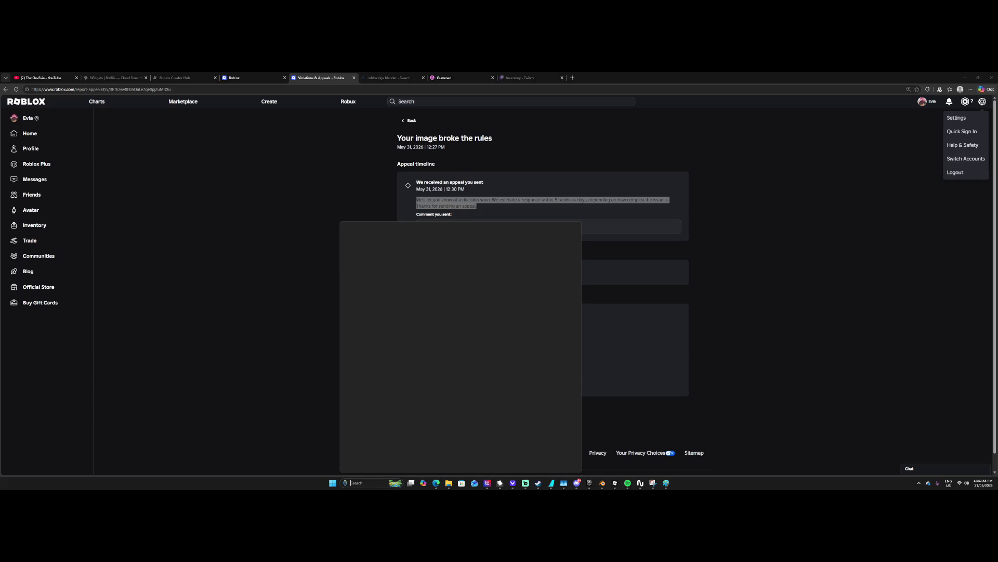
# Launch Chrome, zoom out Roblox home, and view the Switch Accounts list.
pyautogui.write('chr')
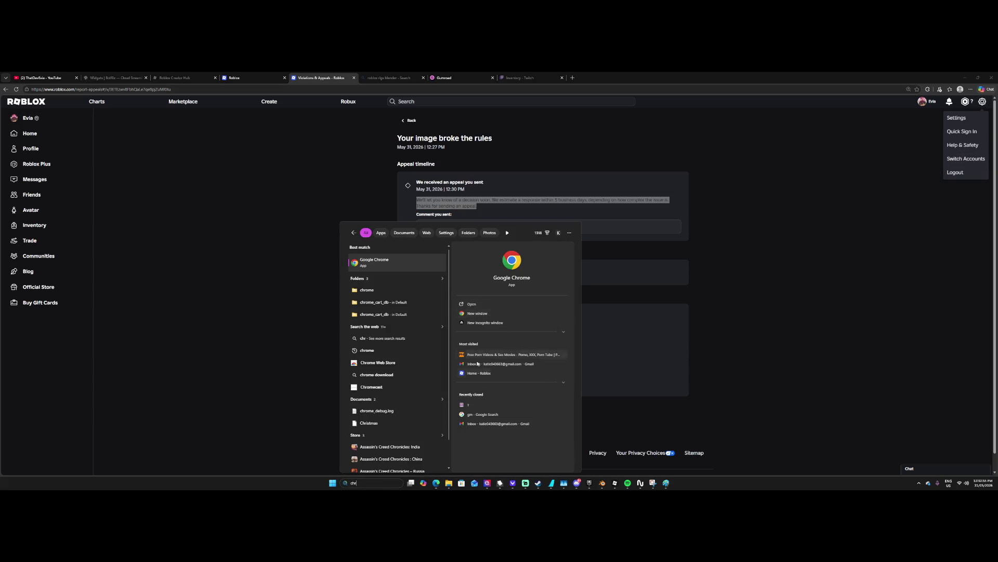
pyautogui.click(476, 364)
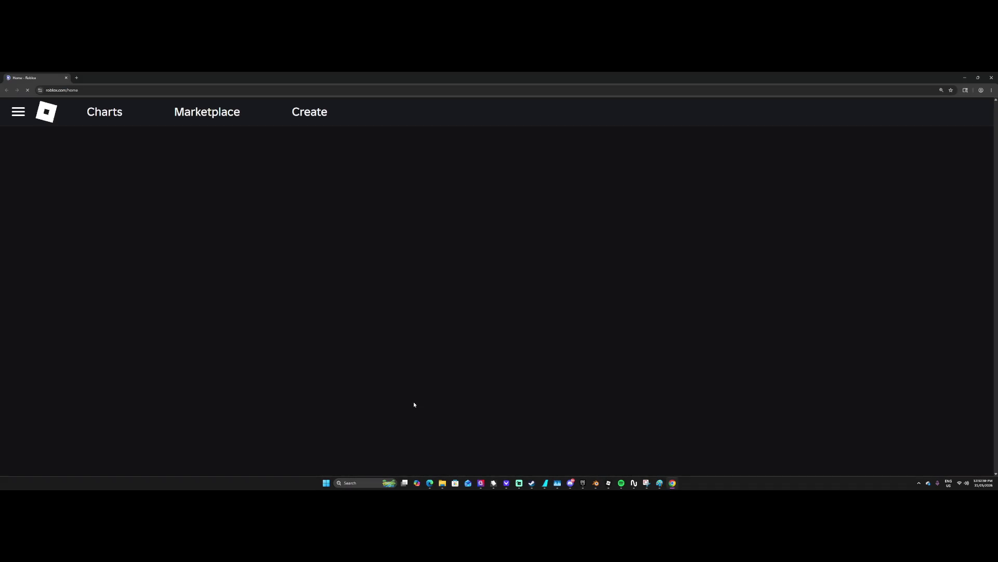
pyautogui.scroll(-1, 374, 418)
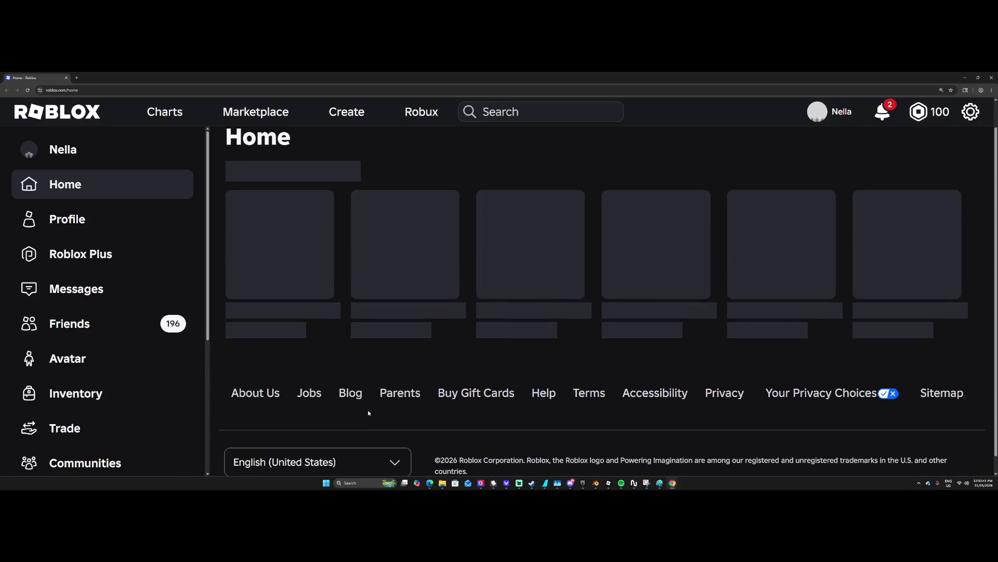
pyautogui.hotkey('ctrl', '-')
pyautogui.hotkey('ctrl', '-')
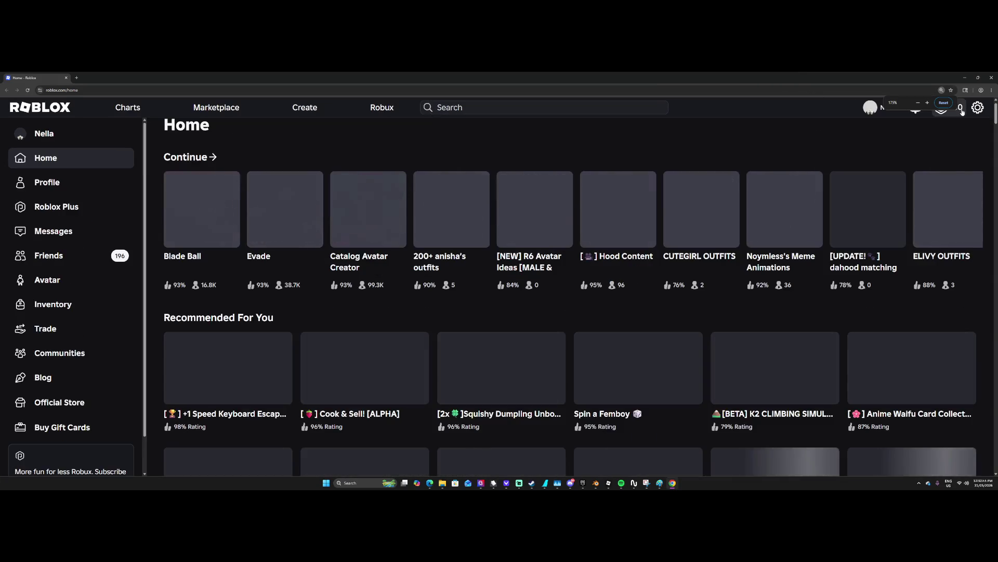
pyautogui.click(978, 107)
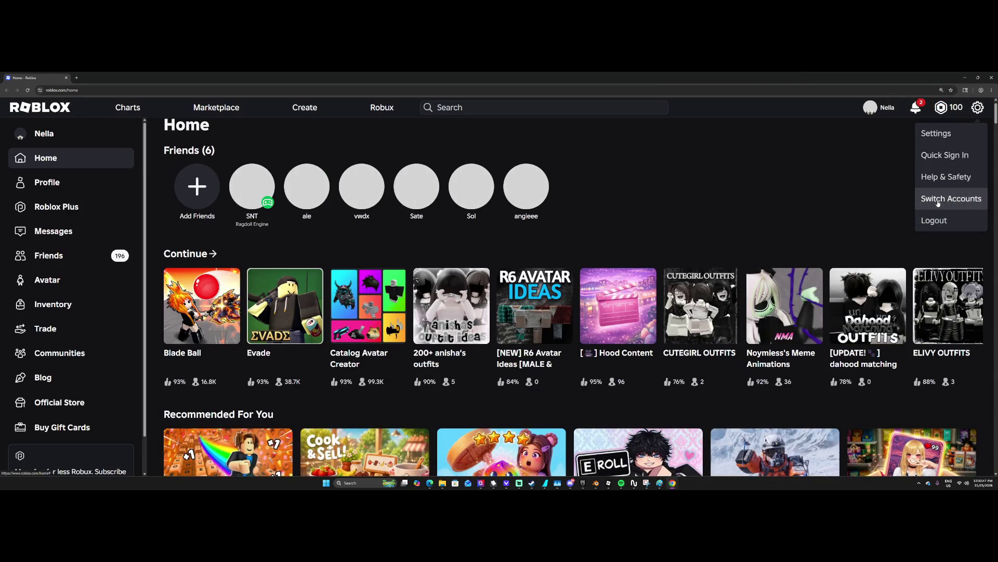
pyautogui.click(940, 202)
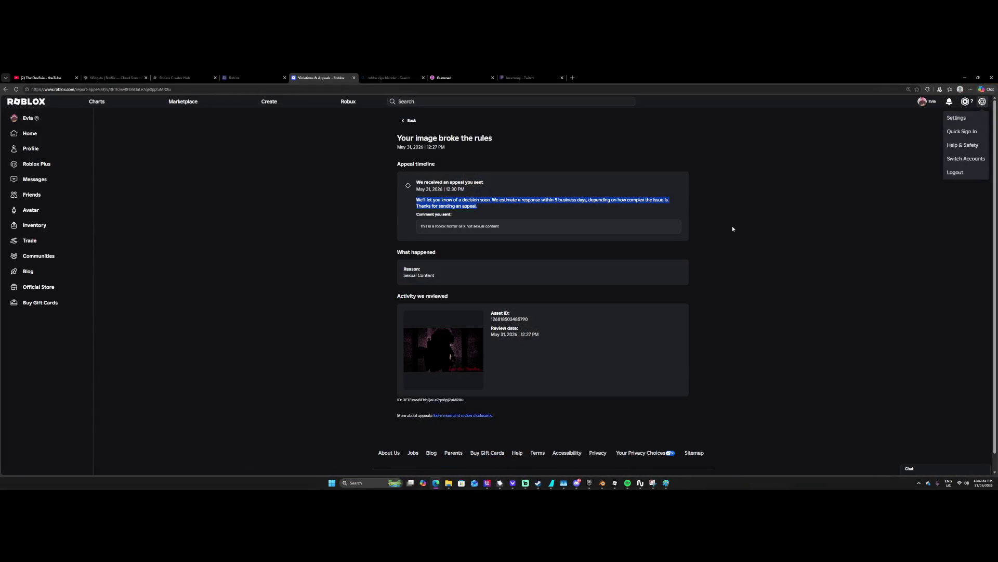
# Highlight the violation's Asset ID, then return to and reload the Violations & Appeals list.
pyautogui.click(780, 210)
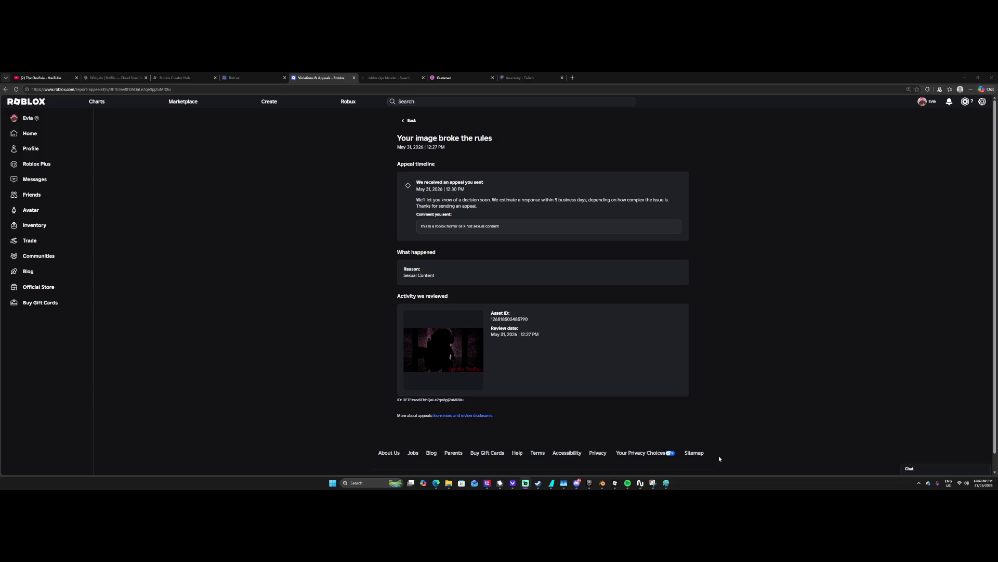
pyautogui.click(451, 358)
pyautogui.moveTo(490, 319); pyautogui.dragTo(538, 324)
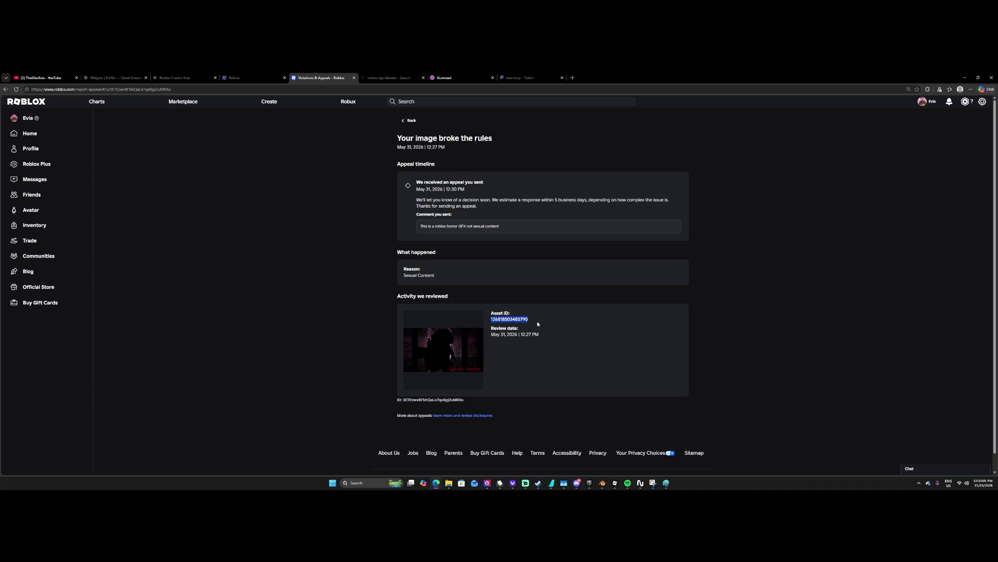
pyautogui.click(550, 333)
pyautogui.click(409, 121)
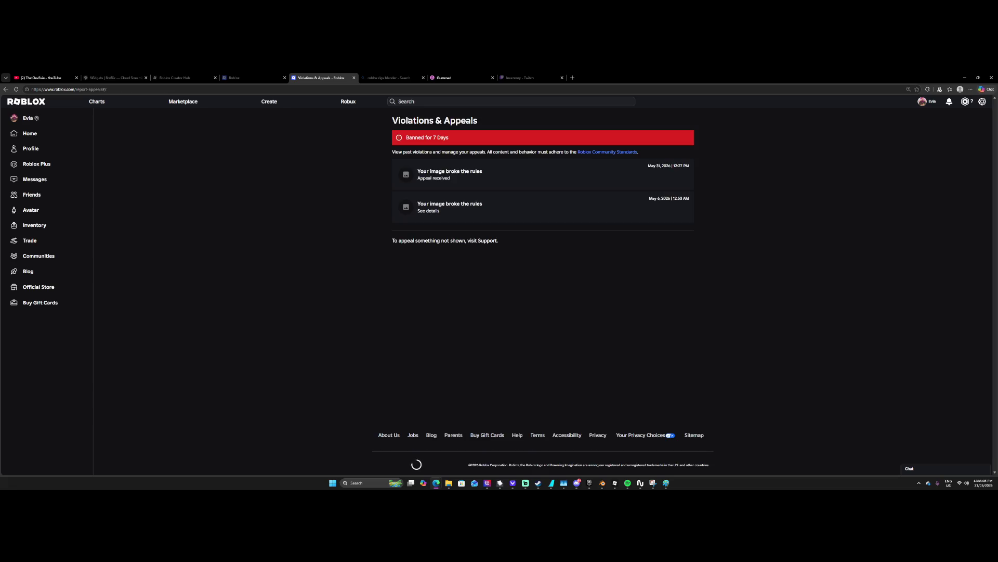
pyautogui.press('F5')
# Look over the May 6 violation, then open the May 31 violation's appeal details.
pyautogui.click(457, 202)
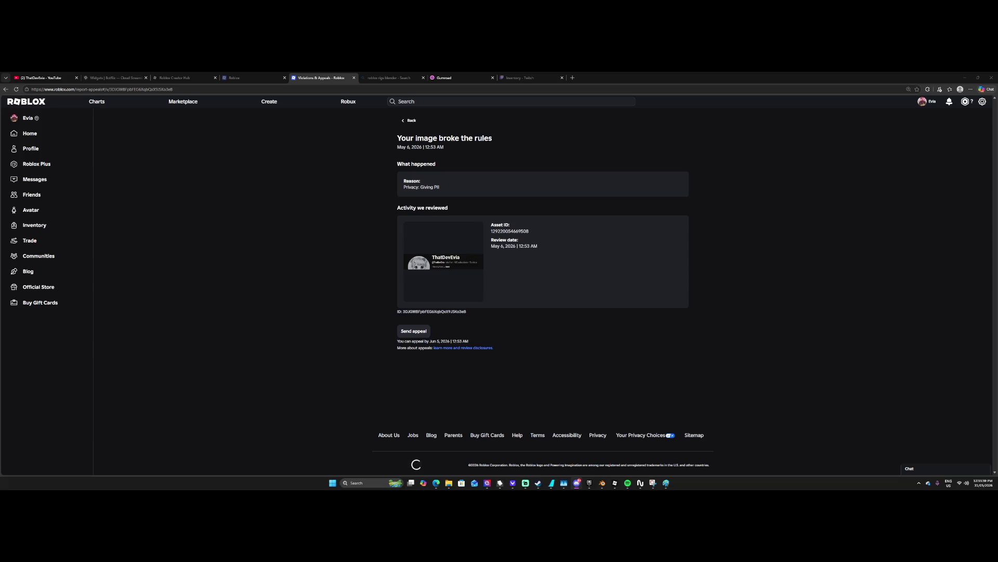
pyautogui.click(411, 120)
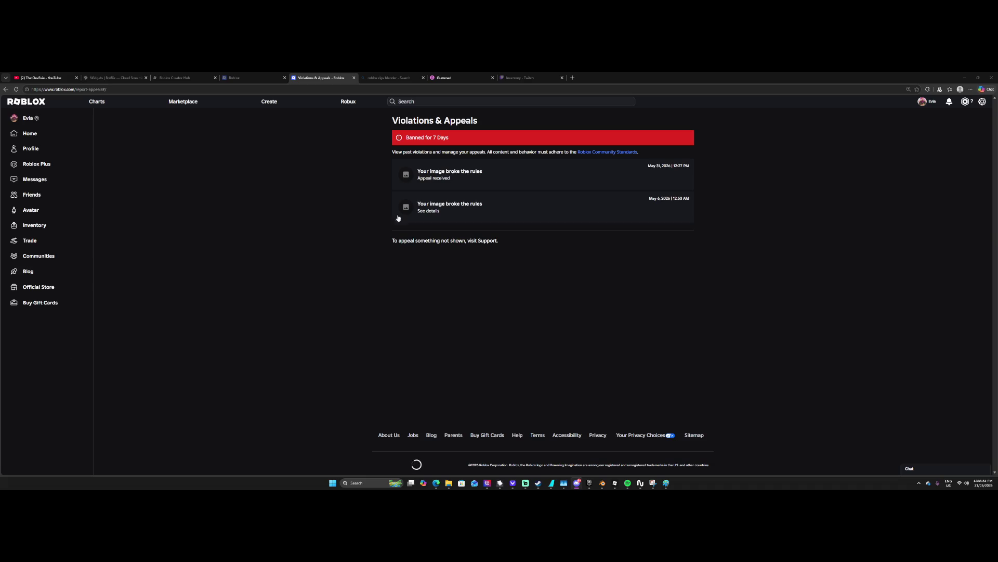
pyautogui.click(450, 174)
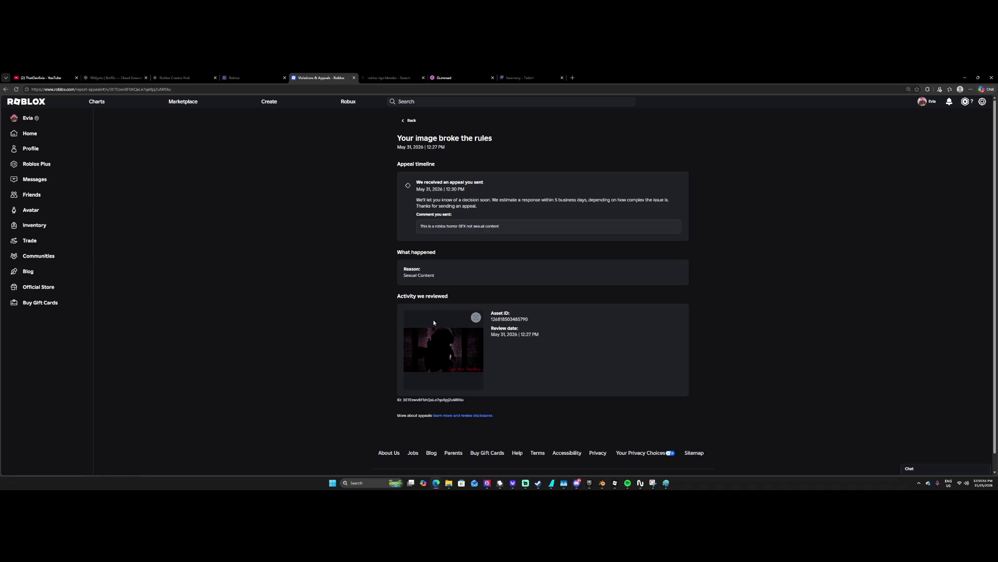
# Read the Appeal Your Content or Account Moderation article, then return to the suspension notice.
pyautogui.click(445, 415)
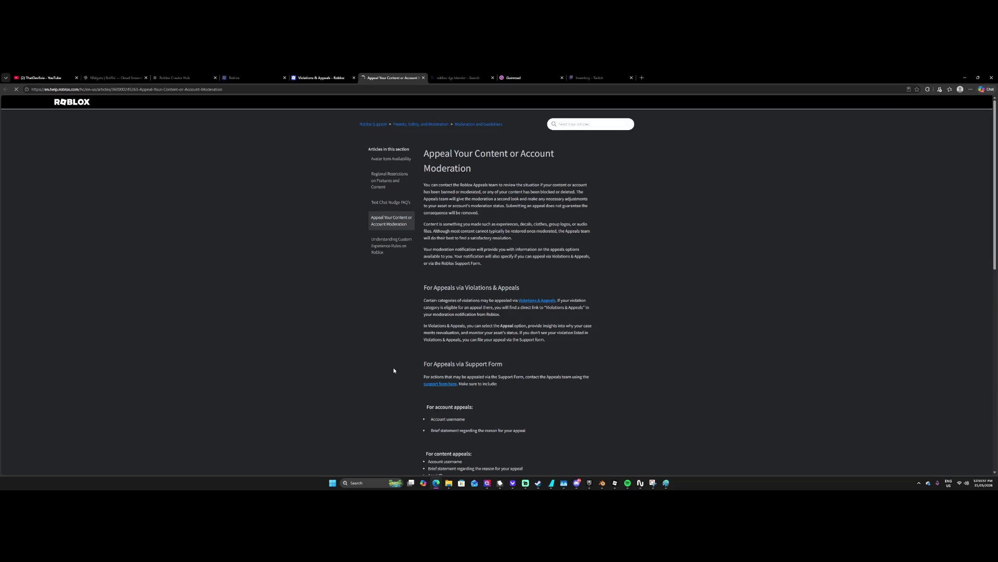
pyautogui.scroll(-1, 424, 304)
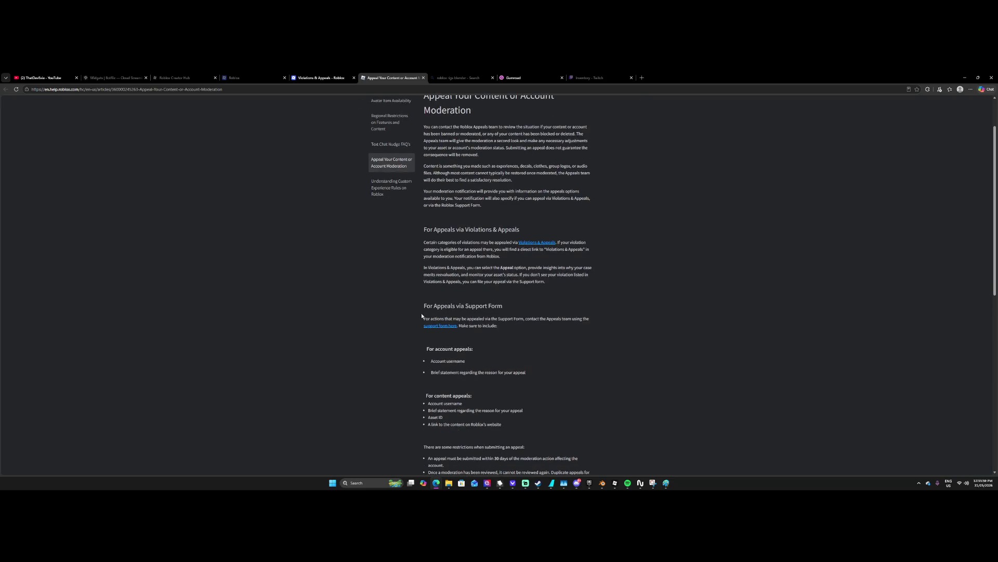
pyautogui.scroll(-3, 426, 330)
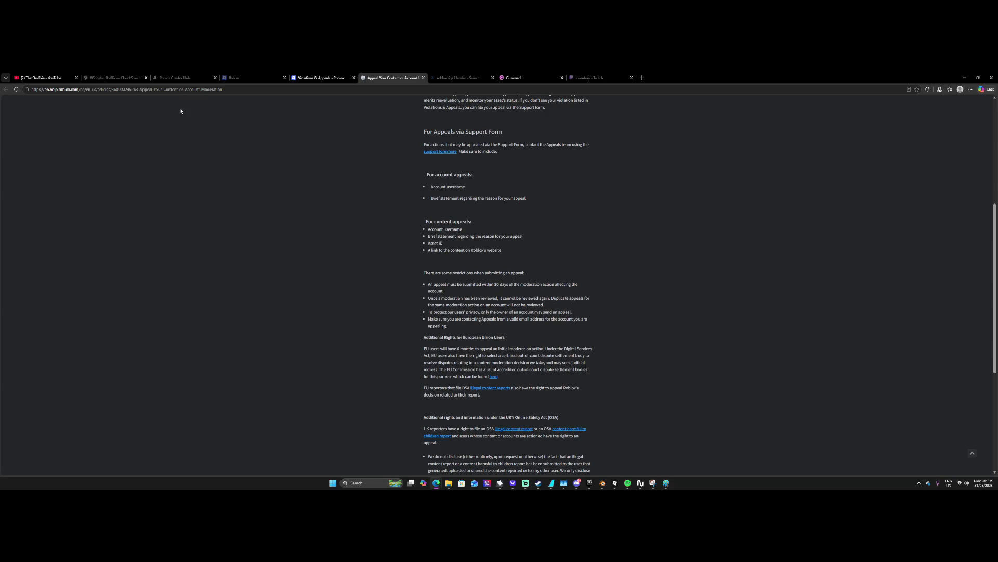
pyautogui.scroll(-2, 430, 285)
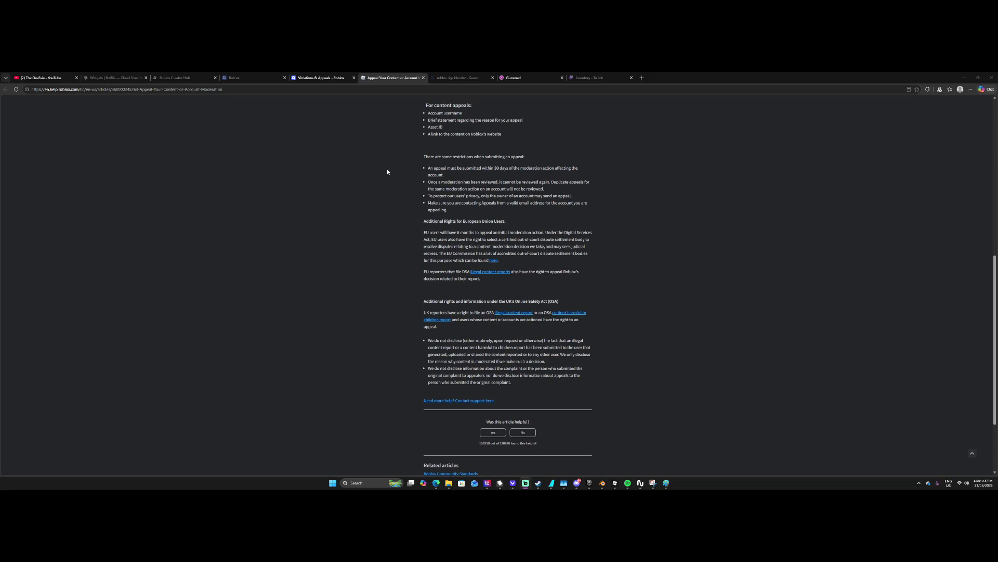
pyautogui.click(271, 77)
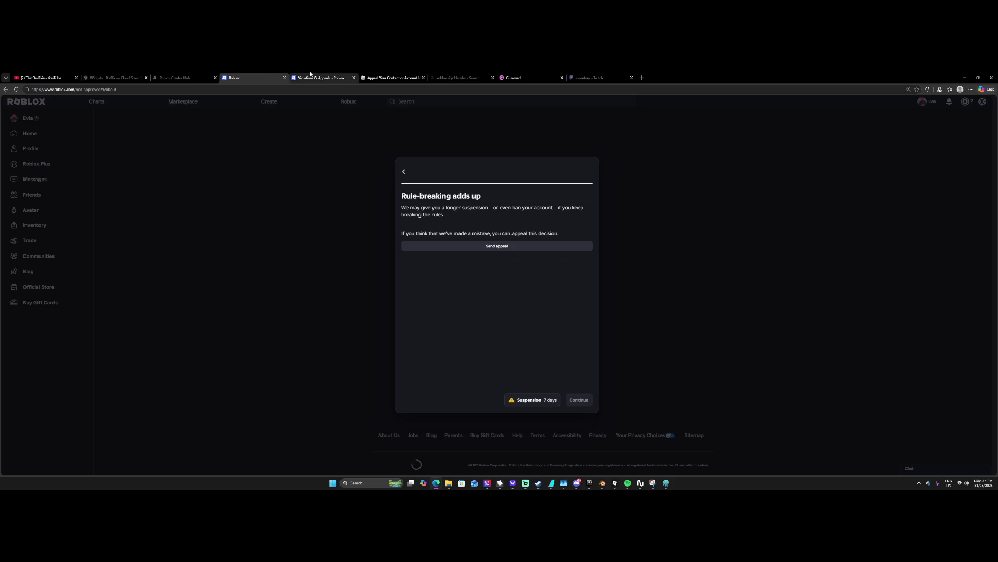
# View the May 31 appeal status, then reload the suspension notice tab.
pyautogui.click(481, 246)
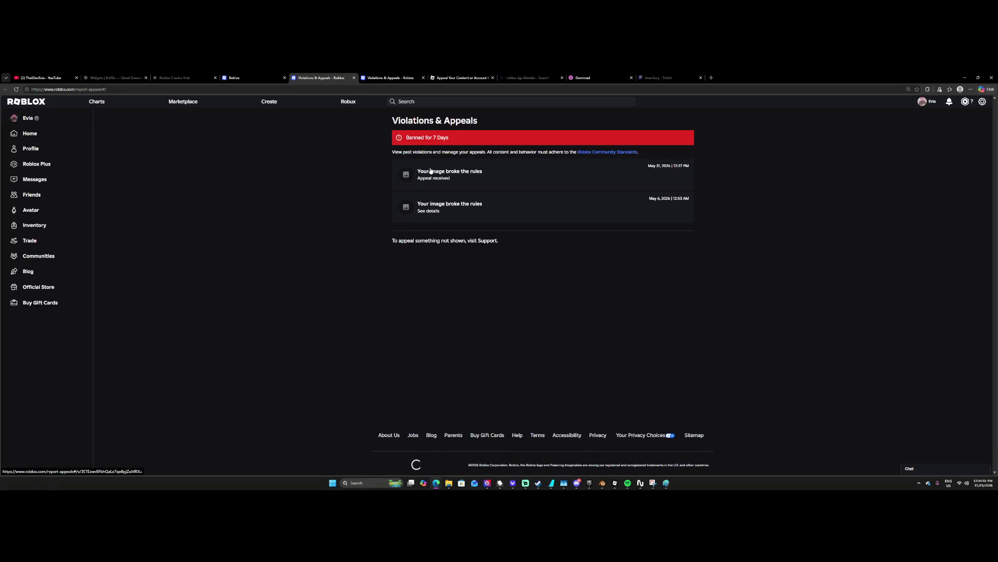
pyautogui.click(419, 172)
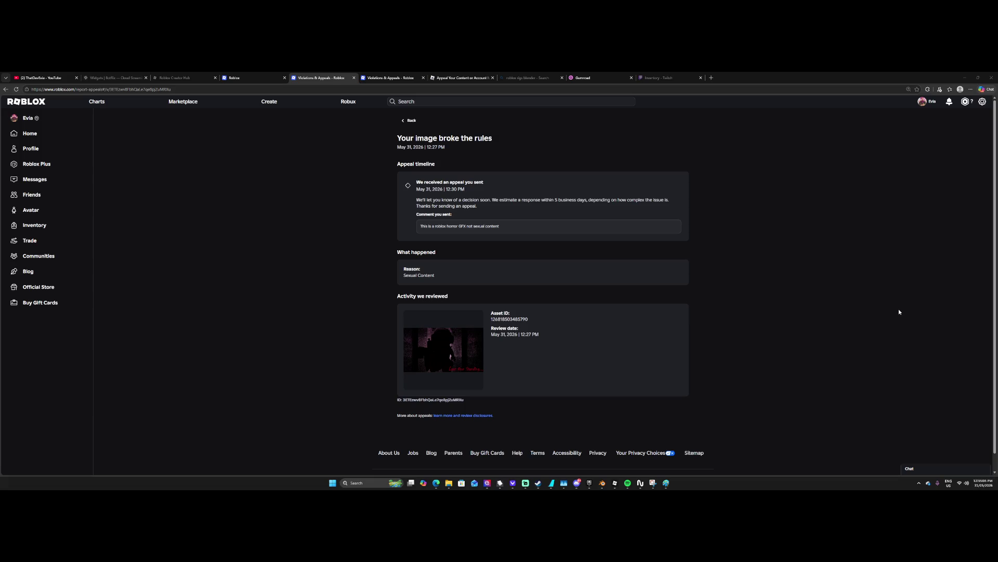
pyautogui.click(982, 101)
pyautogui.click(964, 120)
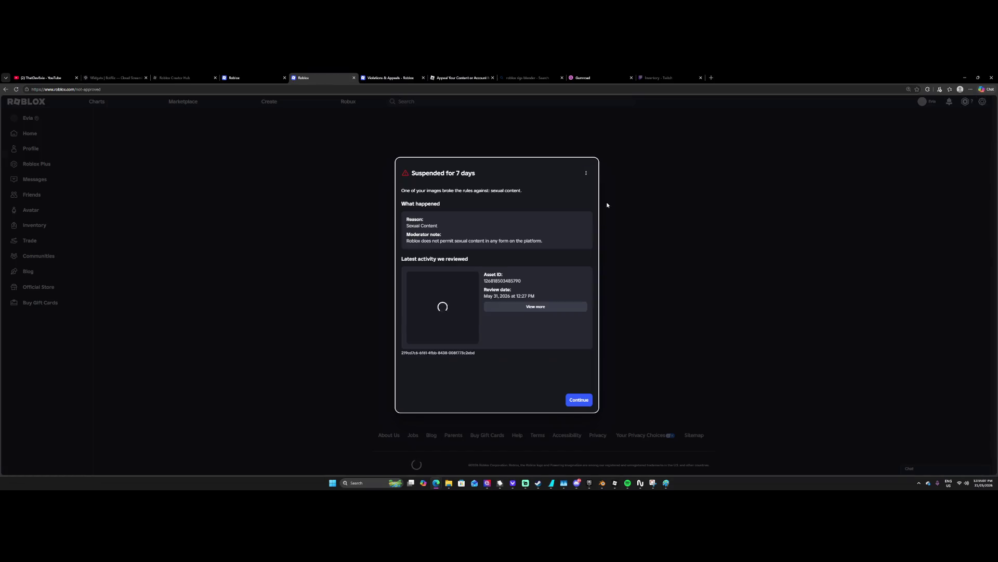
# Advance the 7-day suspension notice to its final page and bring up the inspect menu.
pyautogui.click(591, 401)
pyautogui.click(585, 401)
pyautogui.click(580, 400)
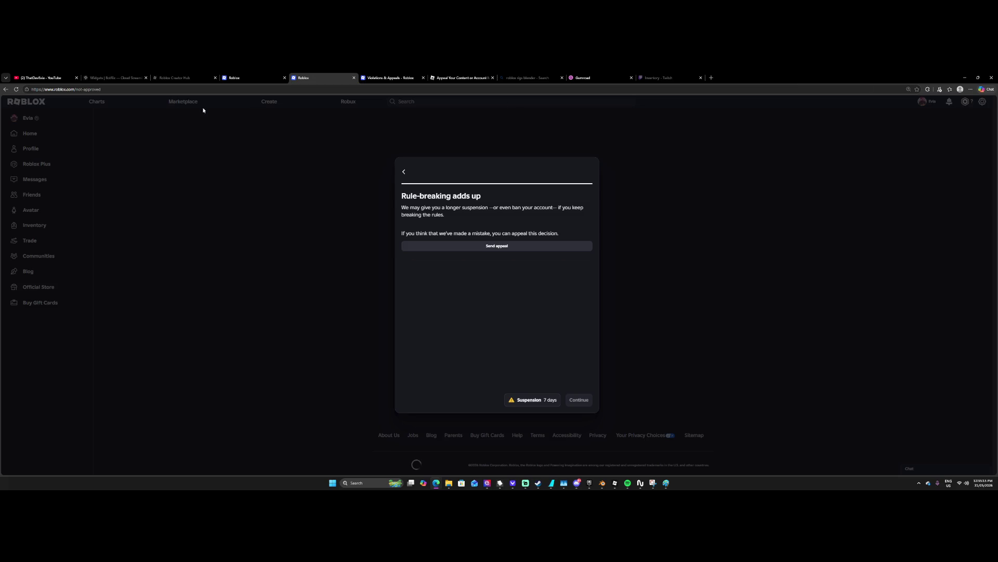
pyautogui.rightClick(483, 230)
# Delete the suspension dialog's elements in DevTools and close the developer panel.
pyautogui.click(521, 371)
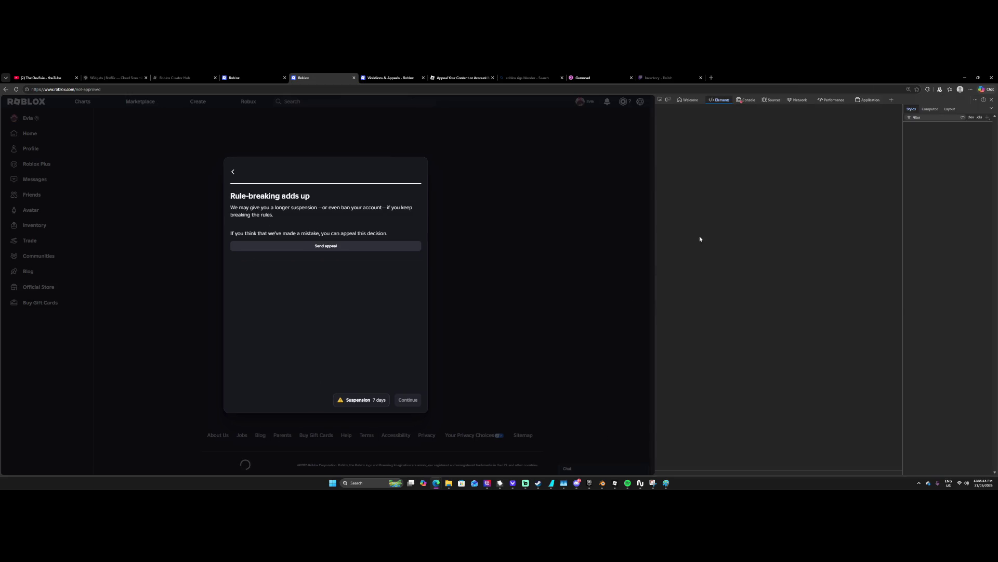
pyautogui.click(660, 99)
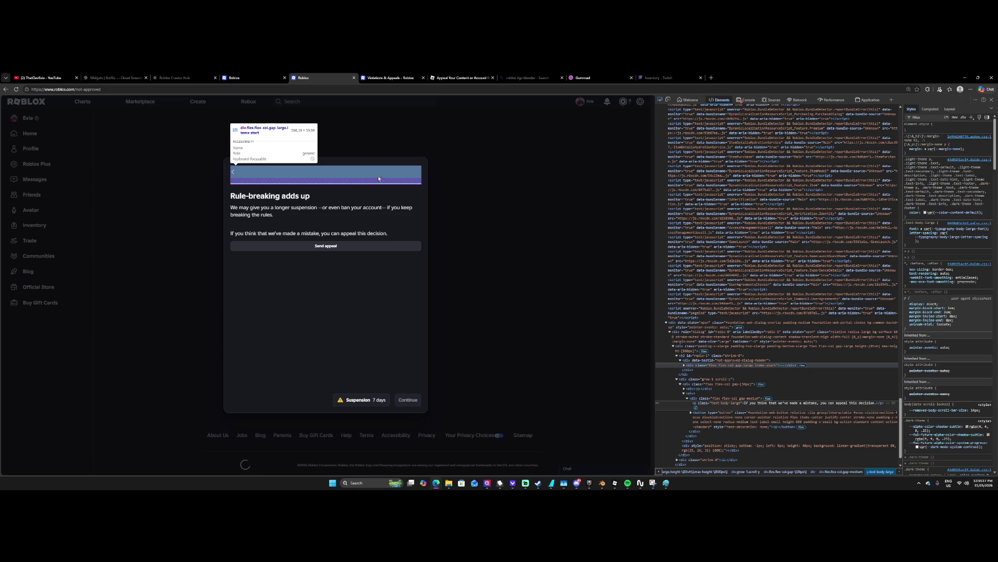
pyautogui.click(381, 166)
pyautogui.click(711, 353)
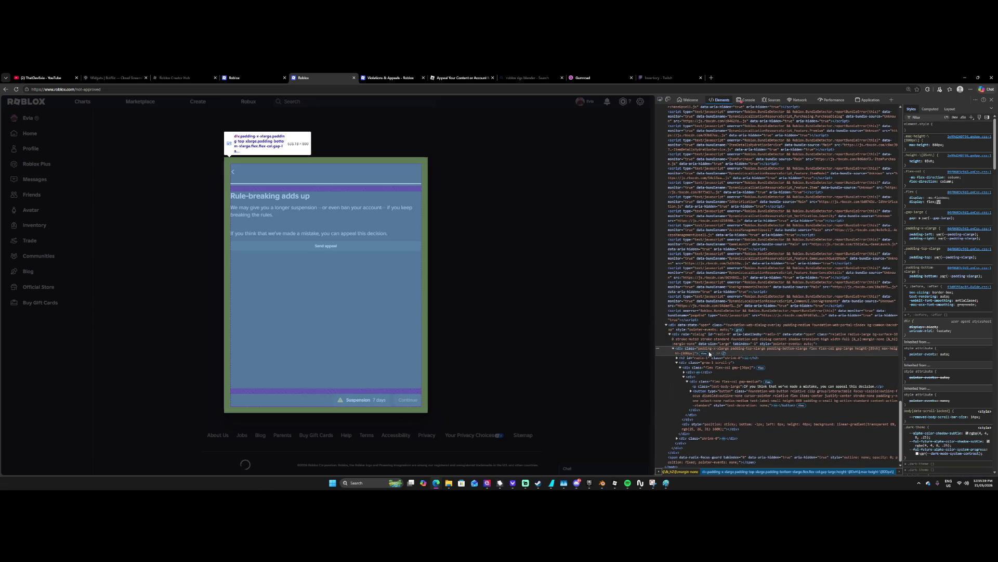
pyautogui.press('Delete')
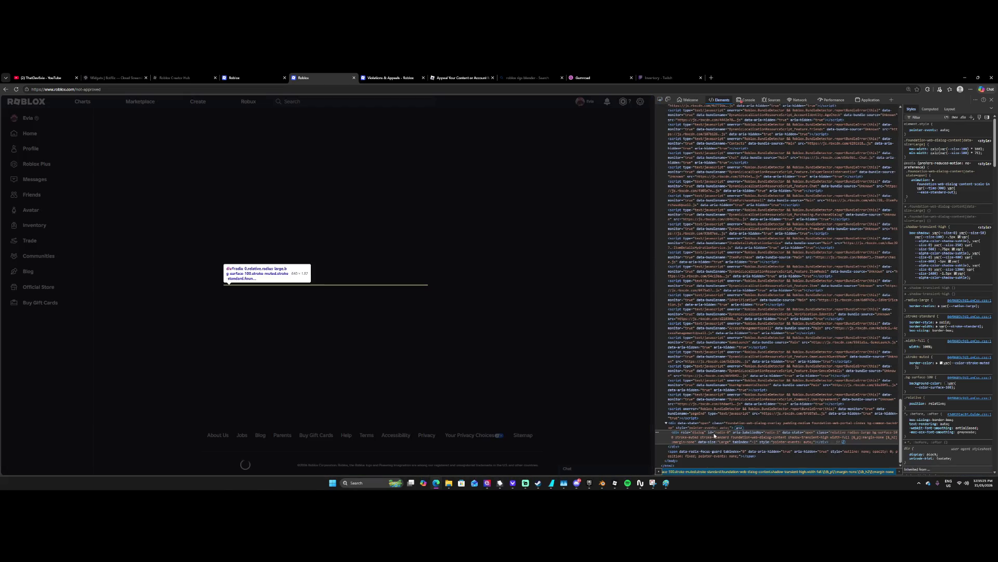
pyautogui.press('Delete')
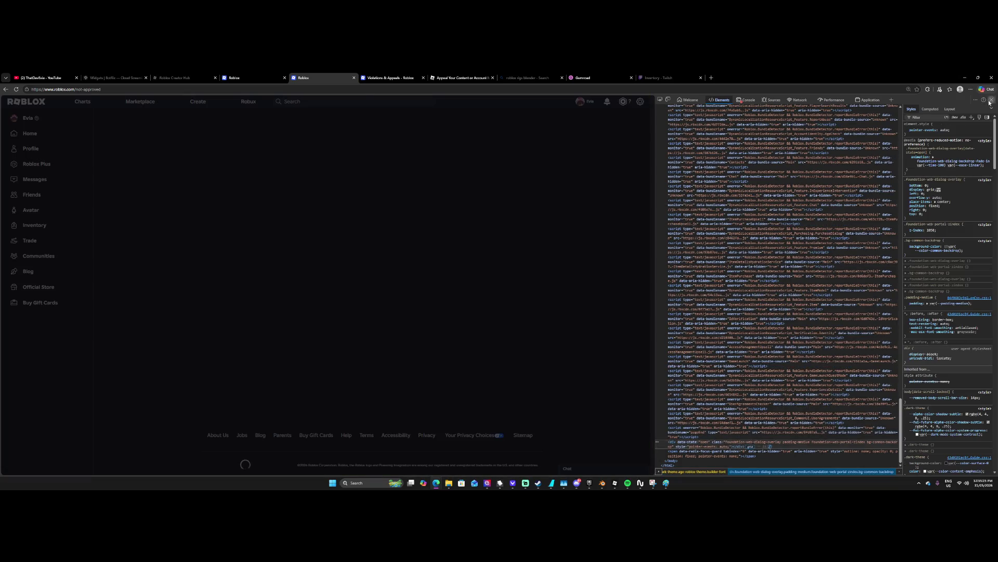
pyautogui.click(992, 100)
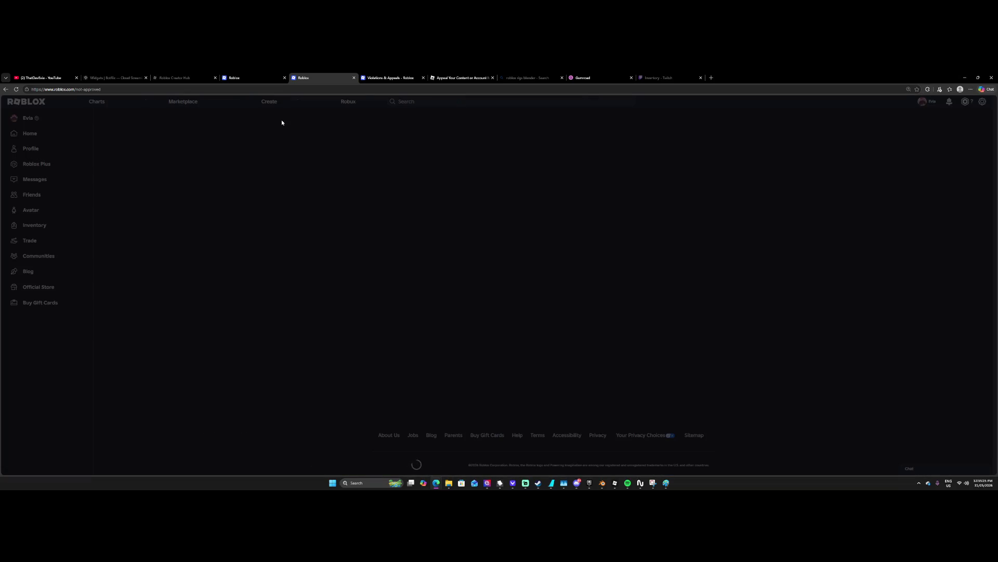
pyautogui.moveTo(77, 89); pyautogui.dragTo(101, 89)
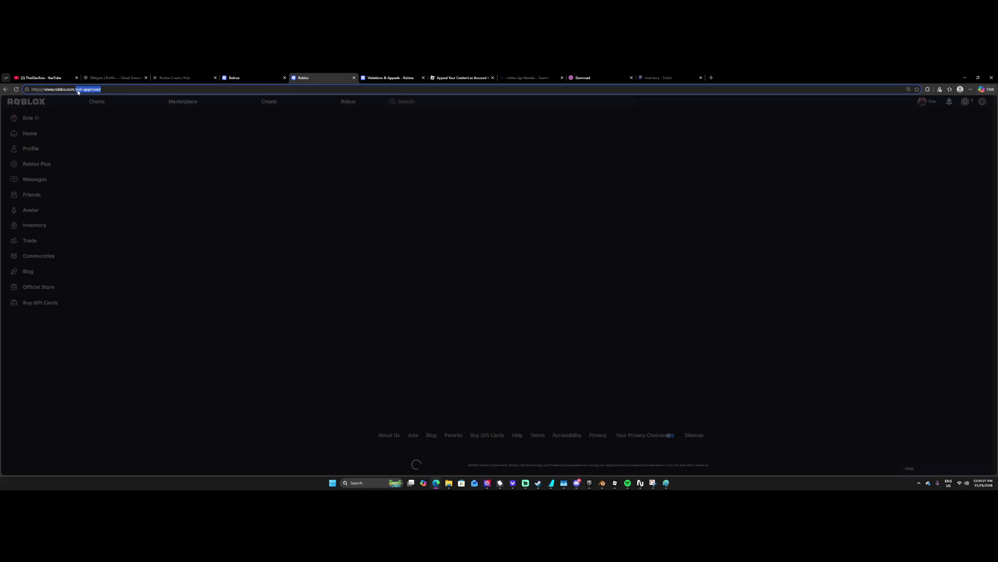
# Load the Roblox /settings page, open the reviewed image's details, and reload it.
pyautogui.write('settings')
pyautogui.press('Return')
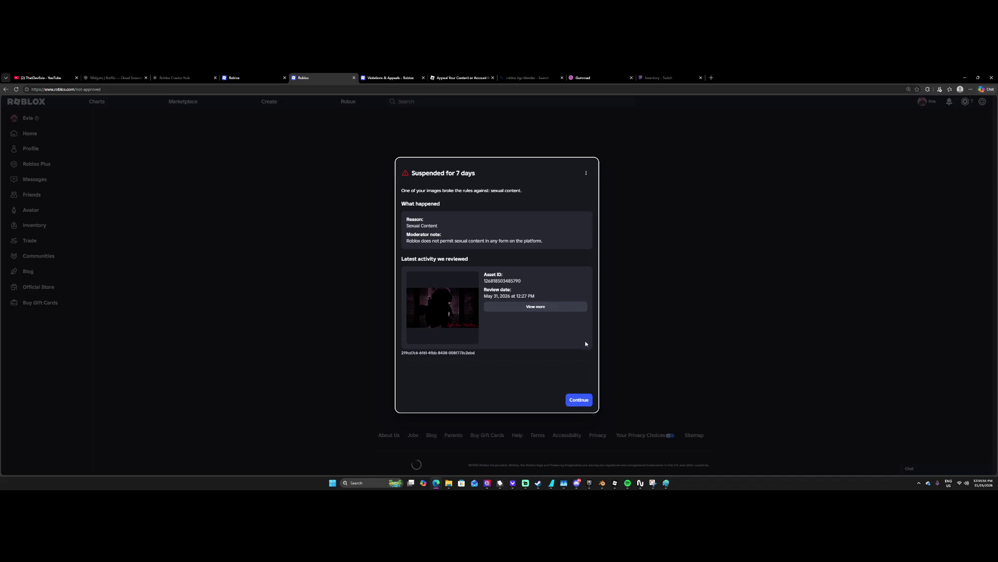
pyautogui.click(542, 308)
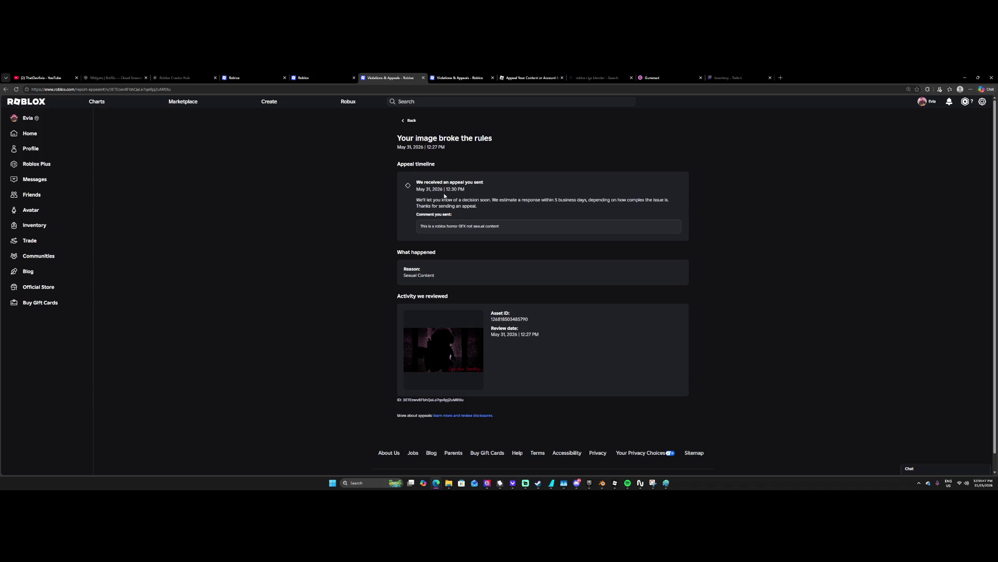
pyautogui.rightClick(445, 195)
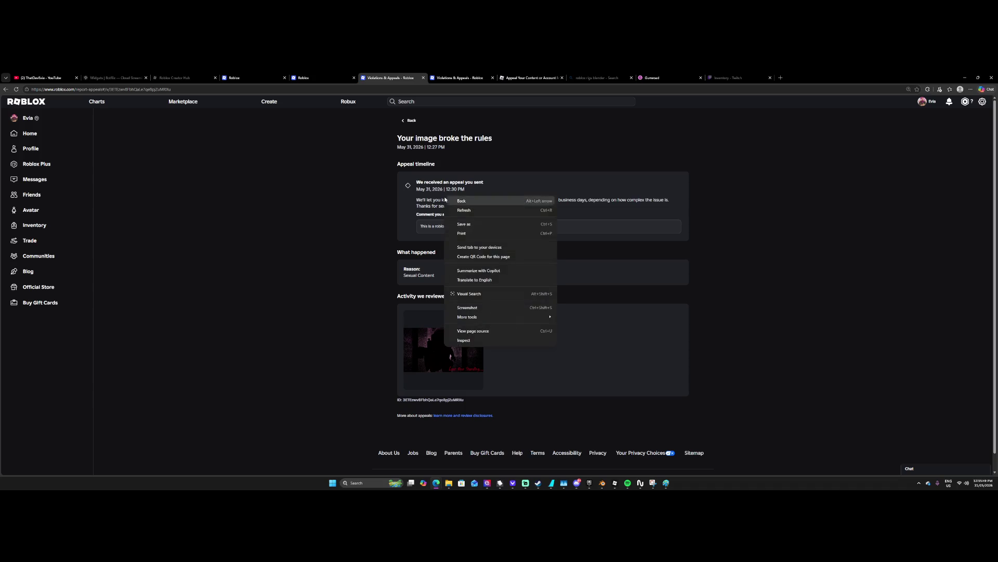
pyautogui.click(16, 89)
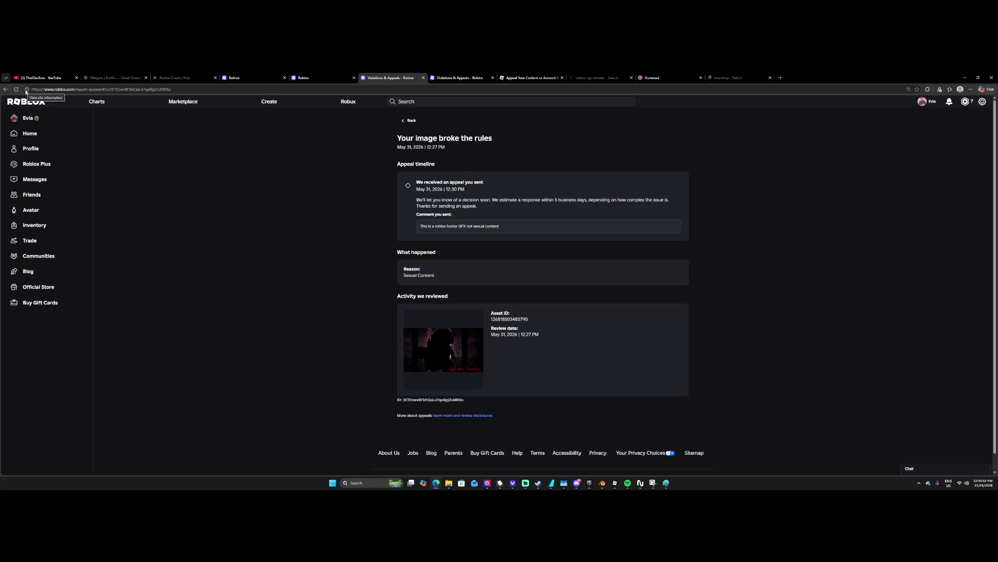
# Web-search the reviewed image, then view it enlarged.
pyautogui.moveTo(450, 350)
pyautogui.click(474, 318)
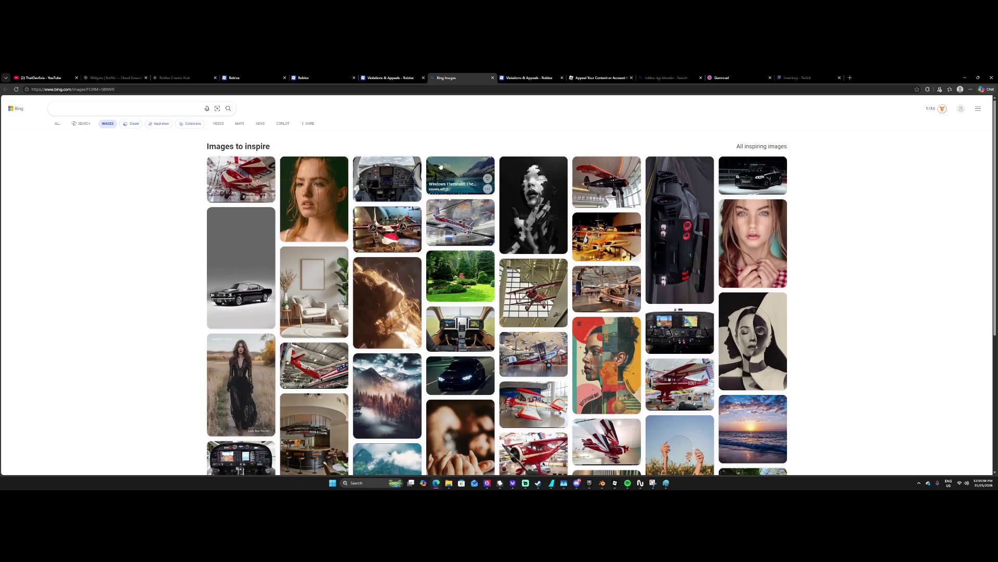
pyautogui.click(493, 77)
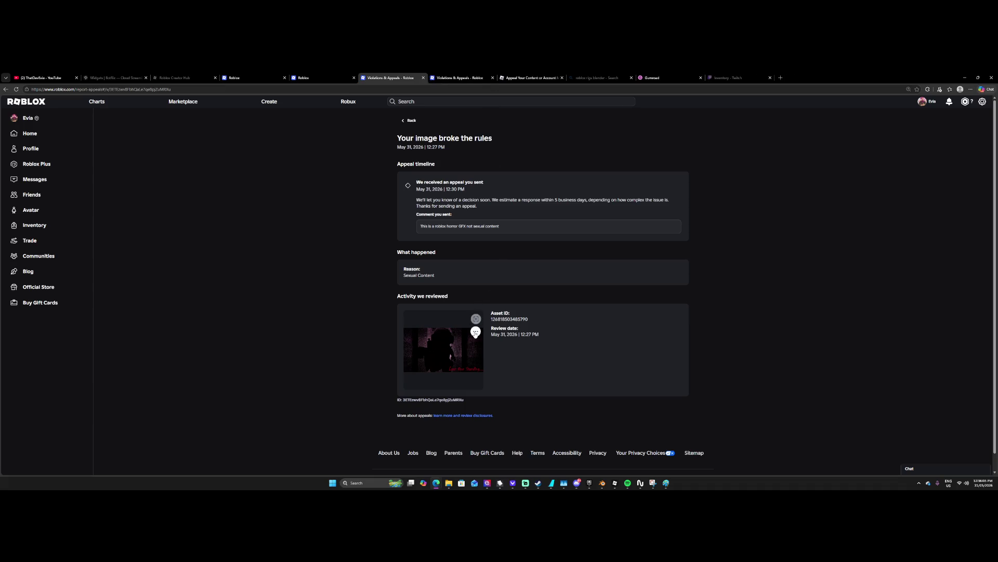
pyautogui.click(475, 333)
pyautogui.click(513, 346)
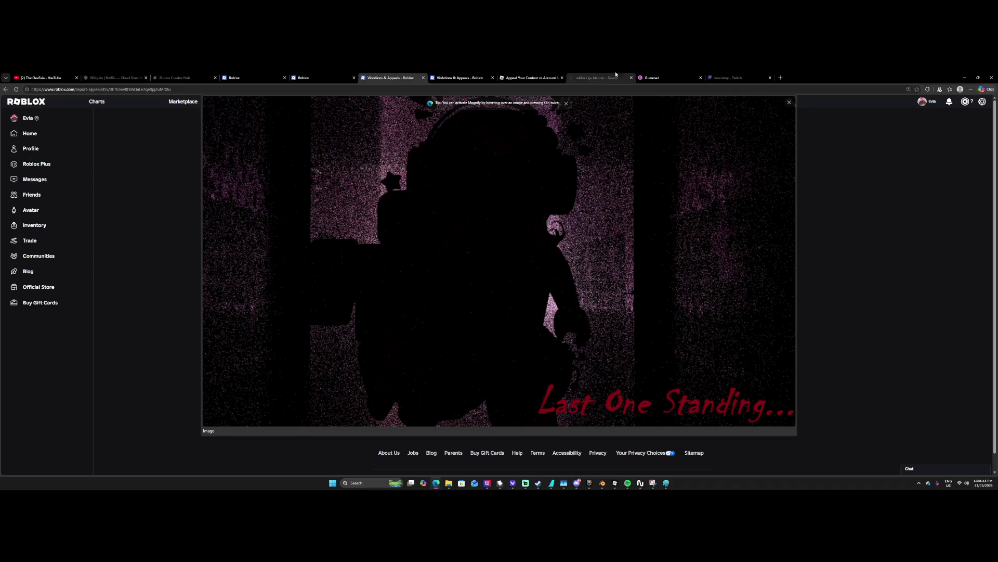
# Close both Violations & Appeals tabs, leaving the appeal help article.
pyautogui.click(423, 78)
pyautogui.click(423, 78)
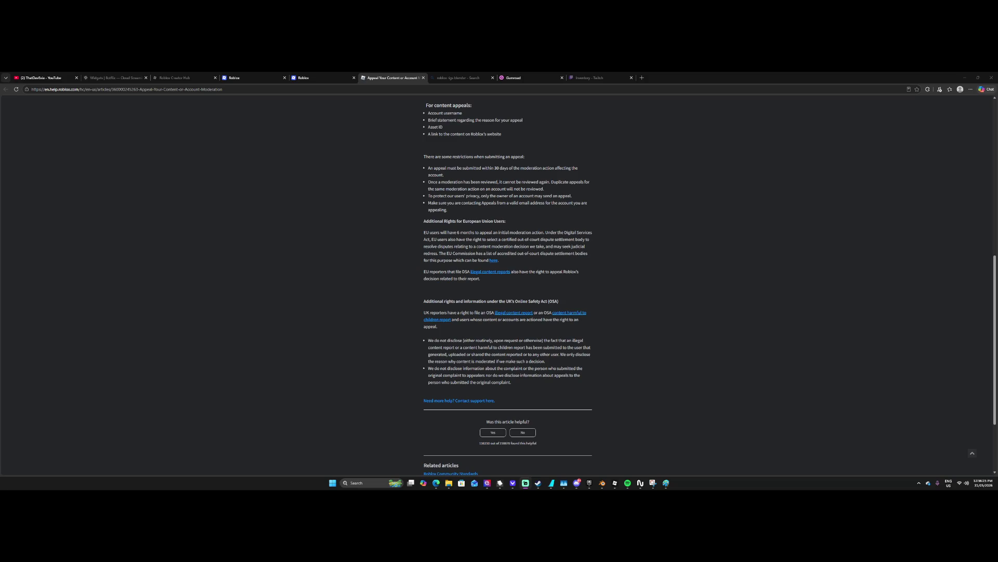
pyautogui.click(373, 479)
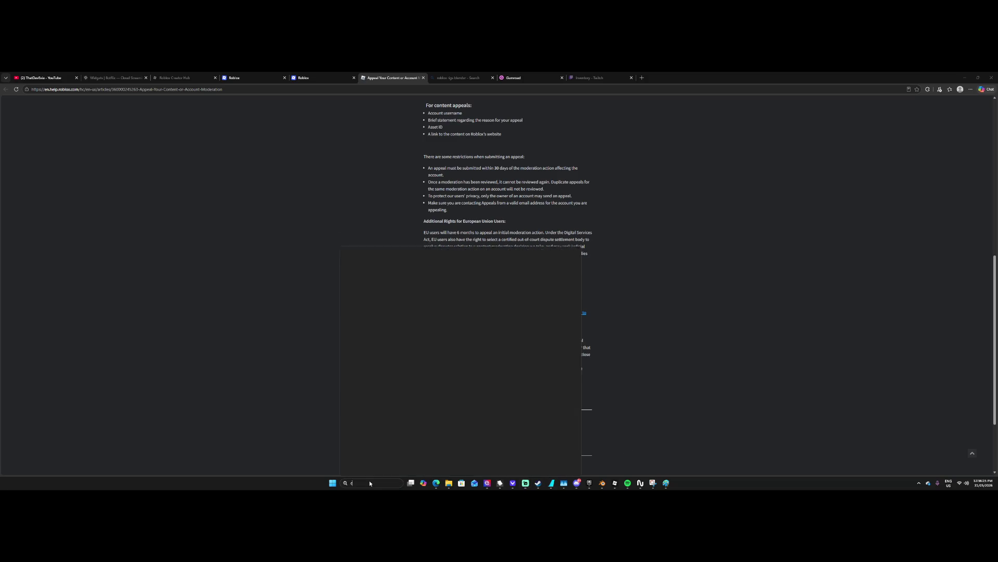
# Open Chrome on the Roblox home page and go to the Evia Systems community.
pyautogui.write('ch')
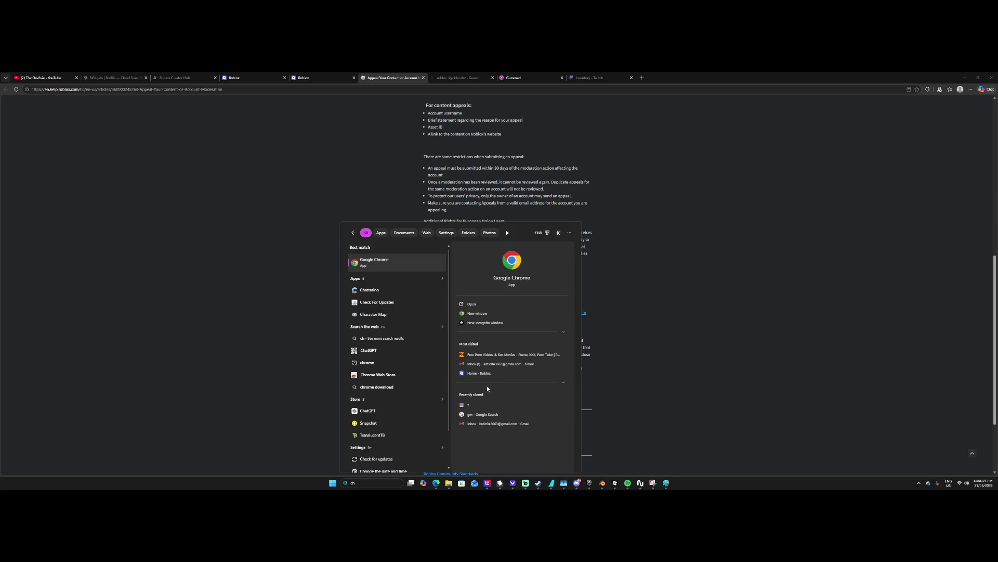
pyautogui.click(486, 373)
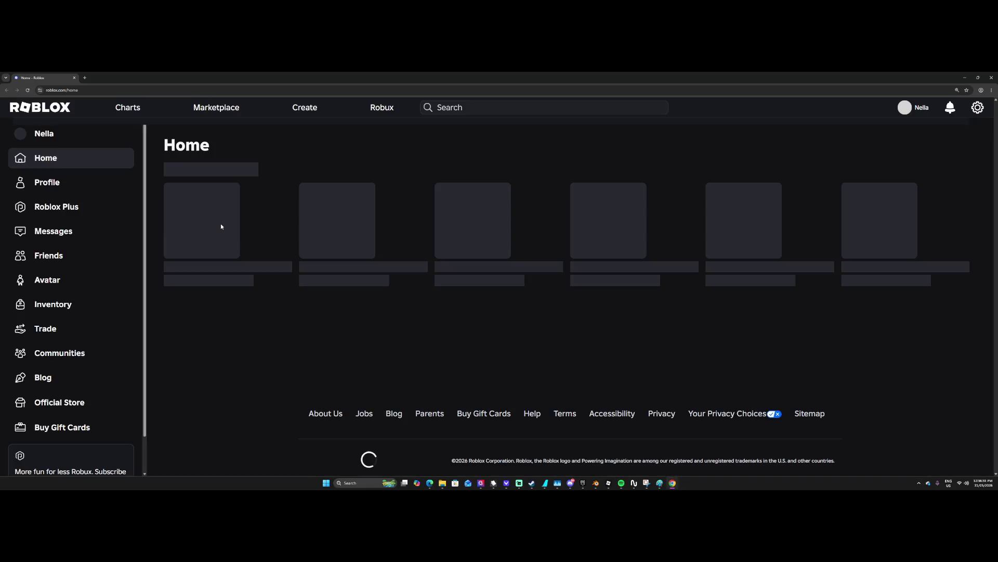
pyautogui.scroll(-1, 104, 305)
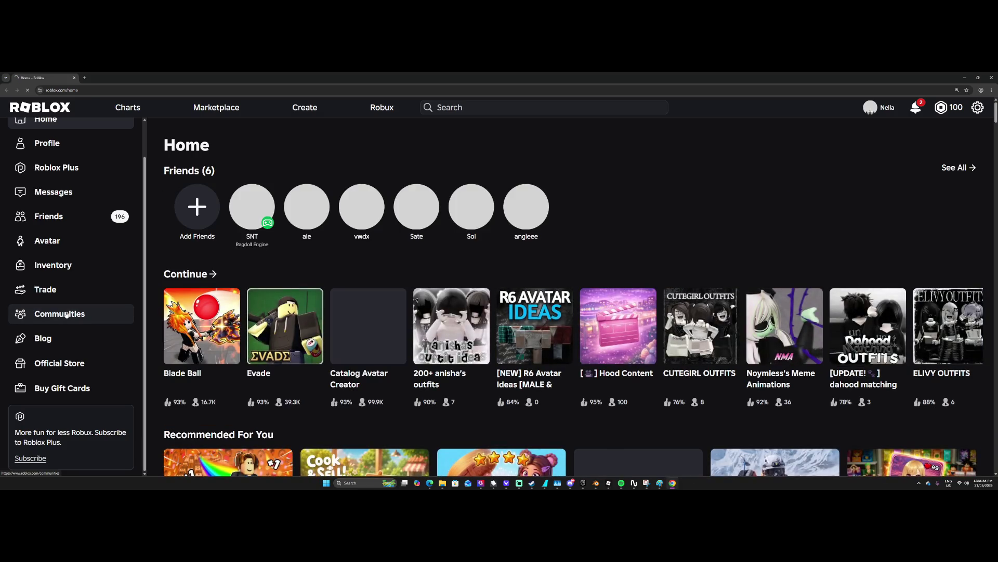
pyautogui.click(64, 314)
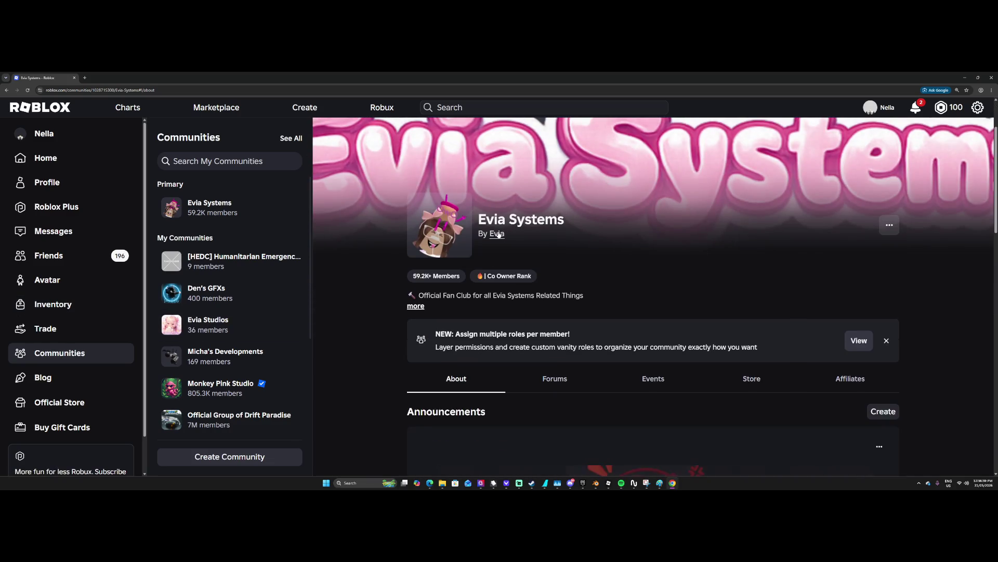
# Check the community owner's profile, then return and scroll to the community's Announcements.
pyautogui.click(435, 350)
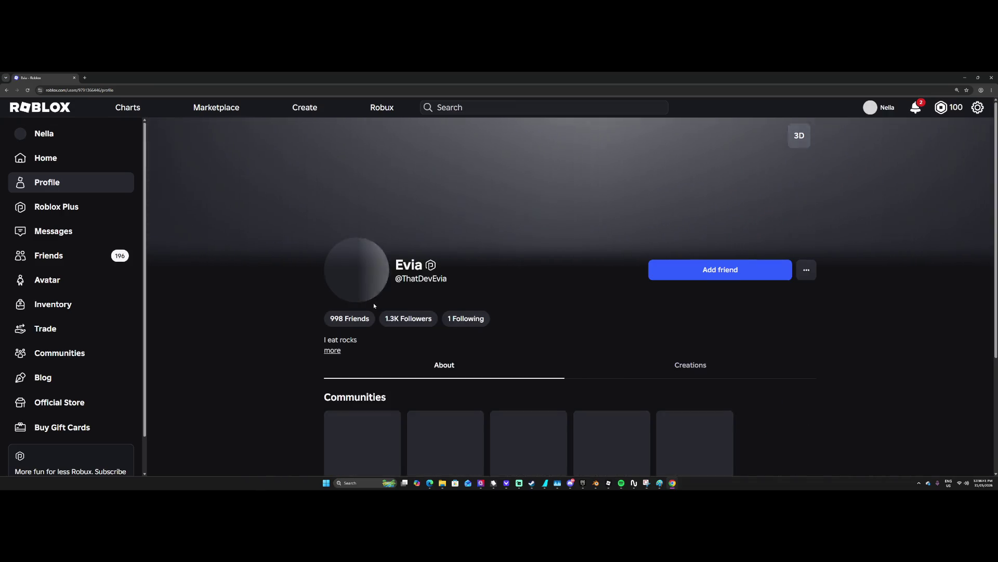
pyautogui.scroll(-2, 374, 302)
pyautogui.scroll(-10, 343, 278)
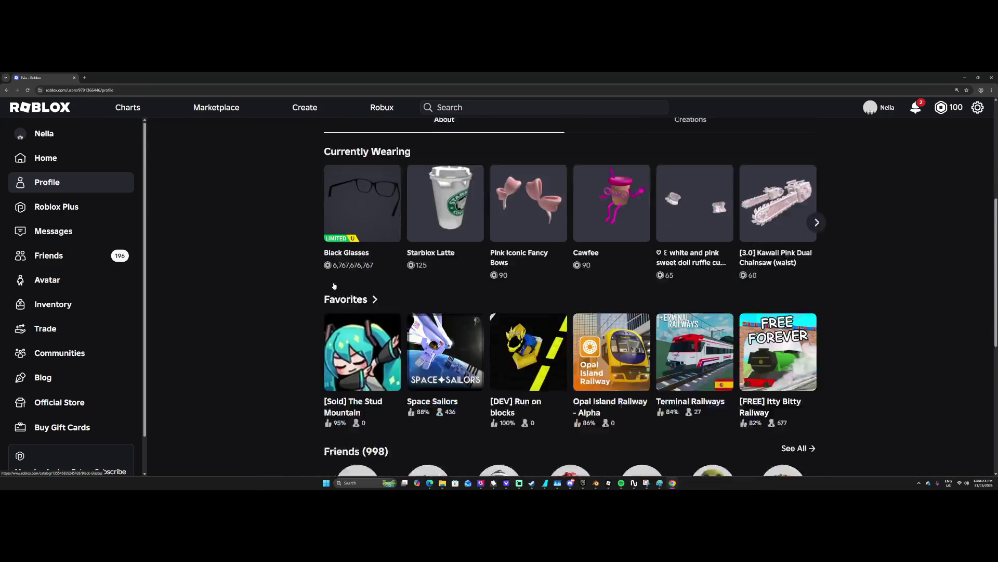
pyautogui.click(341, 288)
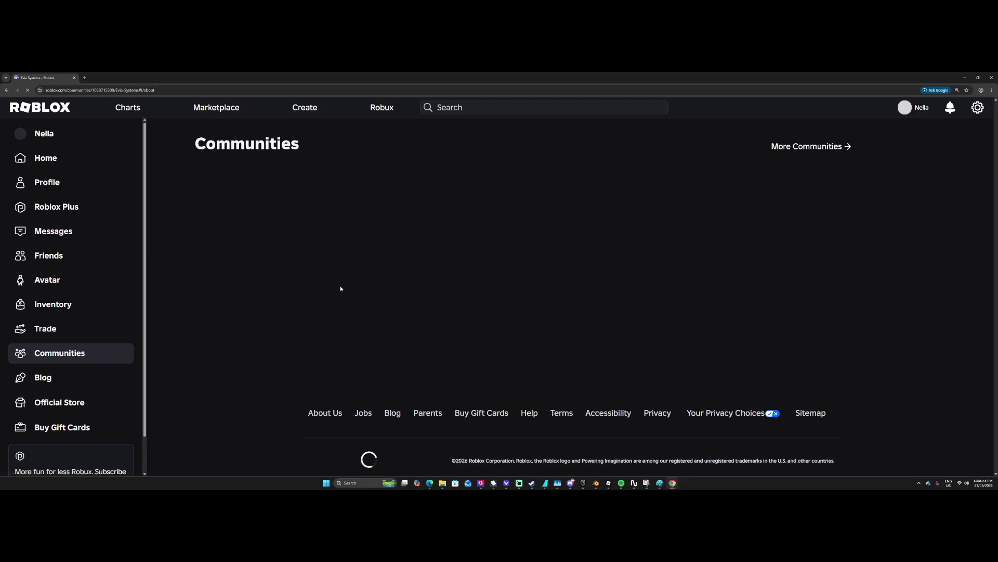
pyautogui.scroll(-3, 375, 307)
pyautogui.scroll(-2, 379, 297)
pyautogui.scroll(2, 381, 294)
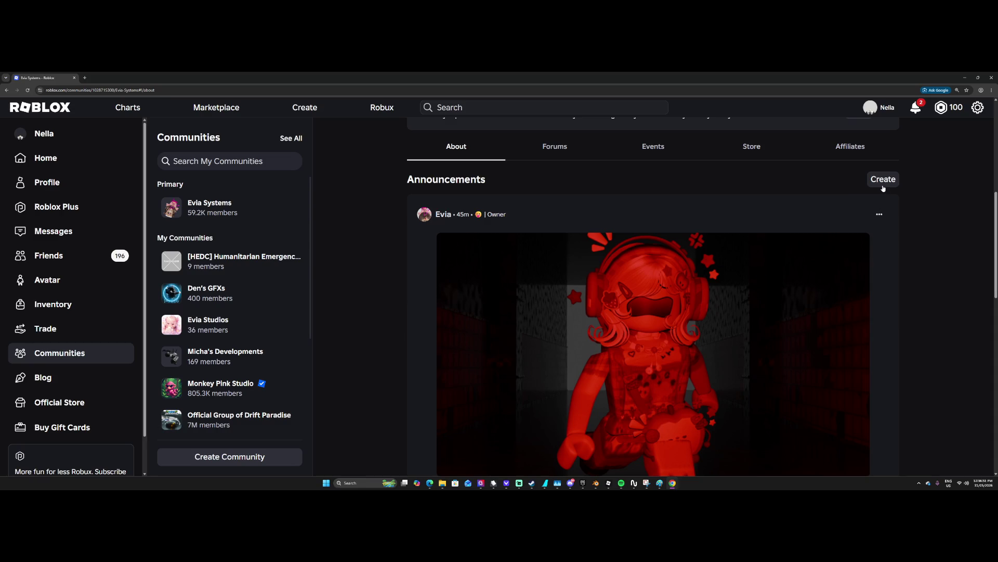
# Start a new Evia Systems announcement titled 'Roblox banned' followed by the account's username.
pyautogui.click(882, 179)
pyautogui.click(451, 233)
pyautogui.write('Roblox banned my account')
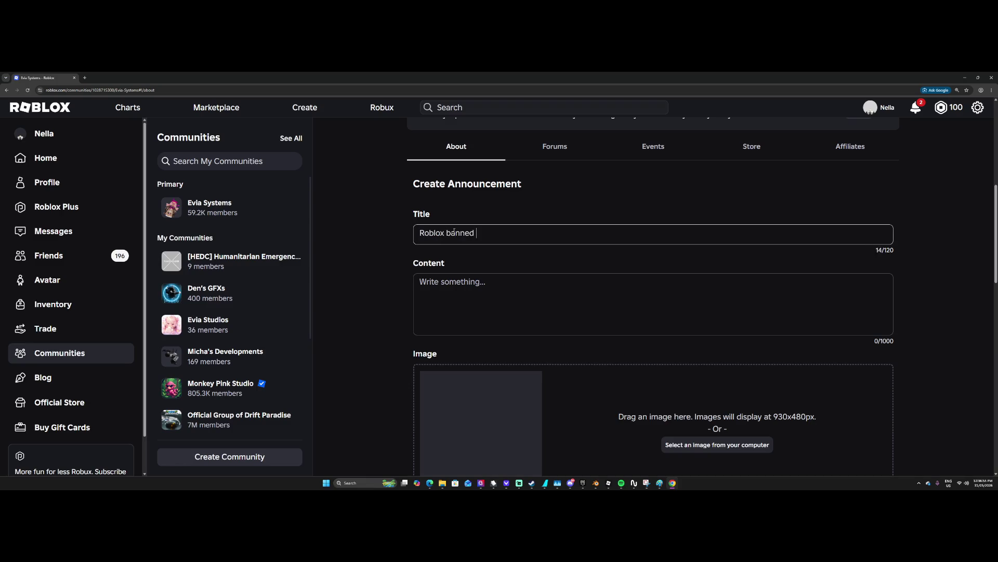
pyautogui.click(454, 280)
pyautogui.write('So i')
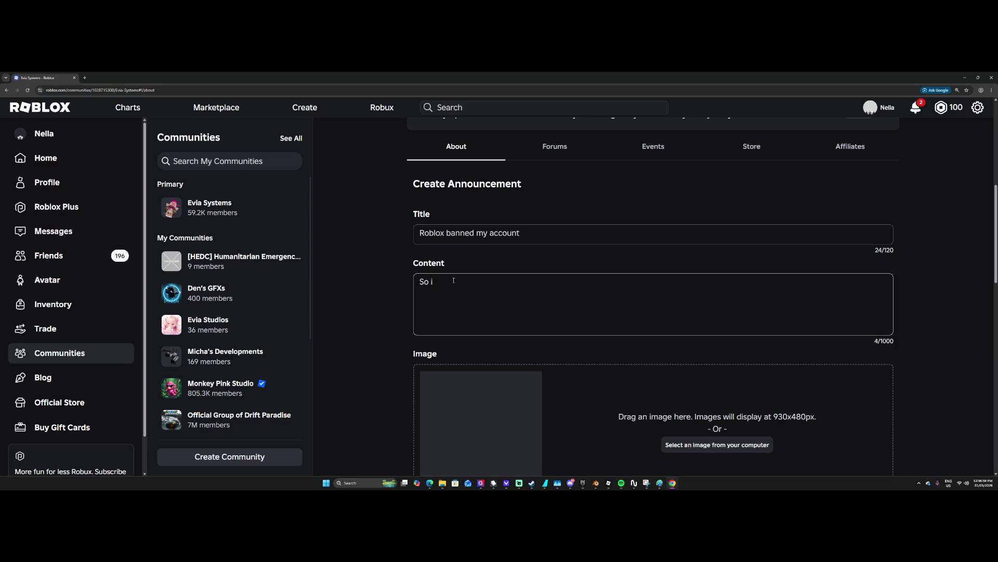
pyautogui.click(490, 239)
pyautogui.write('main account')
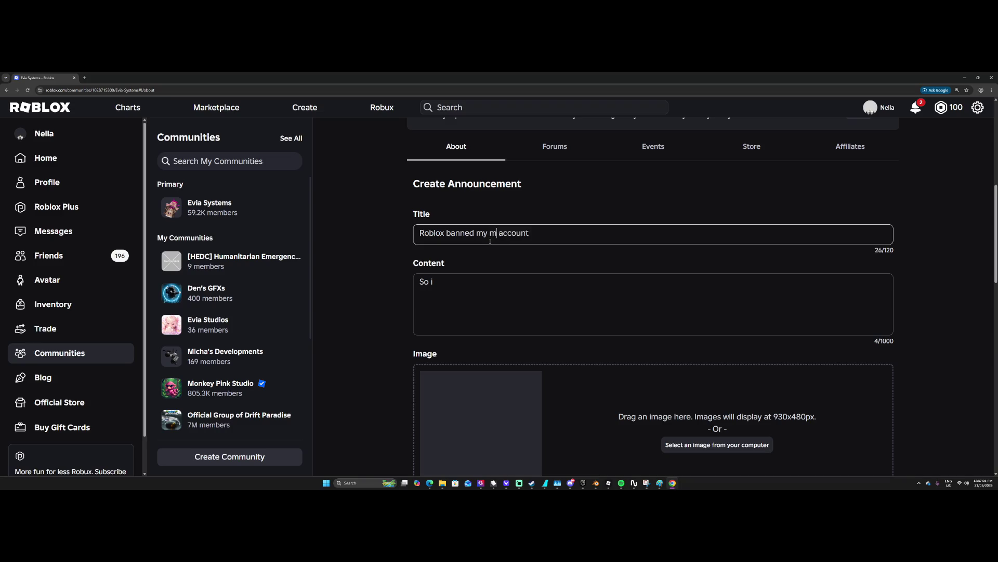
pyautogui.write(' account')
pyautogui.hotkey('shift', 'End')
pyautogui.press('Delete')
pyautogui.press('BackSpace')
pyautogui.press('BackSpace')
pyautogui.press('BackSpace')
pyautogui.press('BackSpace')
pyautogui.press('BackSpace')
pyautogui.write('thatdeve')
pyautogui.write('via')
pyautogui.press('Tab')
# Write the body explaining the ban over the game sneak peek and uploading a roblox character.
pyautogui.write('S')
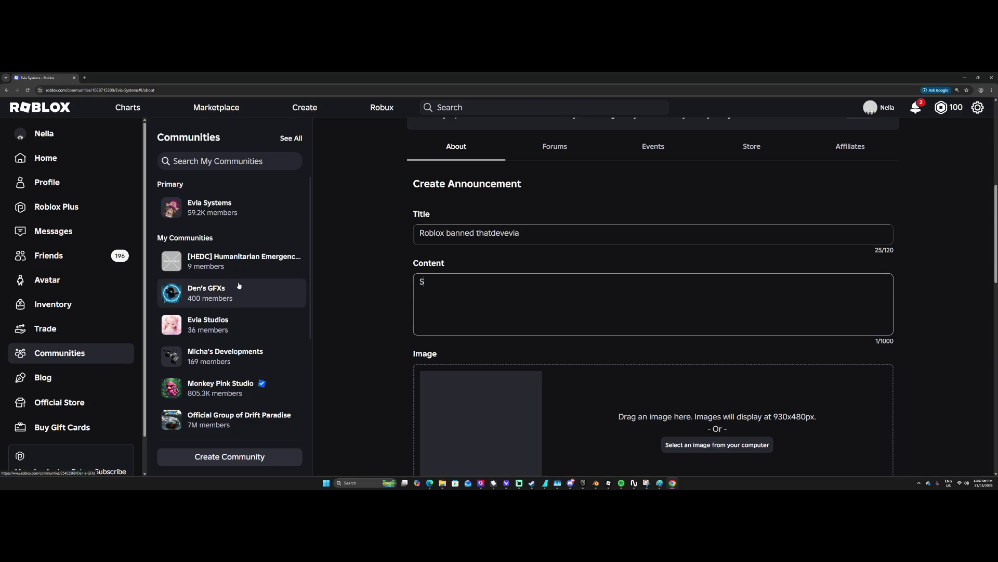
pyautogui.write('o roblox banned me')
pyautogui.write(' for the sneak peak of the game')
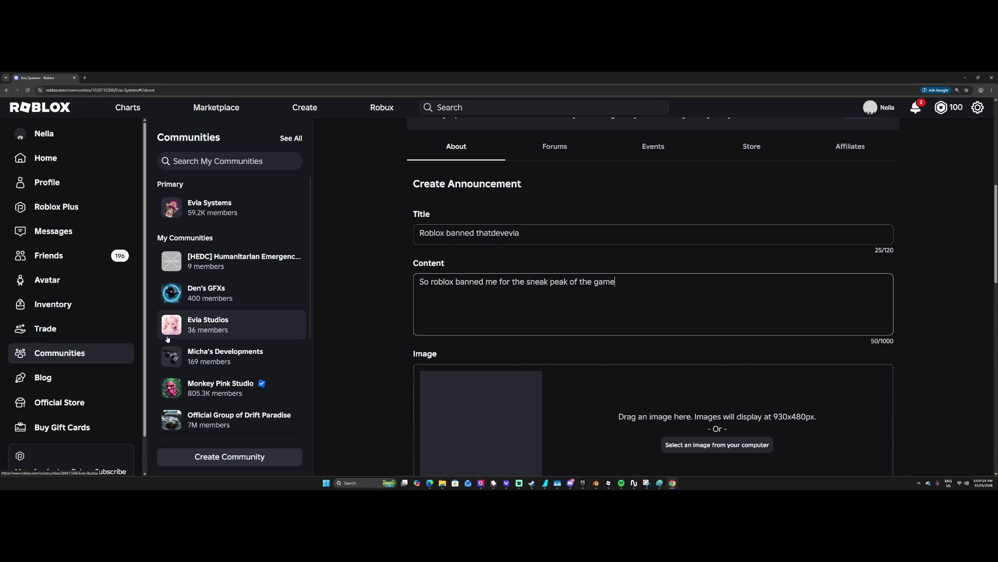
pyautogui.write(', so im using my sisters a')
pyautogui.write('ccou')
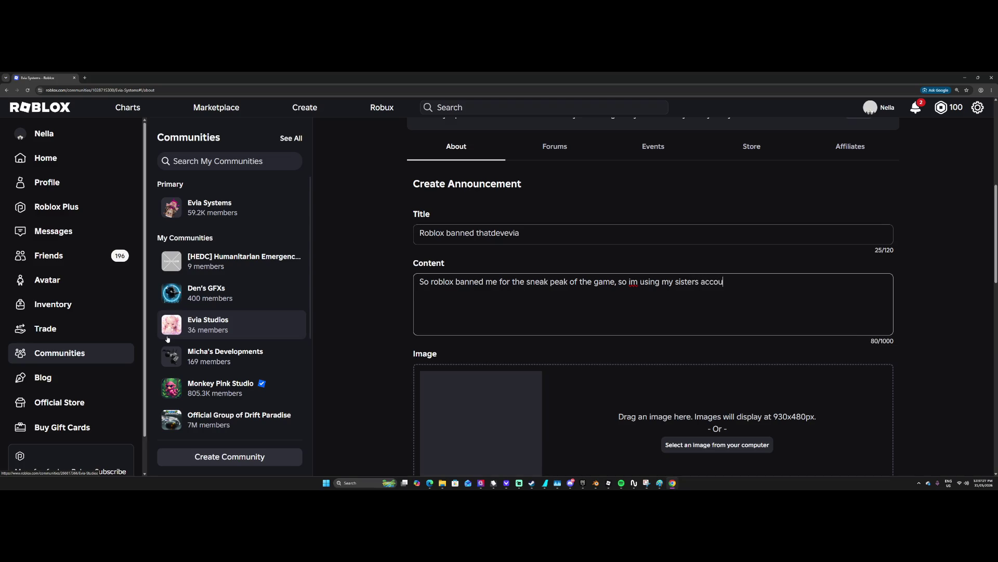
pyautogui.write('nt to send this')
pyautogui.press('Return')
pyautogui.press('Return')
pyautogui.write('10/10 R')
pyautogui.write('oblox ')
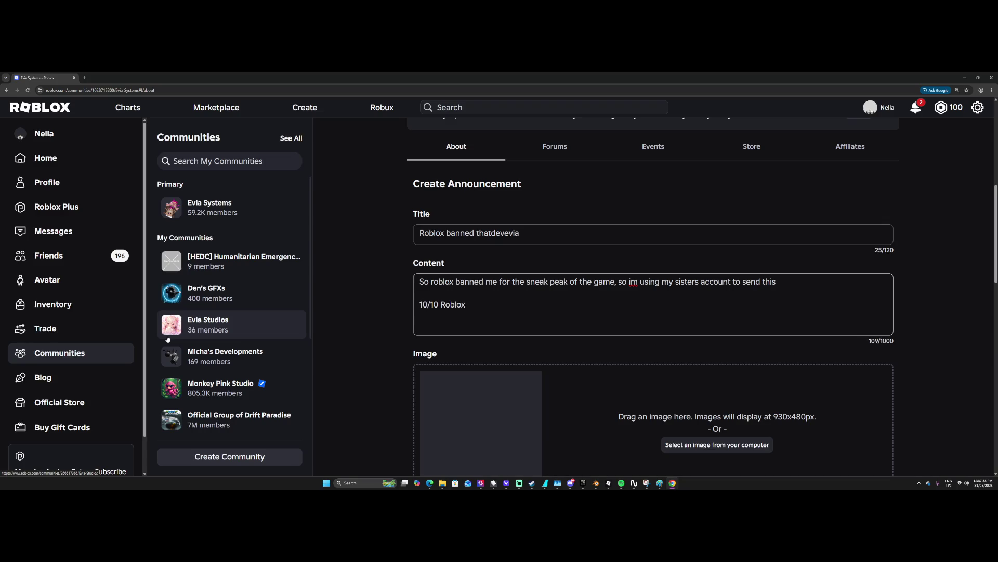
pyautogui.write('Also')
pyautogui.write('hey said the ban')
pyautogui.write(' was 7 days')
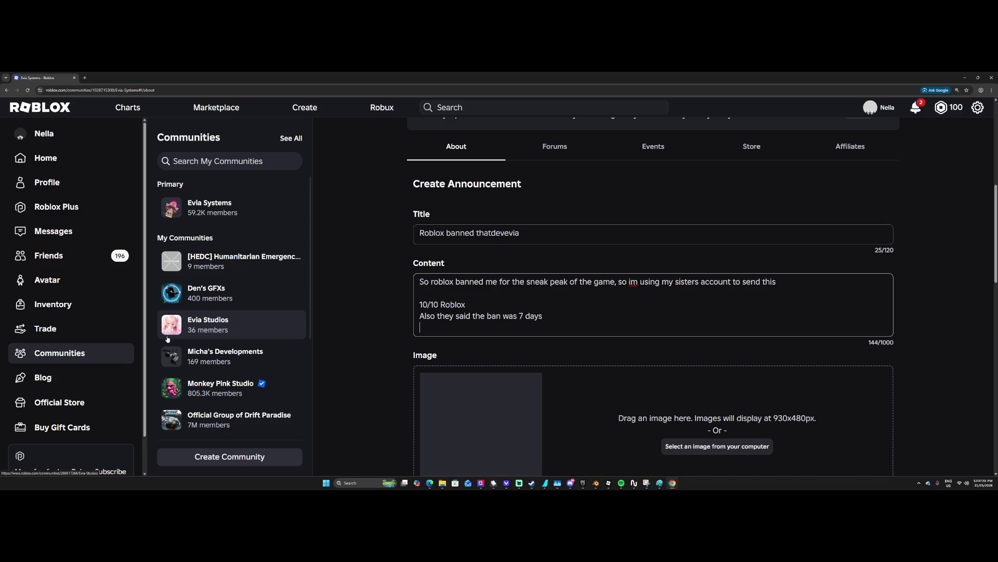
pyautogui.write(", can't appeal")
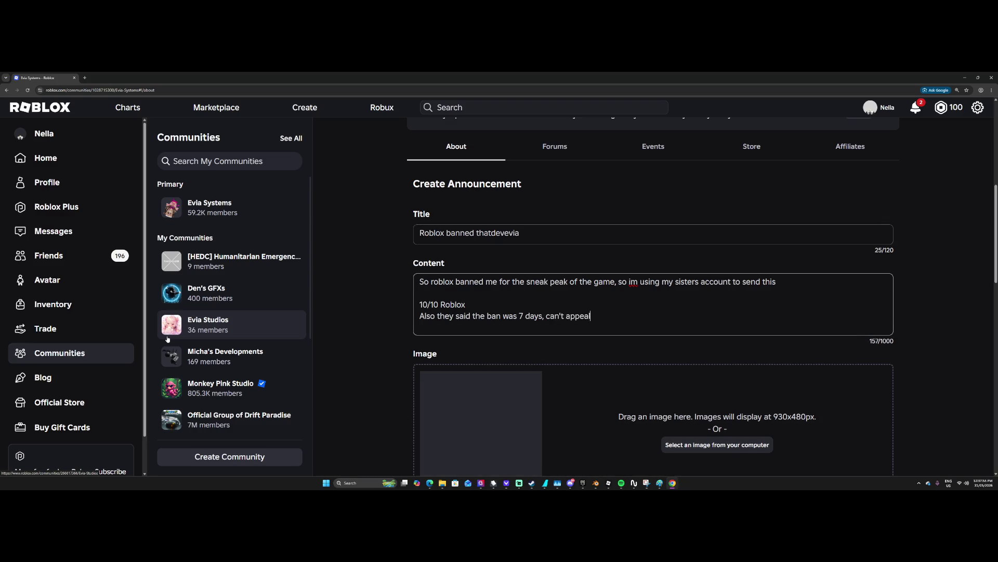
pyautogui.press('BackSpace')
pyautogui.press('BackSpace')
pyautogui.press('BackSpace')
pyautogui.press('BackSpace')
pyautogui.press('BackSpace')
pyautogui.write('I w')
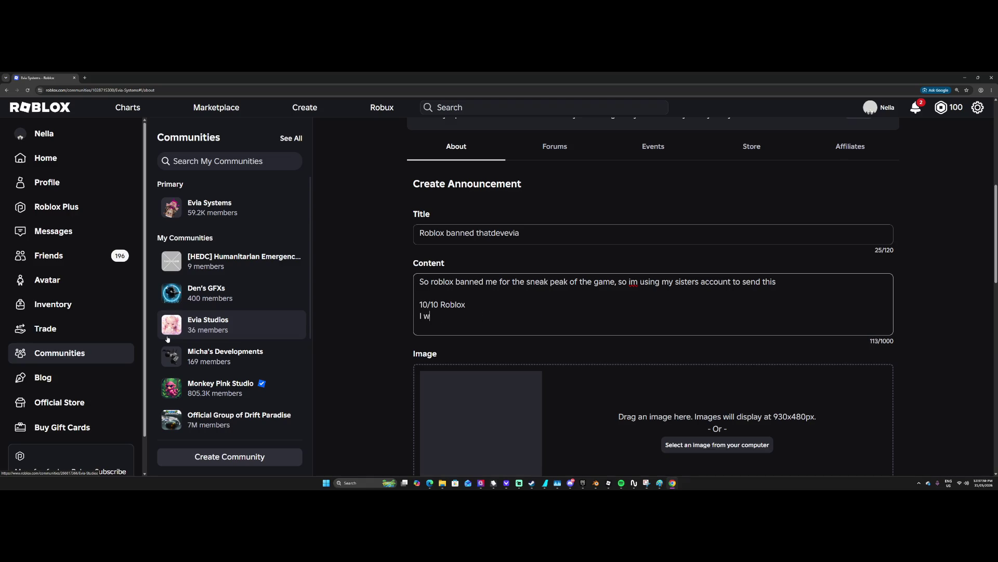
pyautogui.write('as banned for uploading a')
pyautogui.write(' rob')
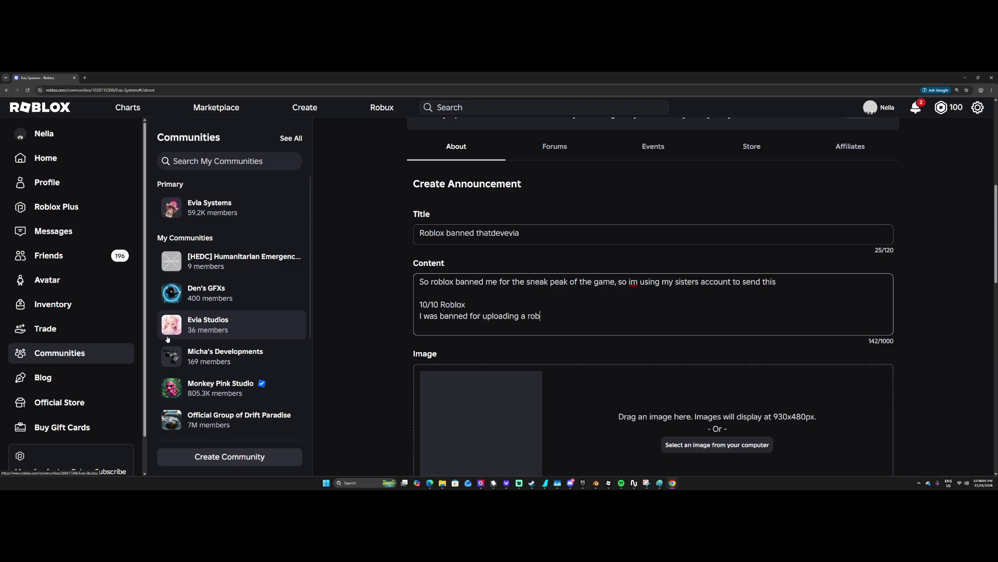
pyautogui.write('lox character')
# Publish the announcement to the Evia Systems community.
pyautogui.scroll(-3, 167, 339)
pyautogui.scroll(-3, 462, 395)
pyautogui.scroll(2, 416, 418)
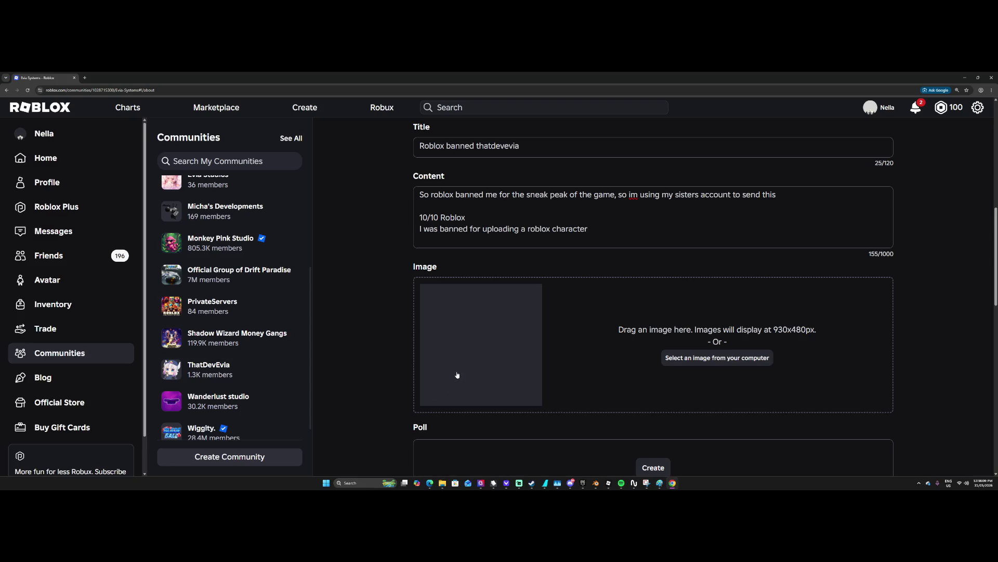
pyautogui.scroll(-2, 453, 390)
pyautogui.scroll(-2, 449, 400)
pyautogui.click(451, 333)
pyautogui.scroll(4, 442, 355)
pyautogui.scroll(3, 442, 354)
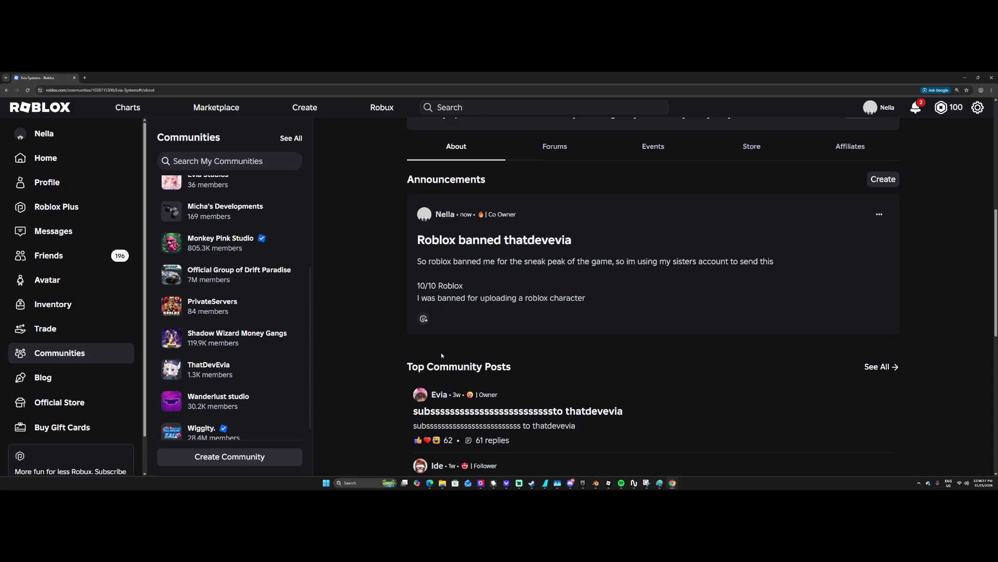
pyautogui.scroll(6, 451, 297)
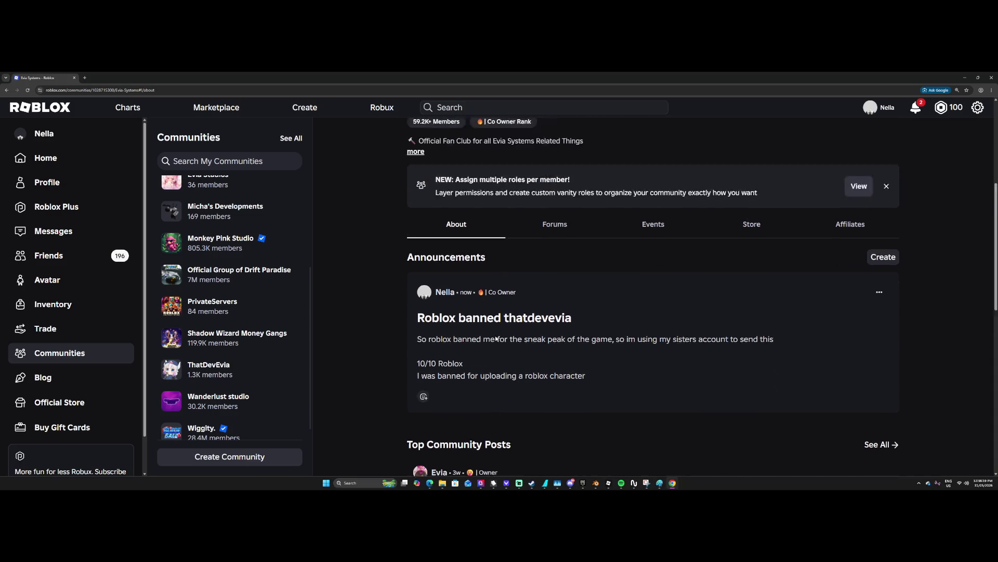
pyautogui.click(53, 158)
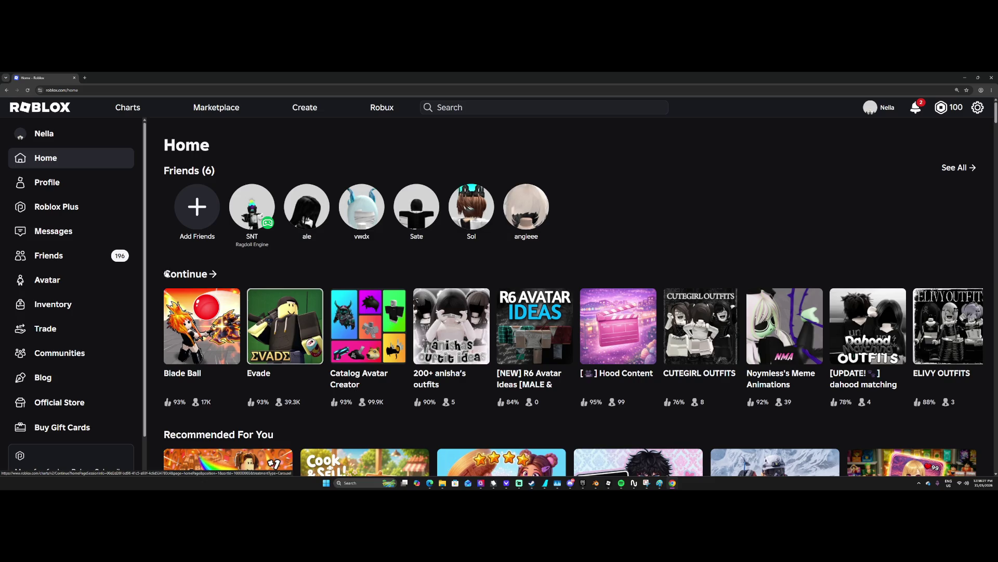
pyautogui.scroll(-1, 77, 251)
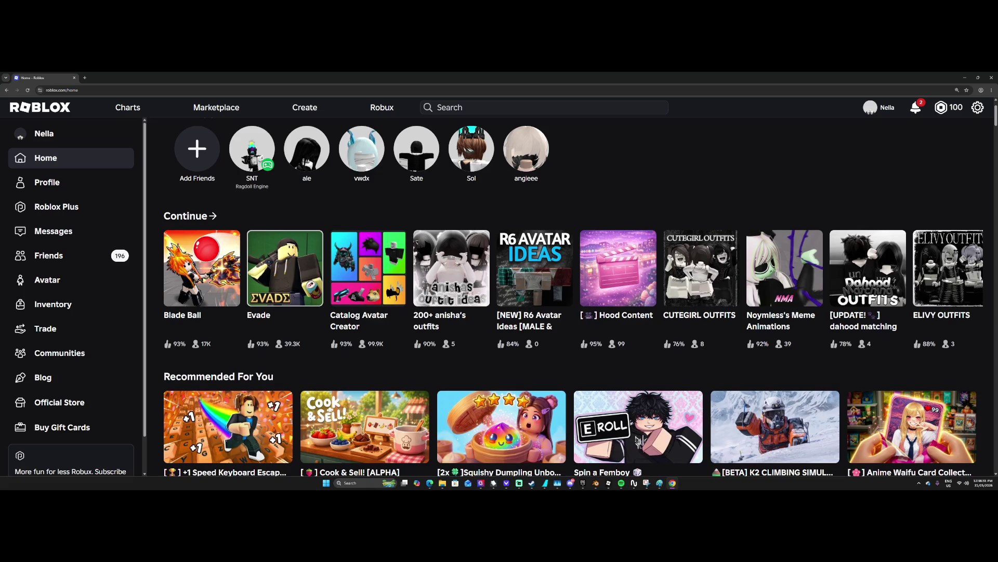
pyautogui.click(64, 360)
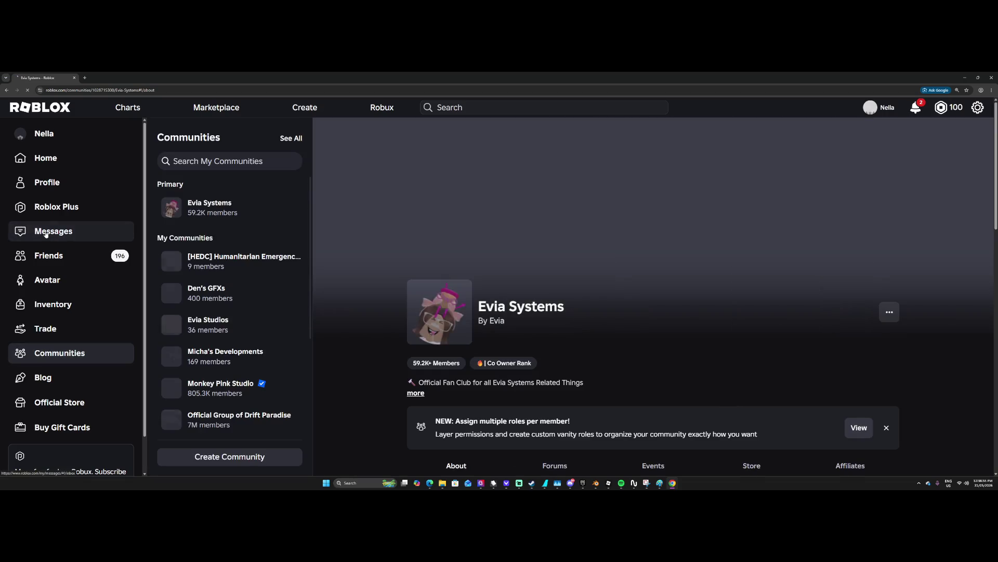
pyautogui.click(45, 232)
pyautogui.scroll(-3, 195, 274)
pyautogui.scroll(-7, 195, 272)
pyautogui.scroll(10, 196, 271)
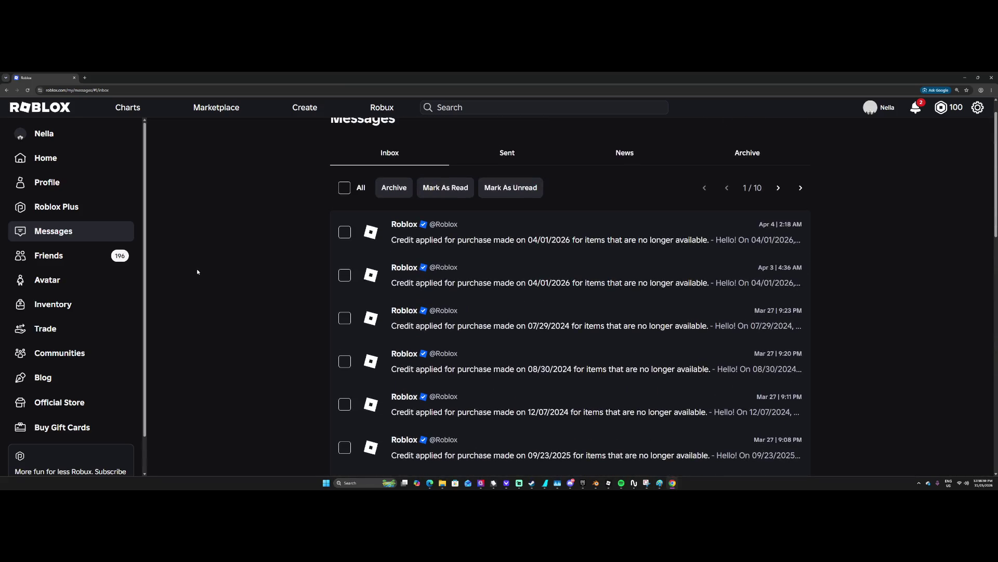
pyautogui.click(83, 332)
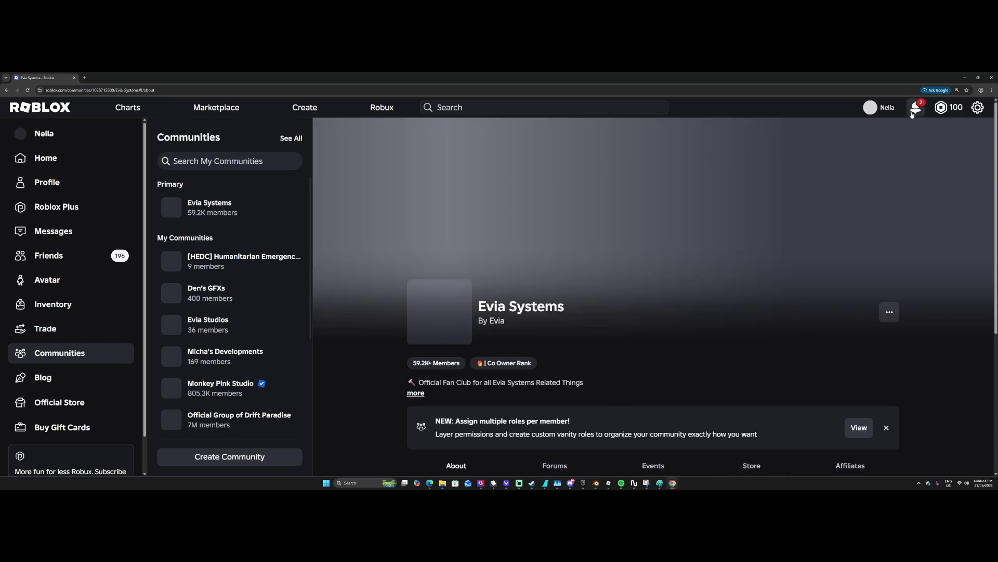
pyautogui.click(913, 110)
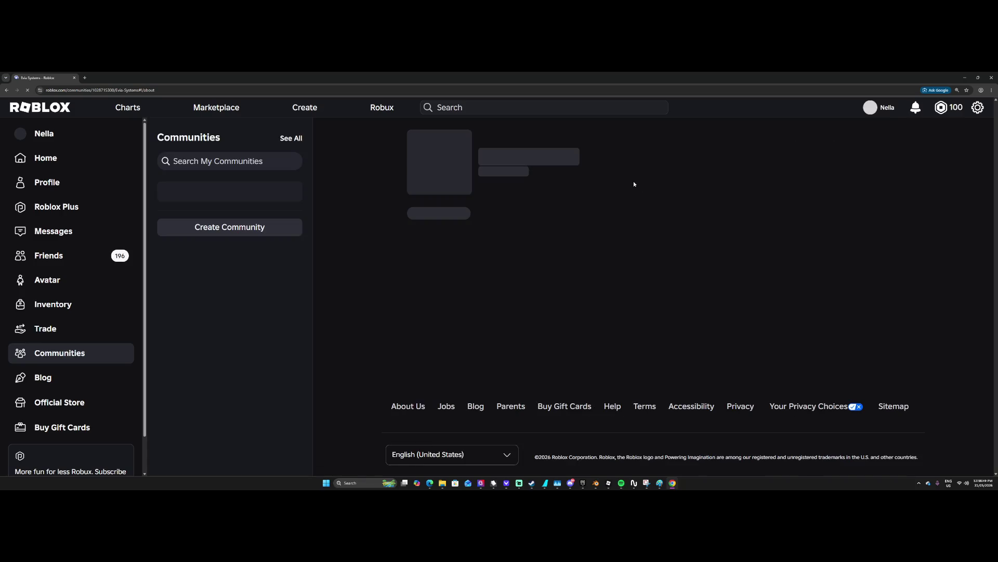
# Reload the Evia Systems community page and open its Forums.
pyautogui.scroll(-6, 511, 201)
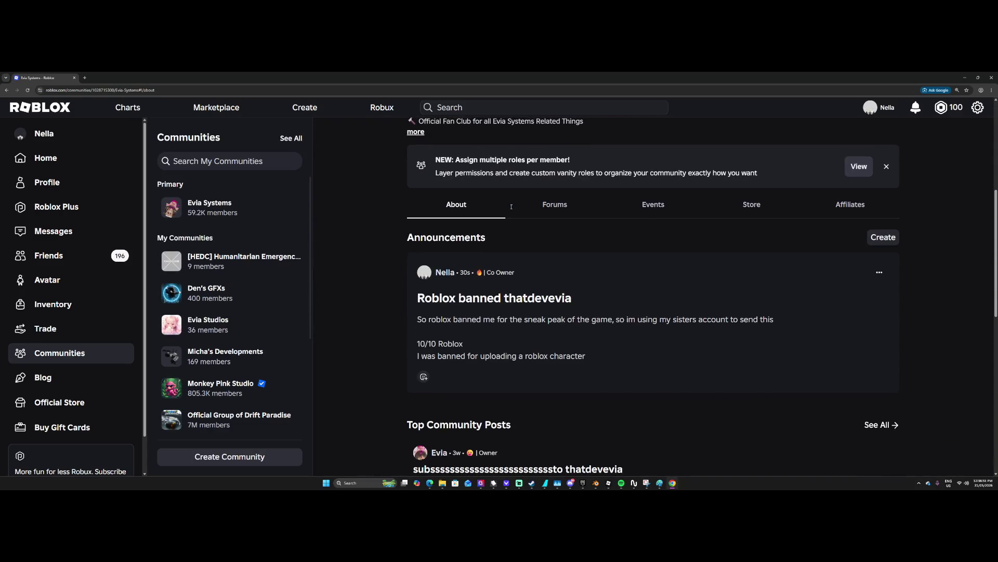
pyautogui.scroll(2, 516, 220)
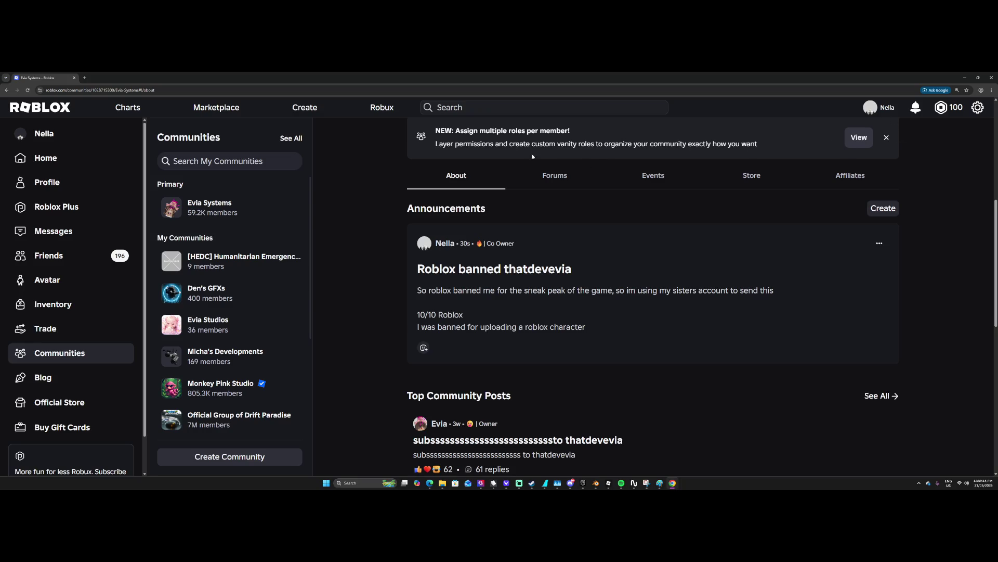
pyautogui.click(27, 90)
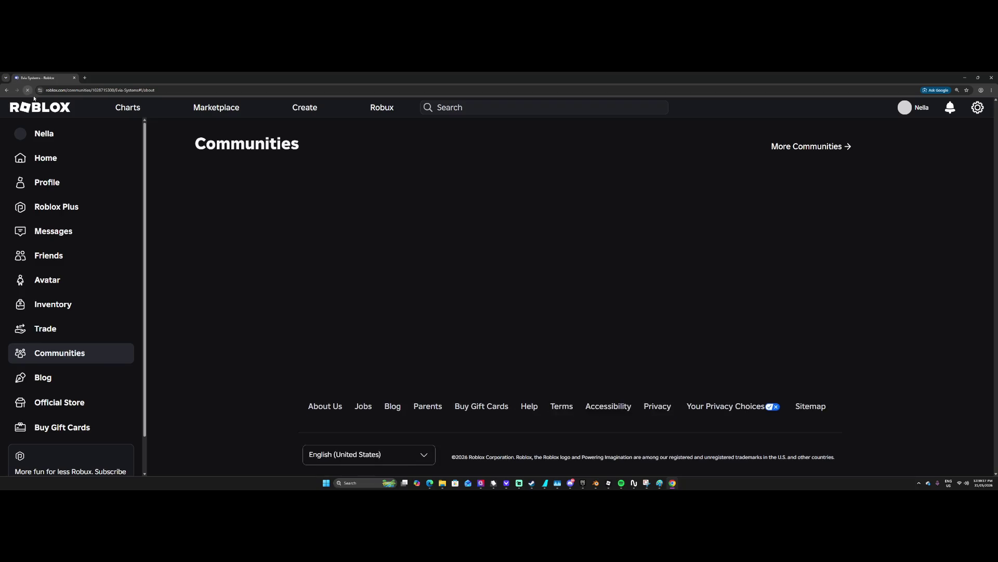
pyautogui.scroll(-5, 329, 224)
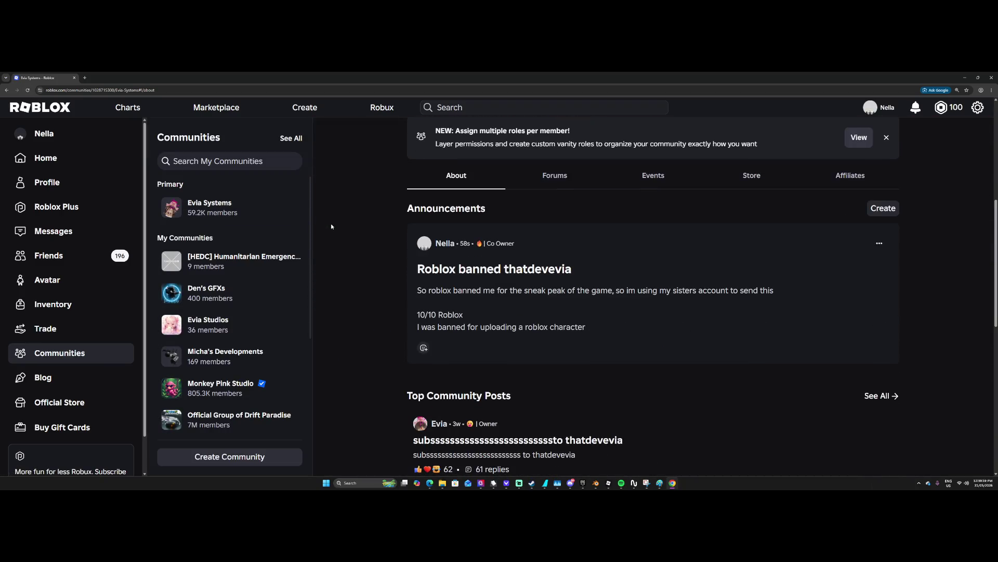
pyautogui.click(526, 176)
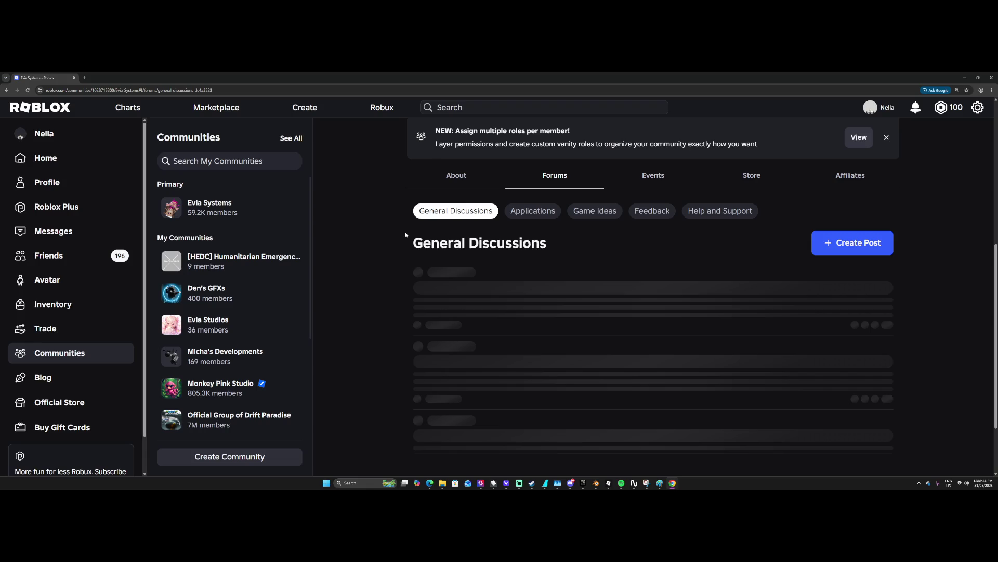
# Open the 'My beds missing and I can't find it' post and reach the owner's profile from a reply.
pyautogui.scroll(-3, 406, 234)
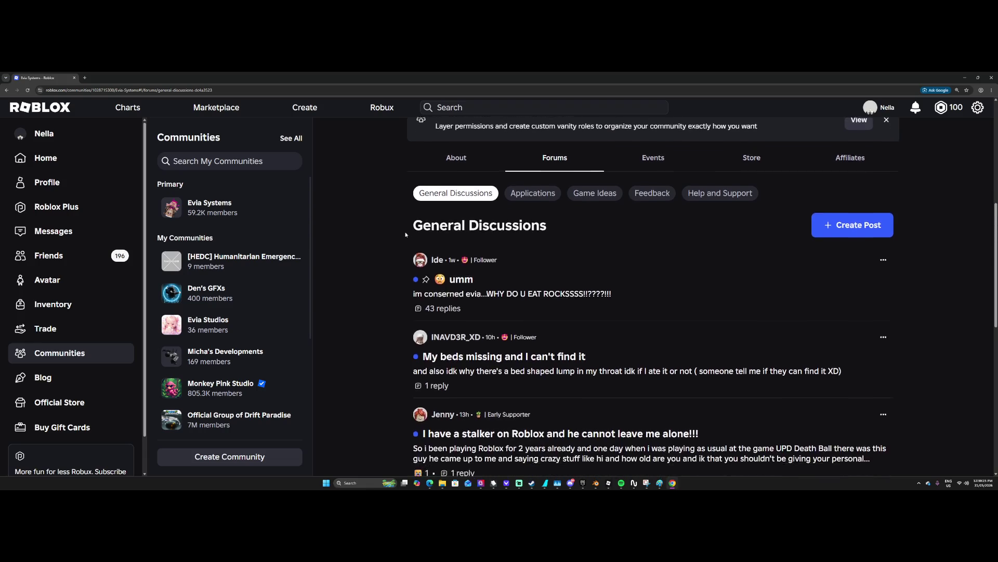
pyautogui.click(440, 230)
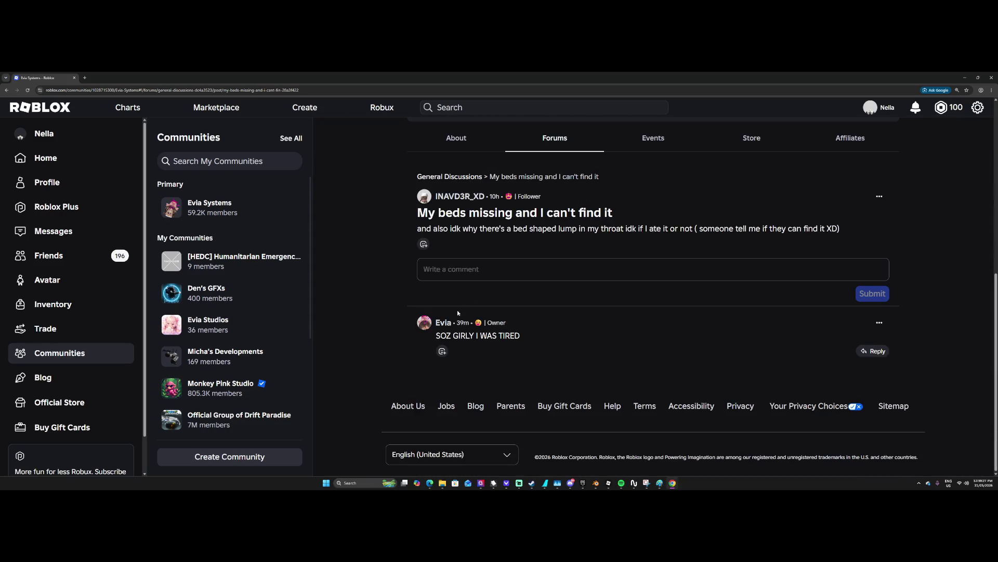
pyautogui.click(450, 321)
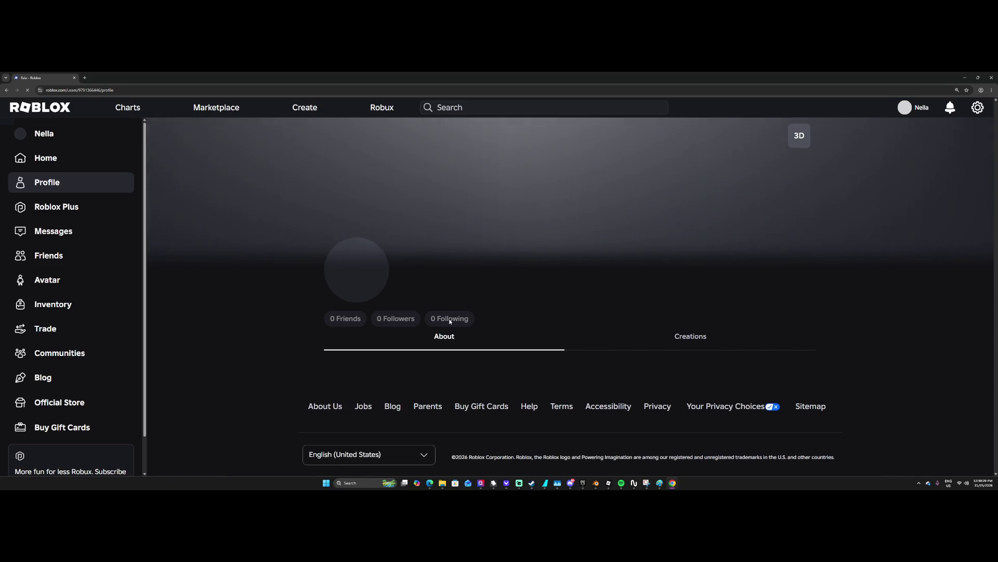
pyautogui.scroll(-5, 404, 289)
pyautogui.scroll(-6, 404, 292)
pyautogui.scroll(7, 407, 298)
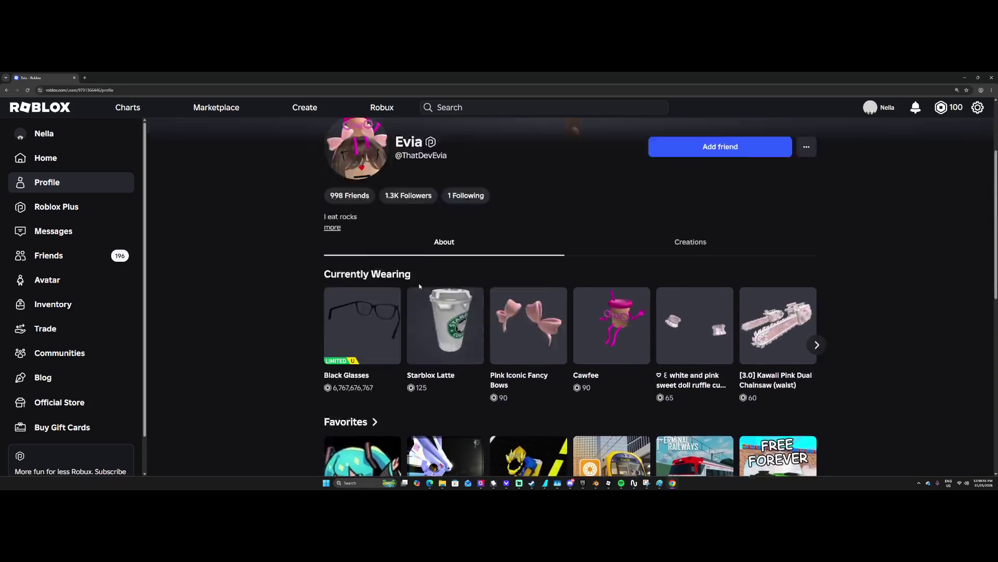
pyautogui.scroll(3, 420, 288)
pyautogui.click(806, 270)
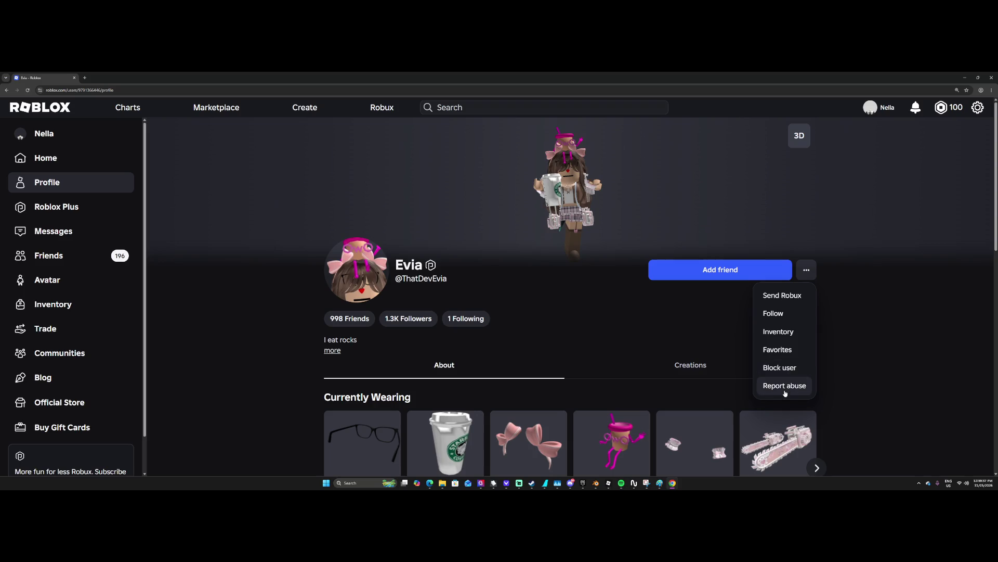
# Reopen the profile's '...' menu and choose Report abuse.
pyautogui.click(646, 309)
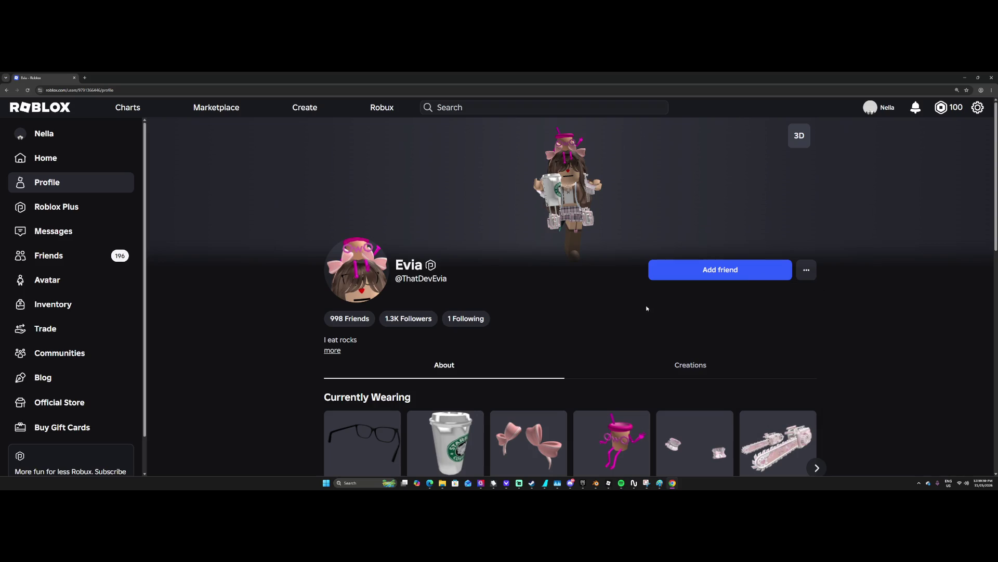
pyautogui.click(806, 270)
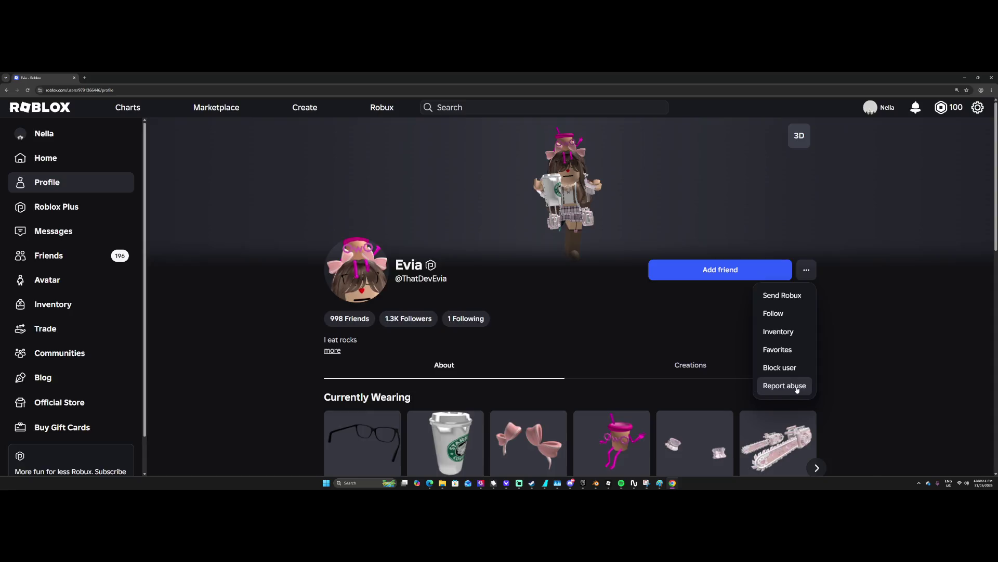
pyautogui.click(786, 385)
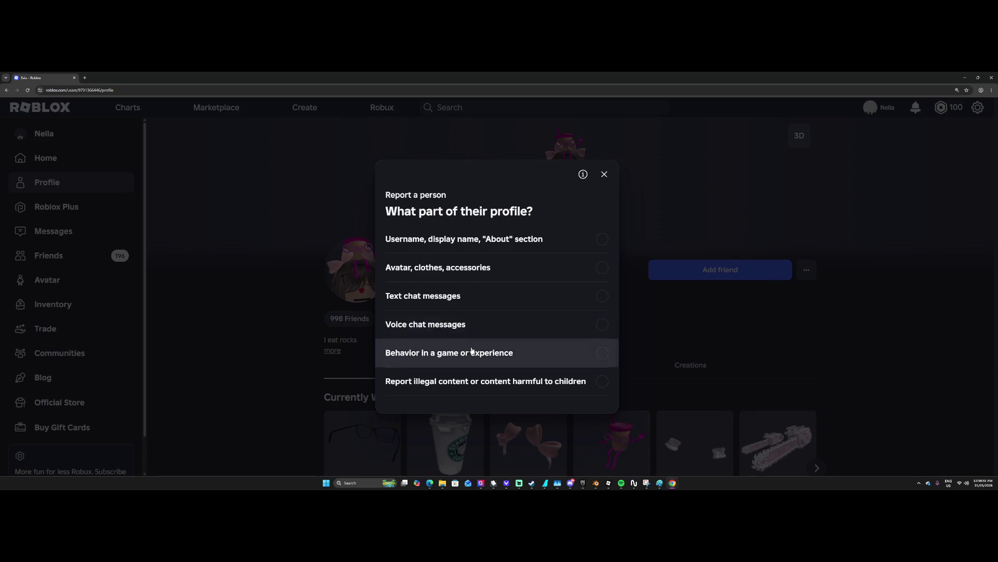
# Try the game-behavior and avatar, clothes and accessories report paths, then close the unfinished form.
pyautogui.click(474, 347)
pyautogui.scroll(-1, 470, 354)
pyautogui.scroll(1, 468, 349)
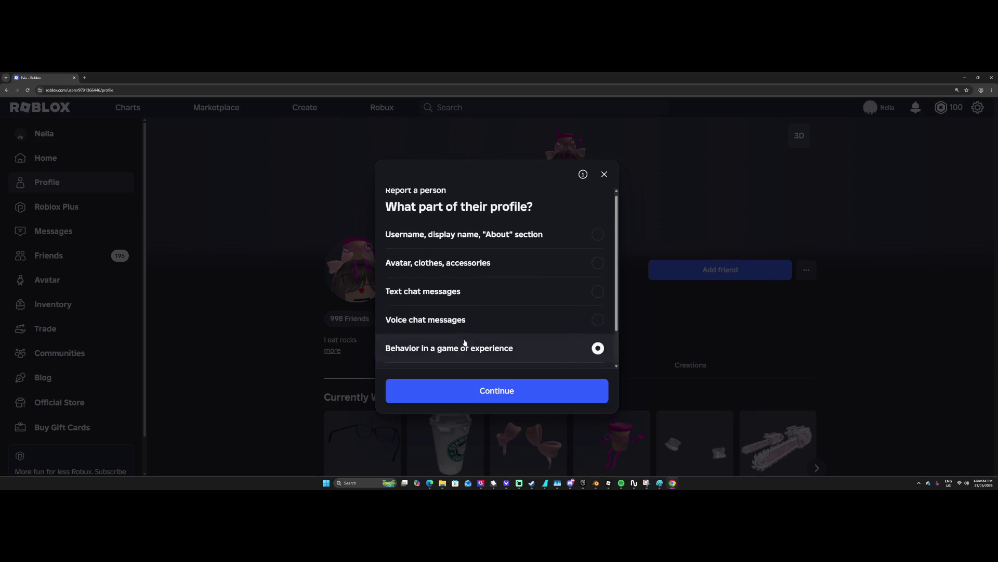
pyautogui.click(450, 275)
pyautogui.click(474, 389)
pyautogui.scroll(-10, 460, 276)
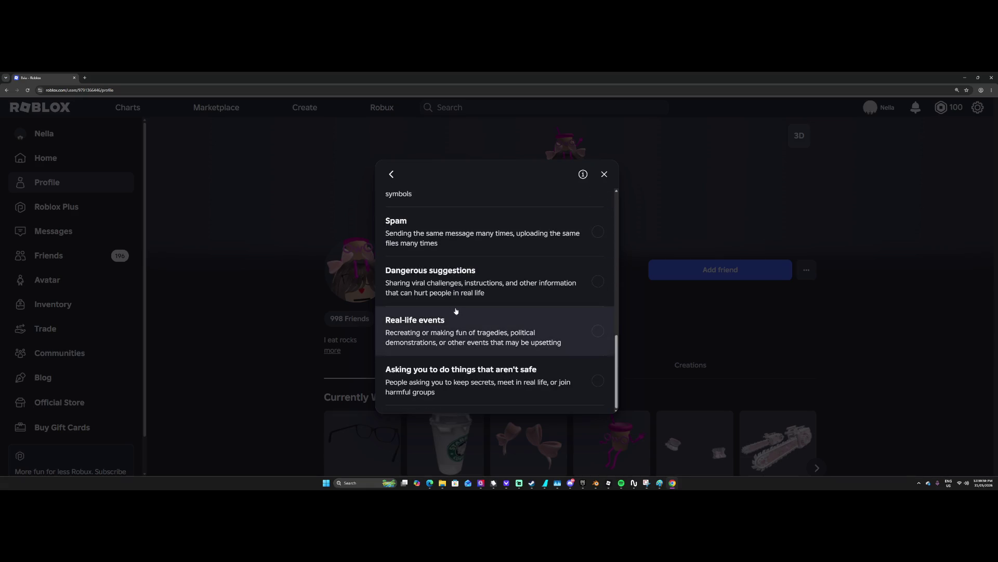
pyautogui.scroll(10, 457, 311)
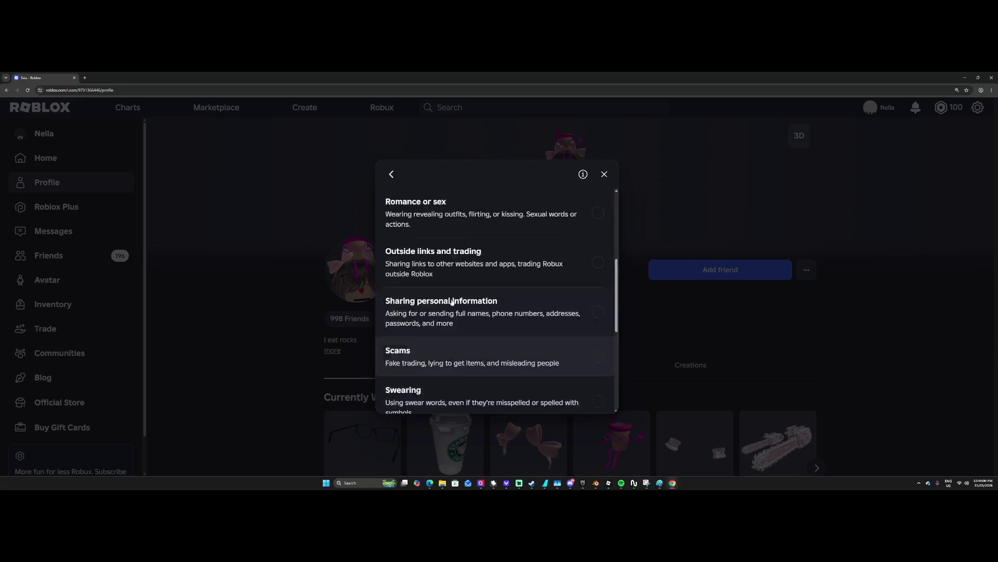
pyautogui.click(391, 174)
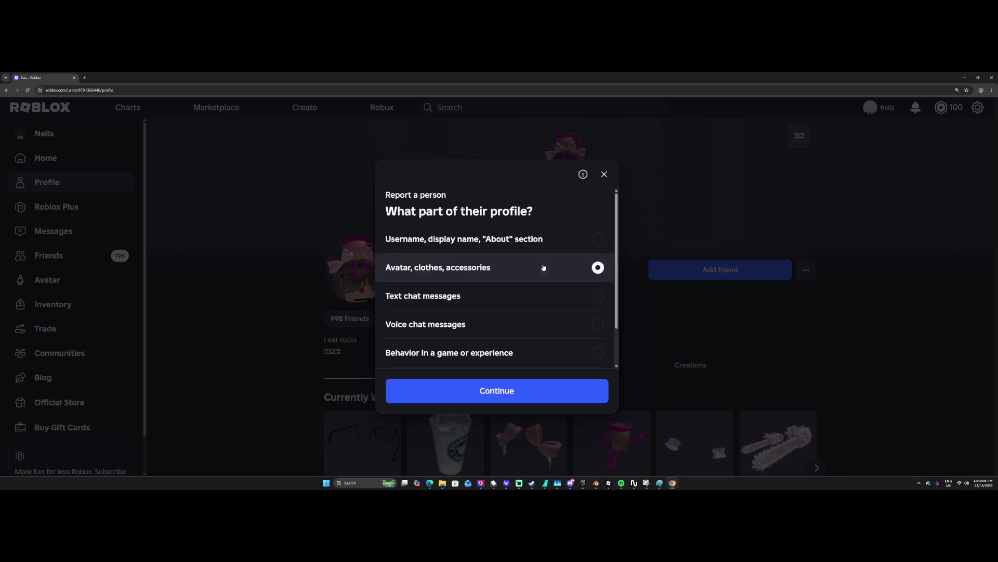
pyautogui.click(491, 386)
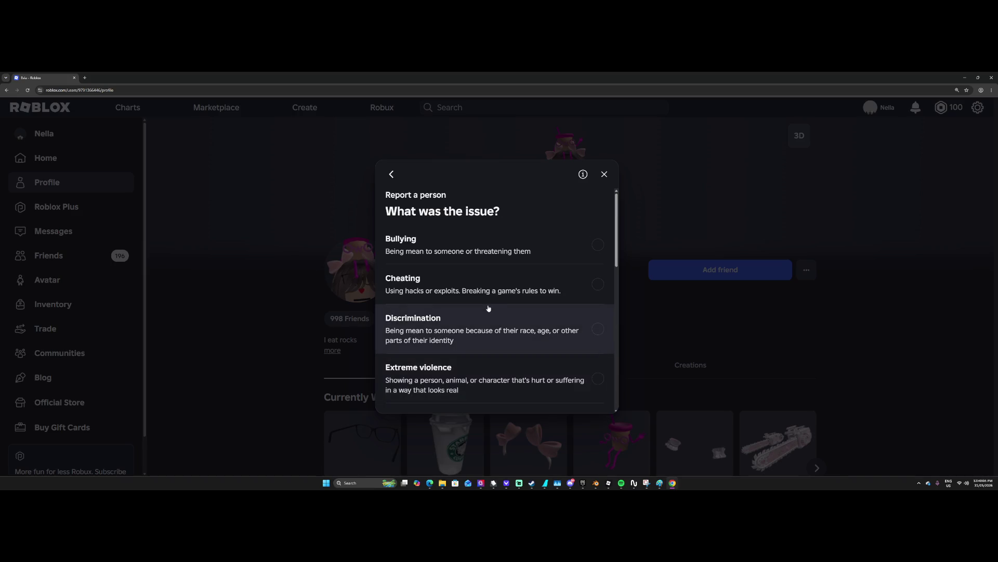
pyautogui.scroll(-3, 488, 309)
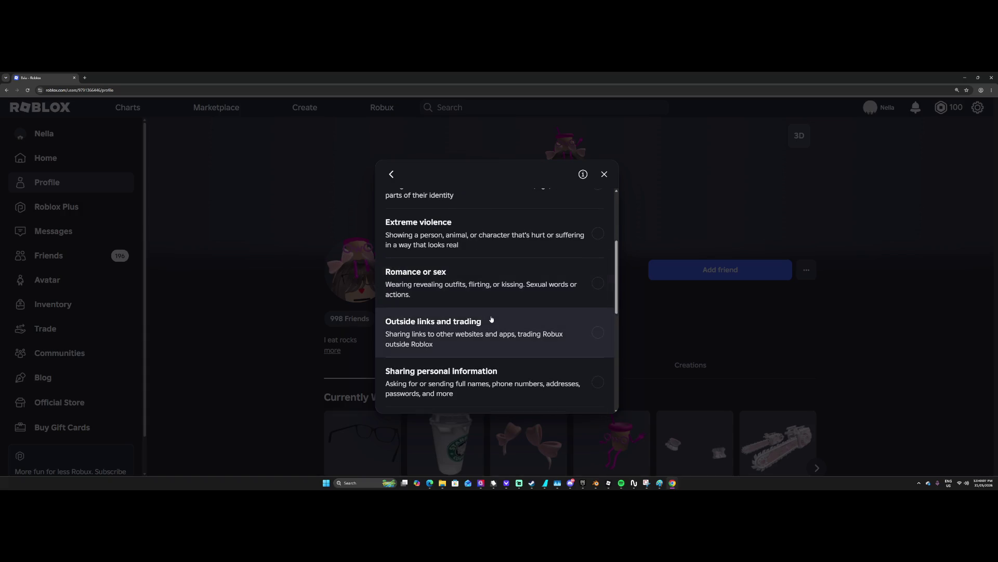
pyautogui.scroll(-6, 491, 319)
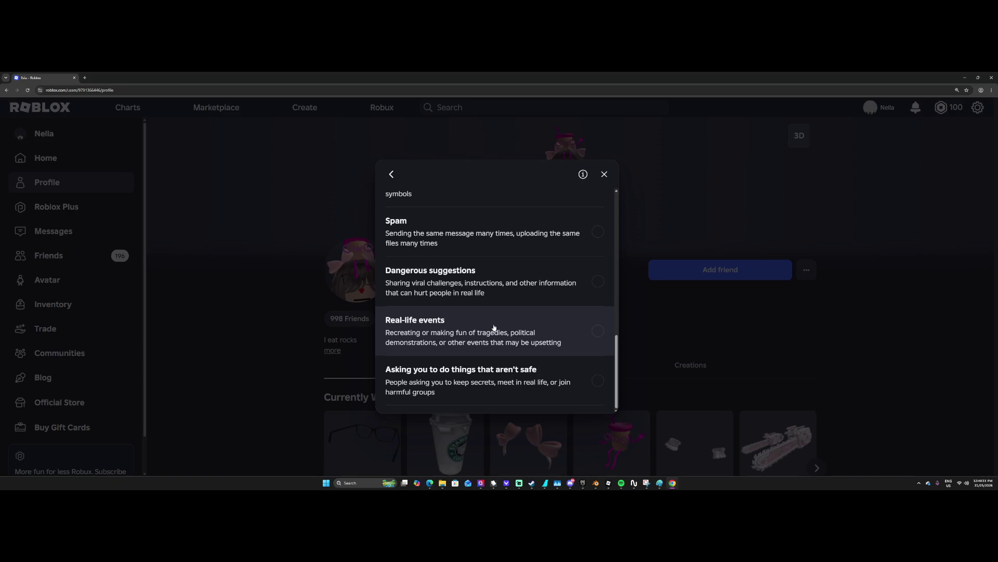
pyautogui.scroll(9, 494, 327)
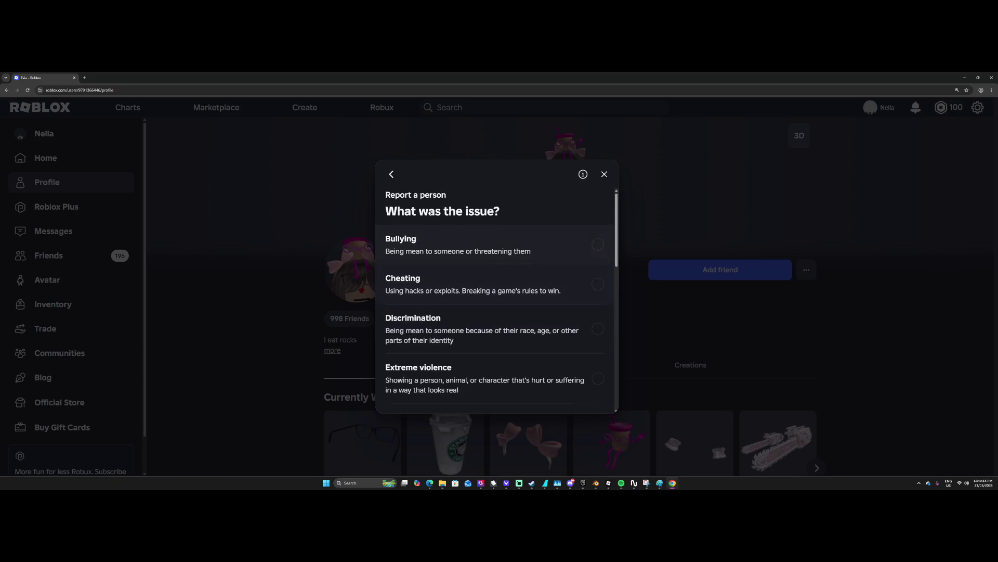
pyautogui.click(604, 174)
# Restart the report with avatar, clothes and accessories, switch to Text chat messages, then cancel.
pyautogui.click(811, 277)
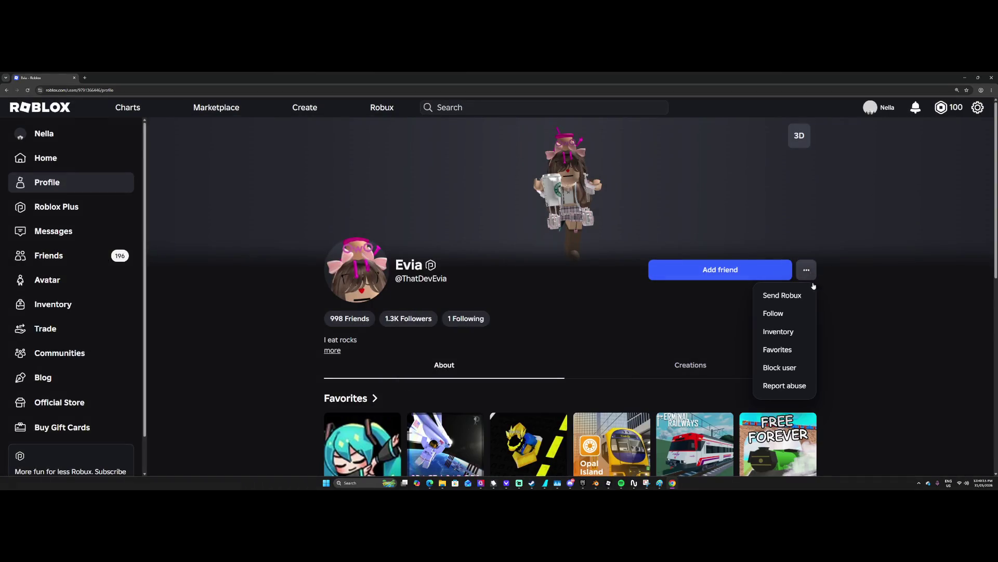
pyautogui.click(784, 385)
pyautogui.click(539, 276)
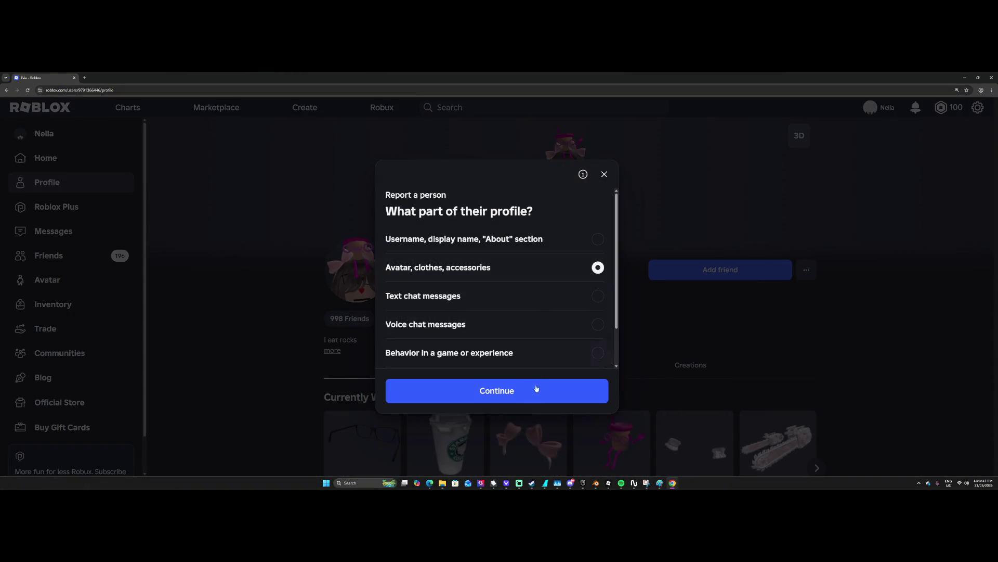
pyautogui.click(531, 390)
pyautogui.scroll(-10, 514, 365)
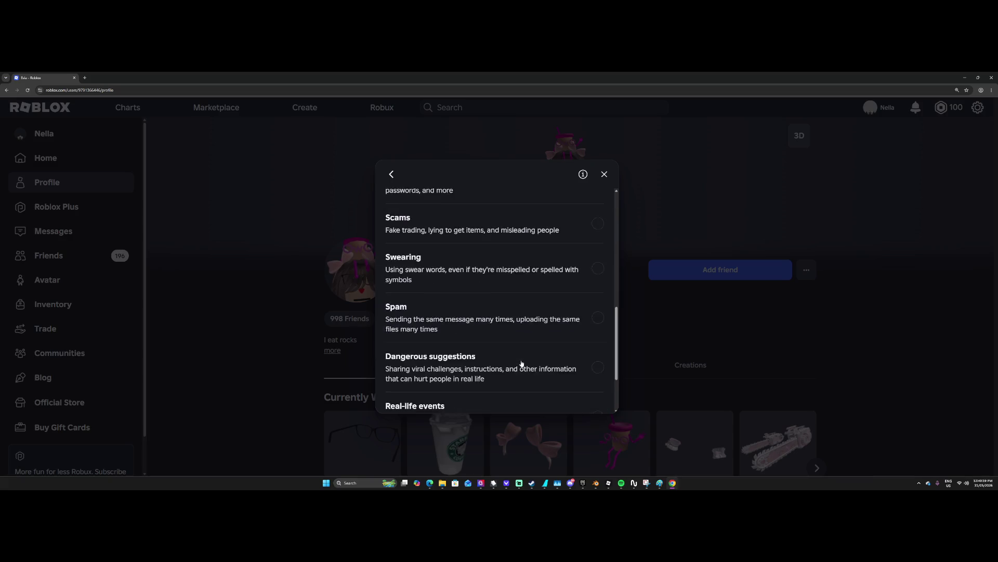
pyautogui.scroll(4, 536, 382)
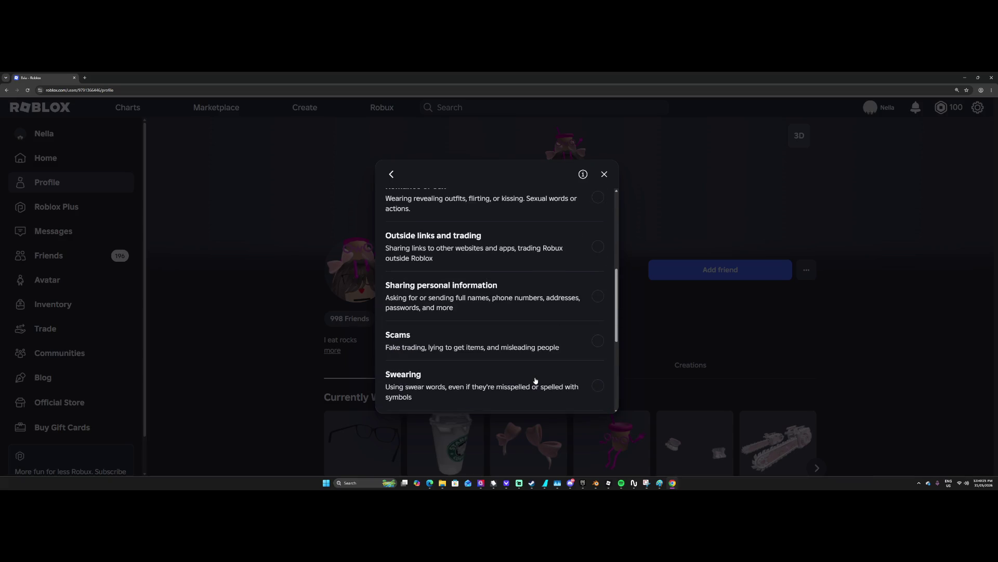
pyautogui.scroll(5, 536, 380)
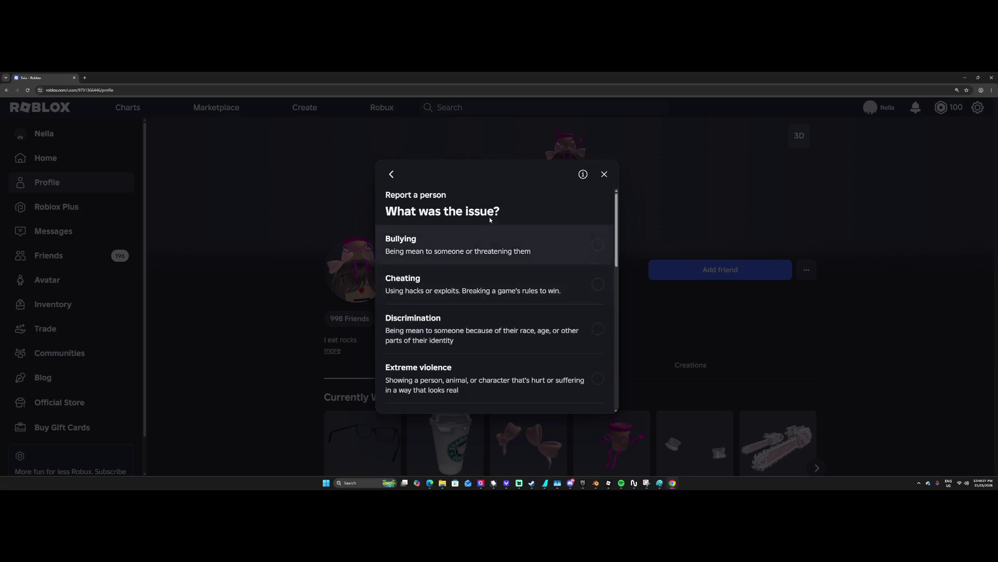
pyautogui.scroll(-2, 475, 268)
pyautogui.scroll(-1, 468, 291)
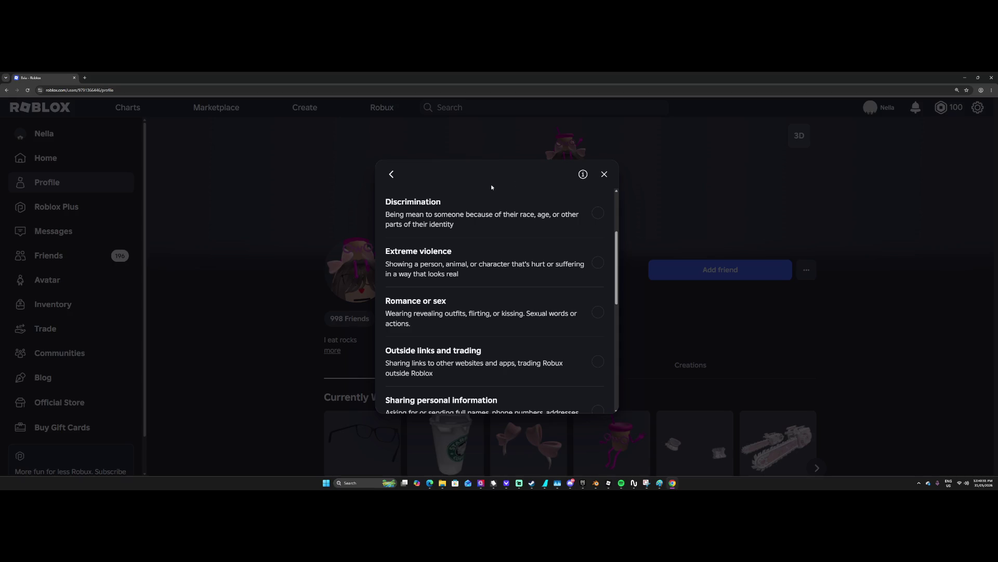
pyautogui.click(392, 174)
pyautogui.click(428, 292)
pyautogui.scroll(-1, 442, 284)
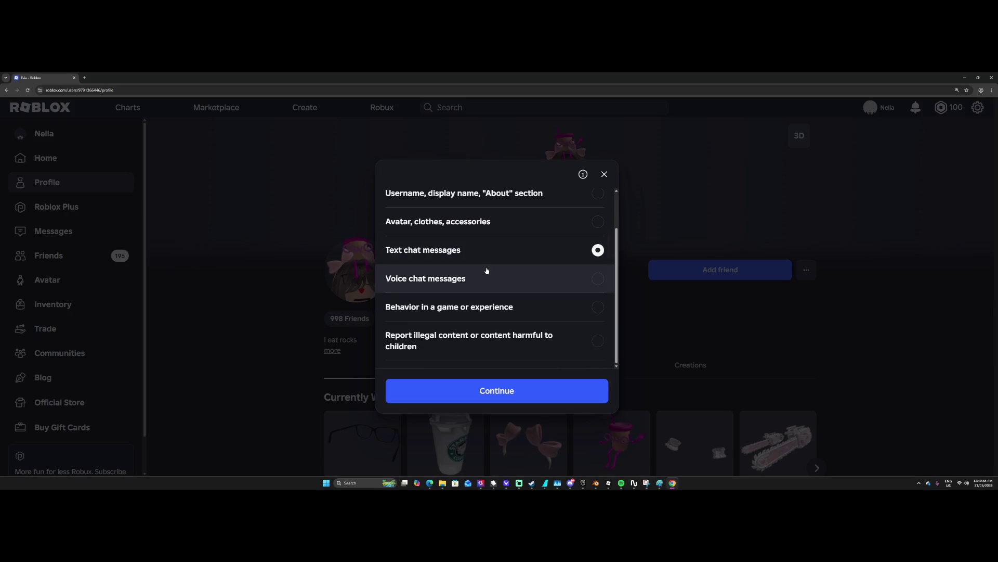
pyautogui.click(604, 176)
pyautogui.scroll(-6, 544, 242)
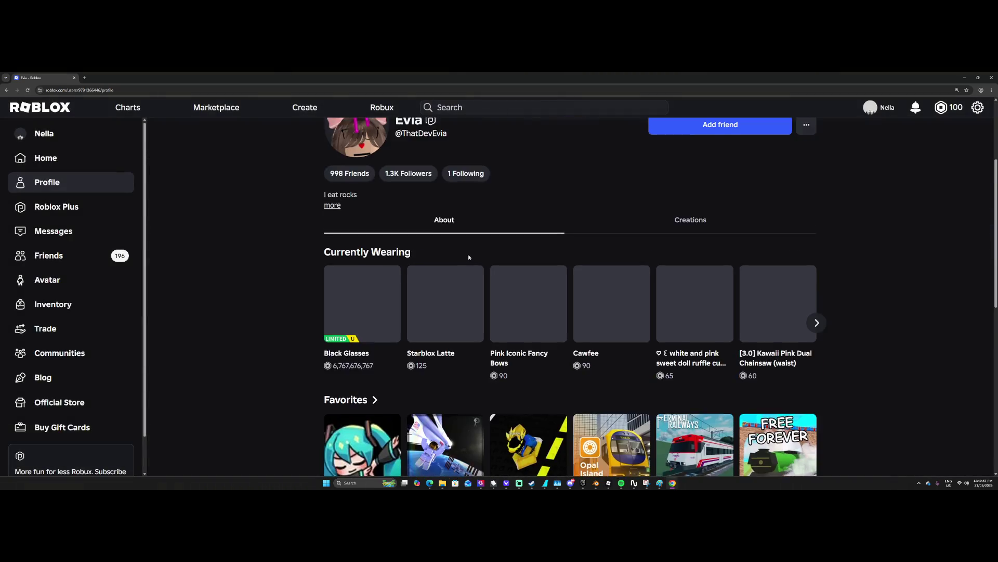
# Dismiss the Studio error and relaunch Roblox Studio from a Windows search for 'roblox studio'.
pyautogui.scroll(7, 439, 270)
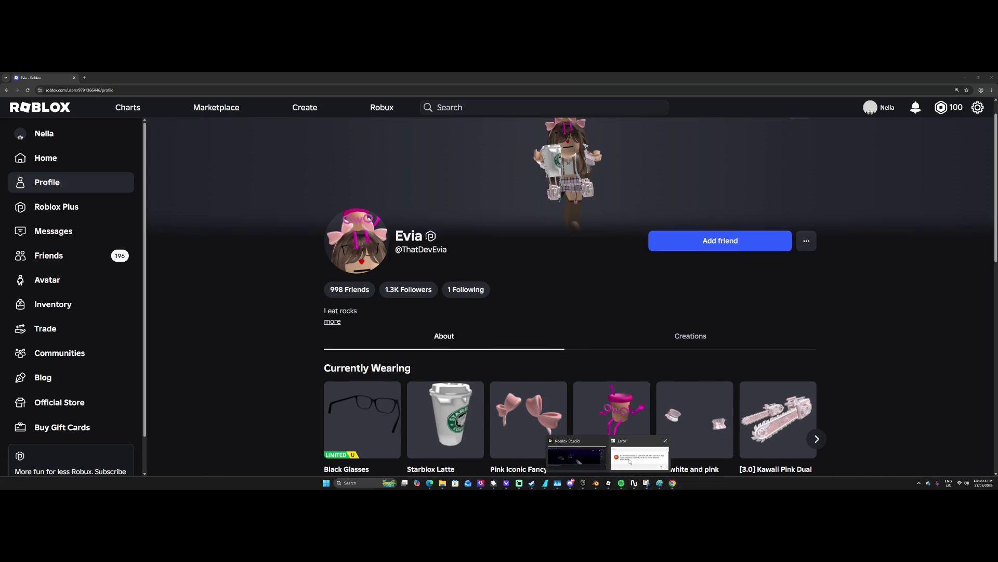
pyautogui.click(544, 298)
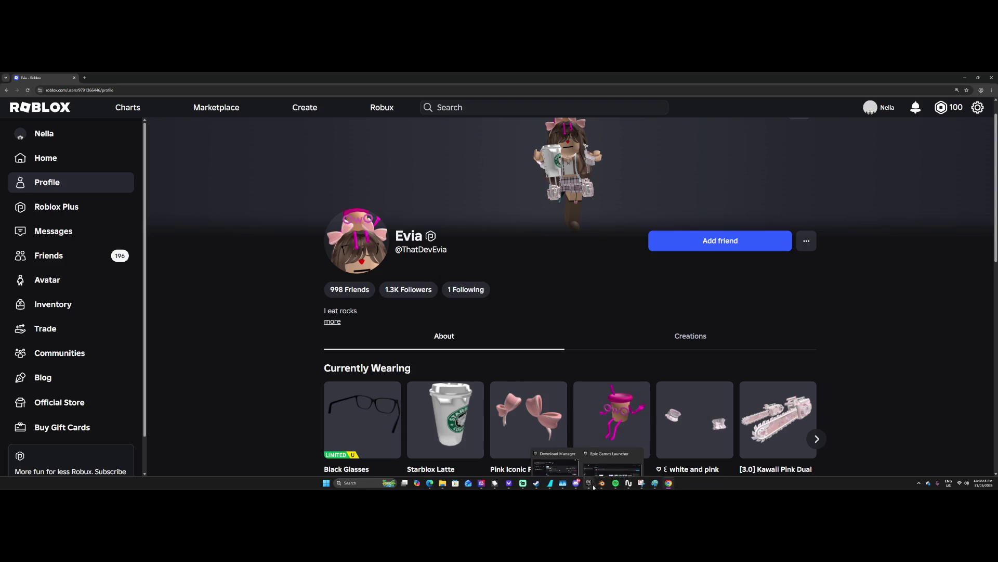
pyautogui.moveTo(490, 483)
pyautogui.click(373, 479)
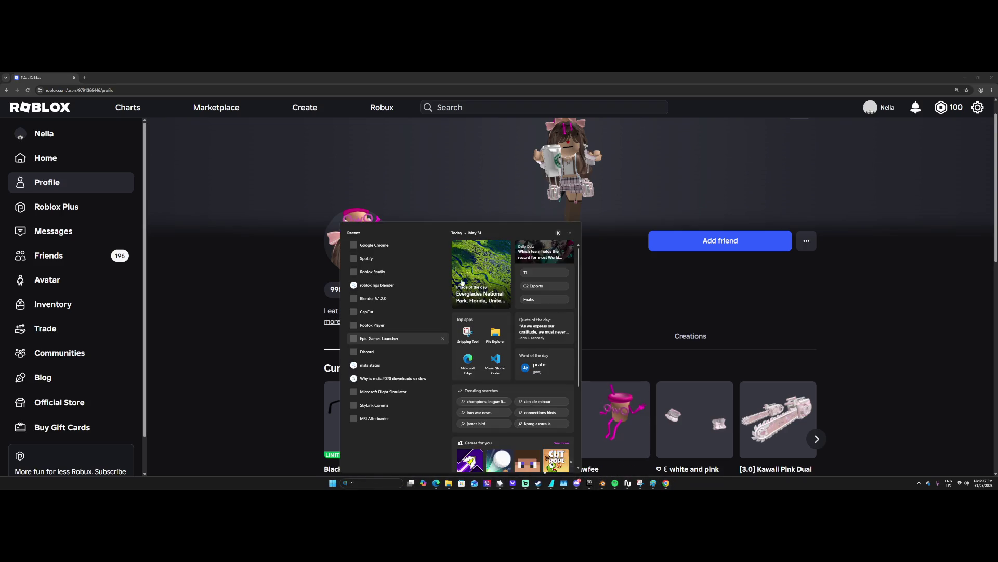
pyautogui.write('roblox studio')
pyautogui.click(410, 260)
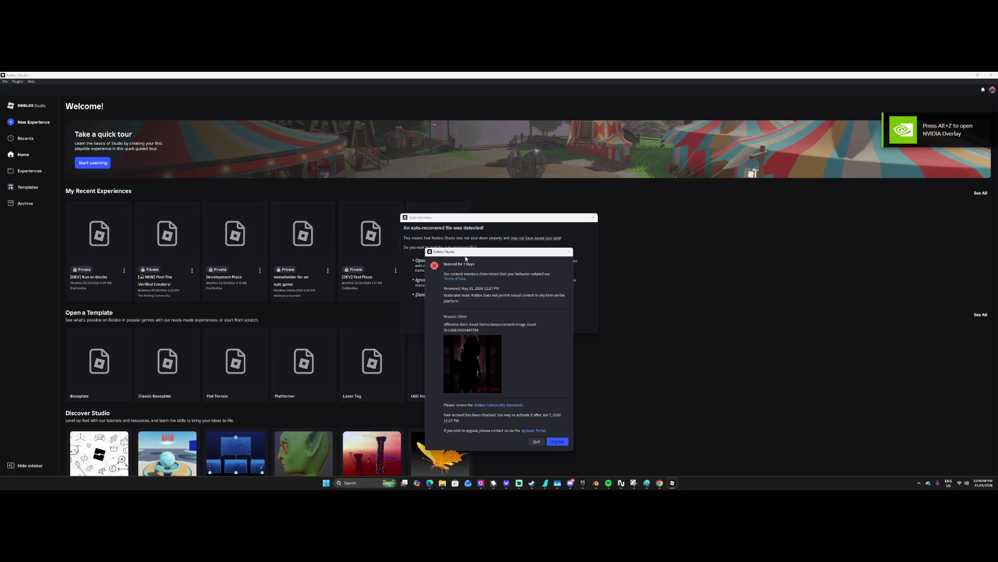
# Snip the 7-day ban notice, then start a YouTube Posts draft reading 'Ide, that GT'.
pyautogui.moveTo(464, 251)
pyautogui.mouseDown()
pyautogui.moveTo(463, 199)
pyautogui.moveTo(577, 401)
pyautogui.mouseUp()
pyautogui.press('super+shift+s')
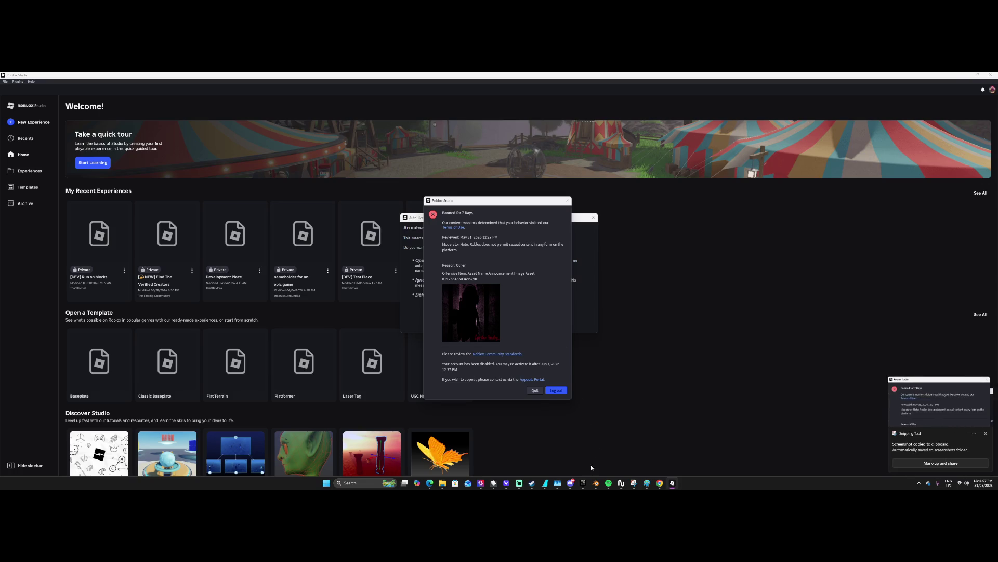
pyautogui.moveTo(436, 483)
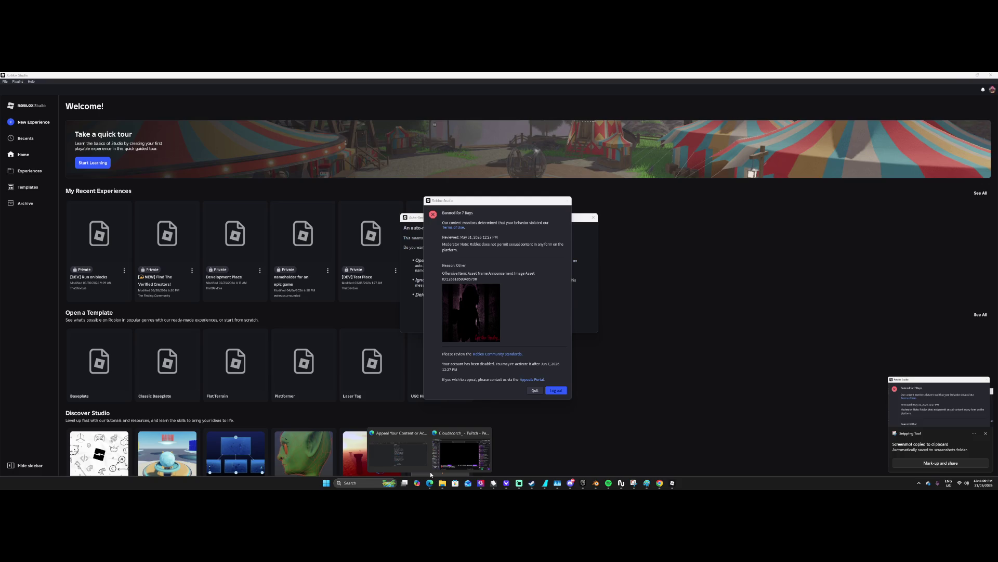
pyautogui.click(398, 451)
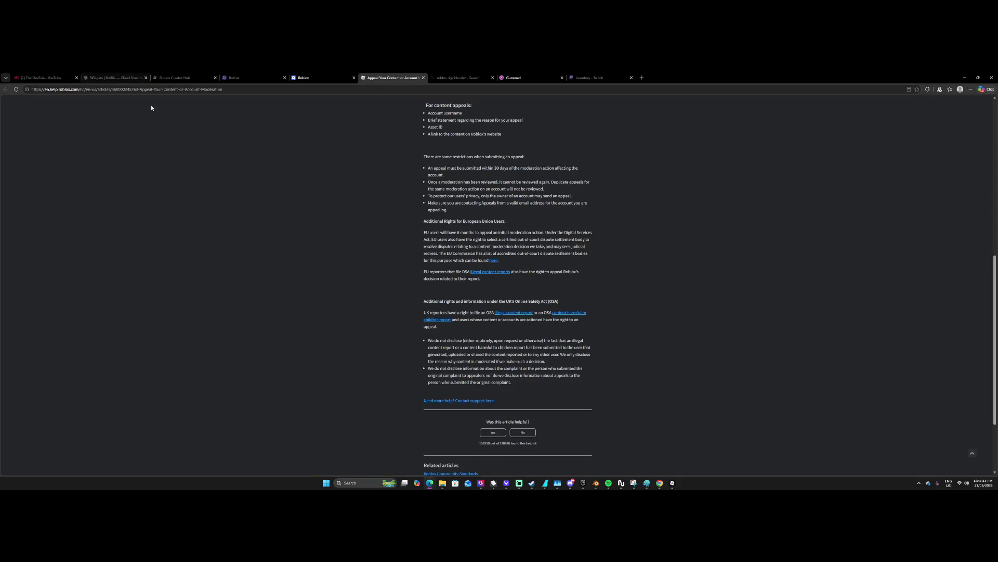
pyautogui.click(44, 78)
pyautogui.click(366, 282)
pyautogui.write('Ide, that GT')
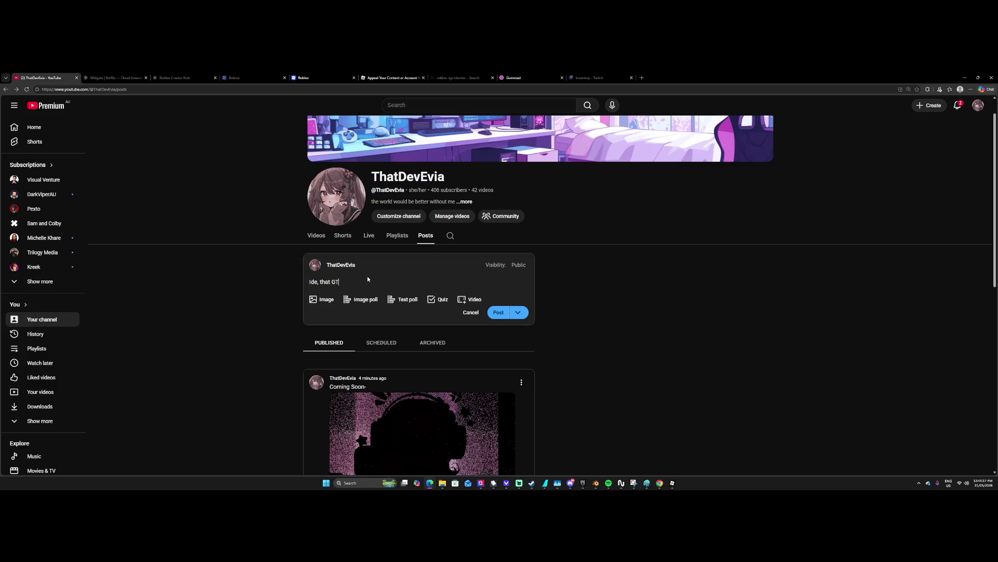
# Clear the draft text and attach the ban-notice screenshot from Pictures > Screenshots.
pyautogui.hotkey('ctrl', 'a')
pyautogui.press('BackSpace')
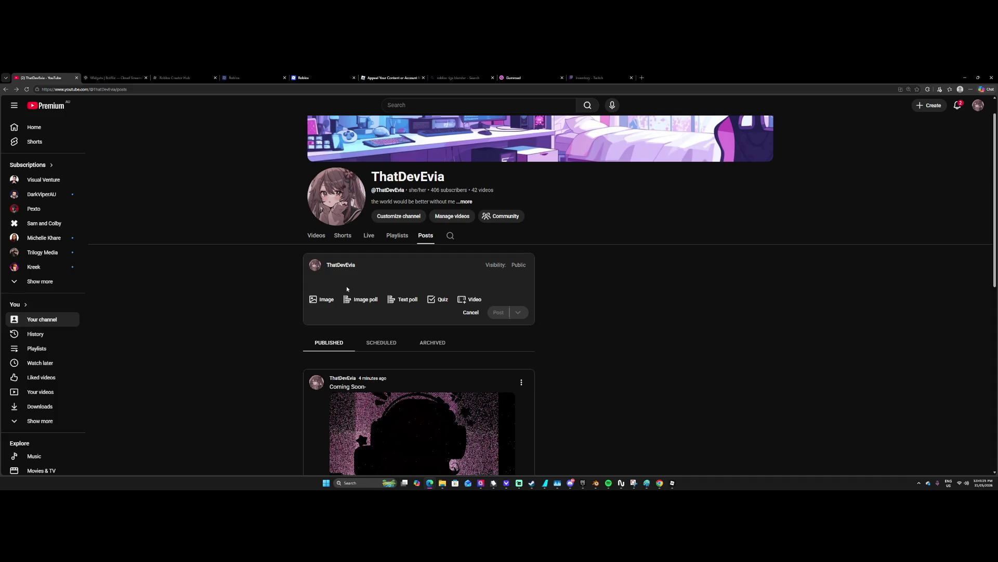
pyautogui.click(323, 299)
pyautogui.click(405, 352)
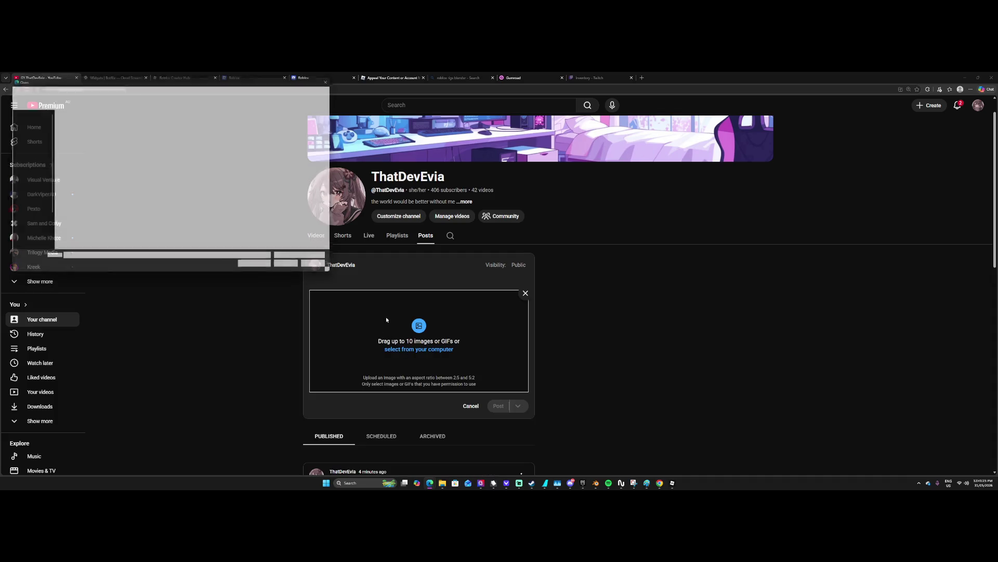
pyautogui.doubleClick(157, 118)
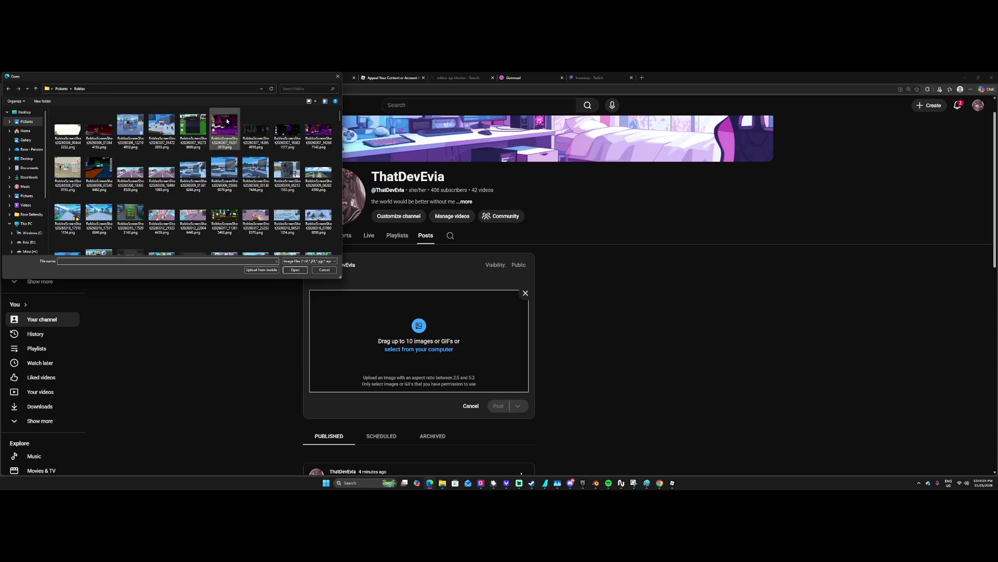
pyautogui.click(61, 89)
pyautogui.doubleClick(193, 122)
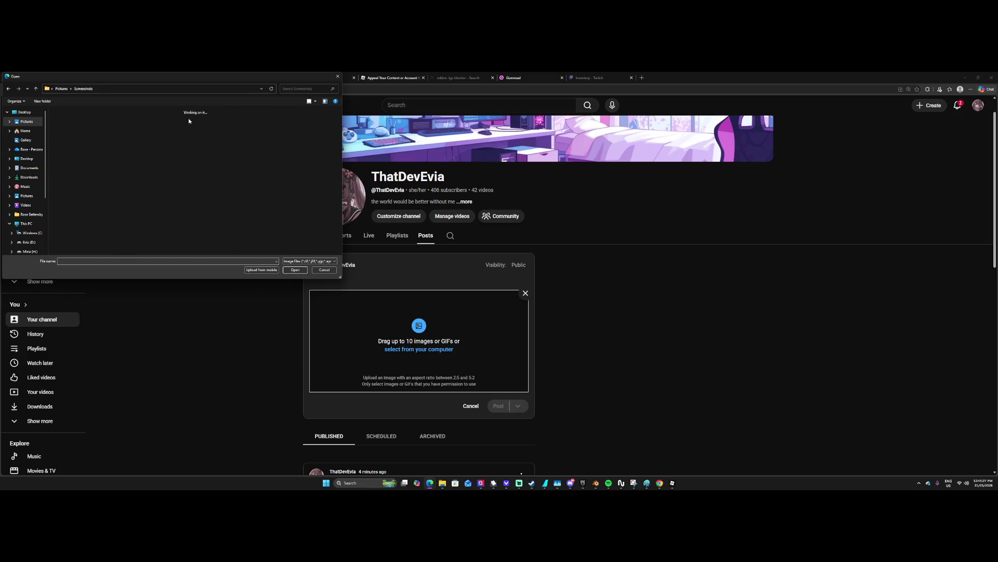
pyautogui.moveTo(339, 115); pyautogui.dragTo(338, 244)
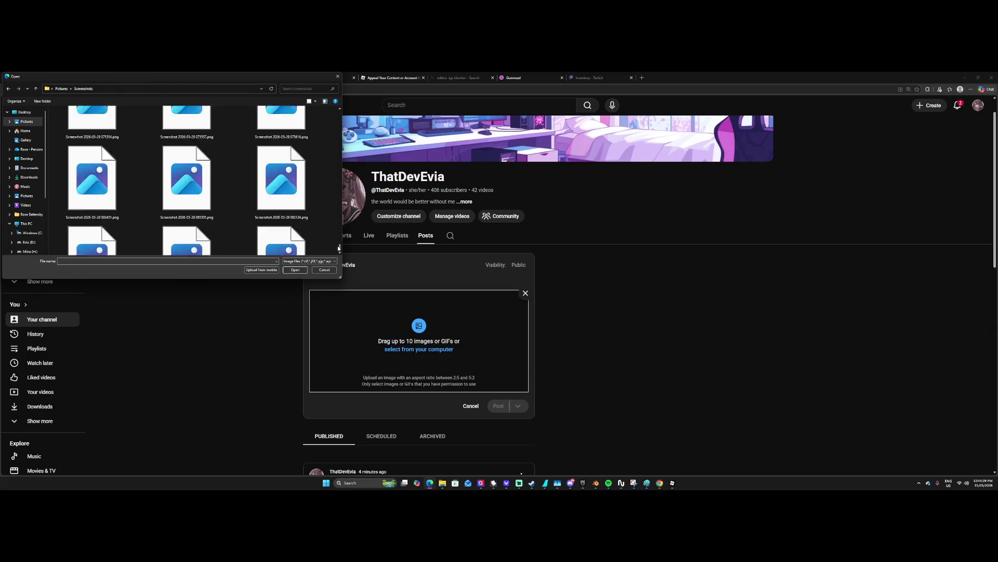
pyautogui.doubleClick(92, 198)
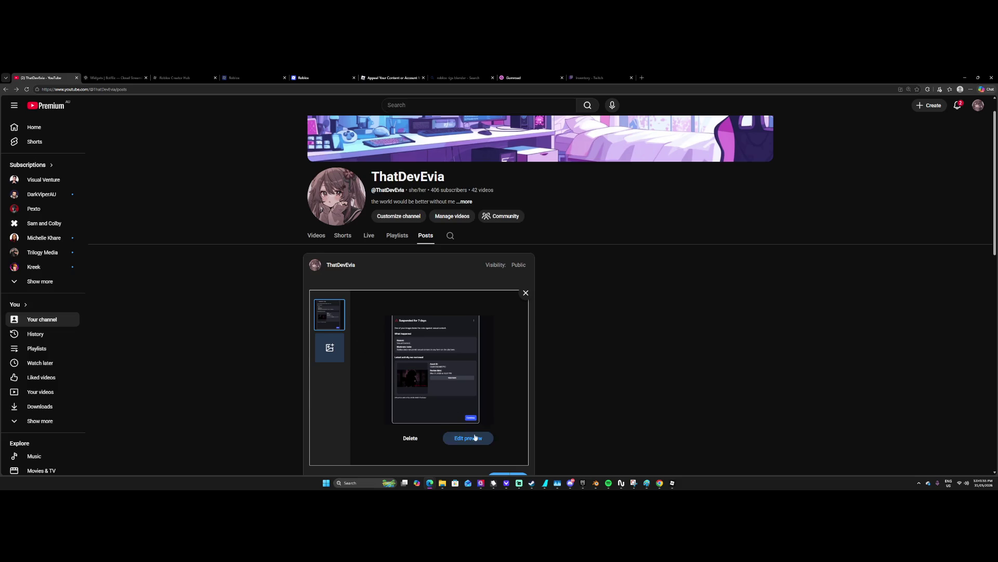
# Caption the post 'Roblox at its finest', publish it, and refresh the Posts page.
pyautogui.scroll(-2, 483, 411)
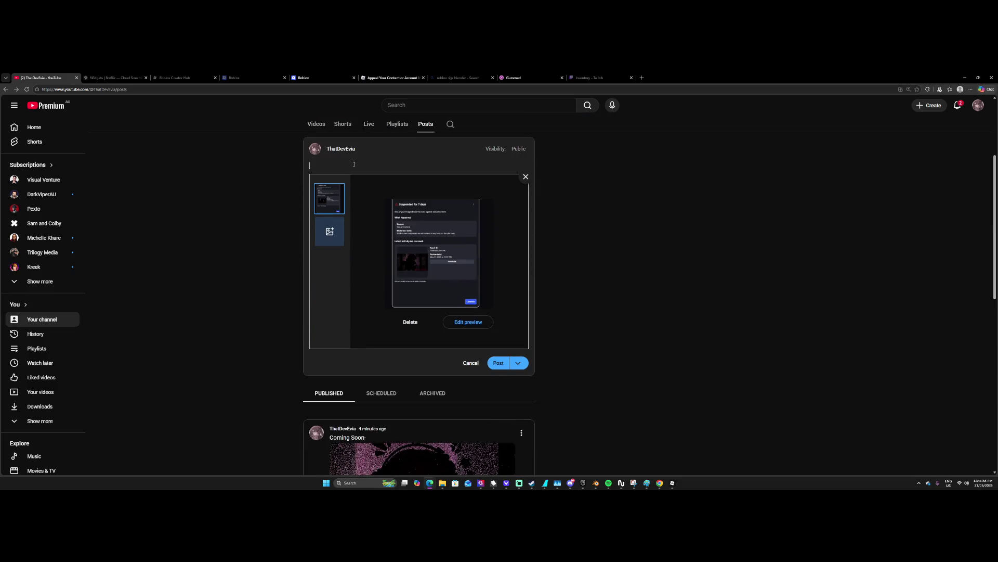
pyautogui.write('roB')
pyautogui.write('its bes')
pyautogui.press('BackSpace')
pyautogui.write('finest')
pyautogui.click(498, 362)
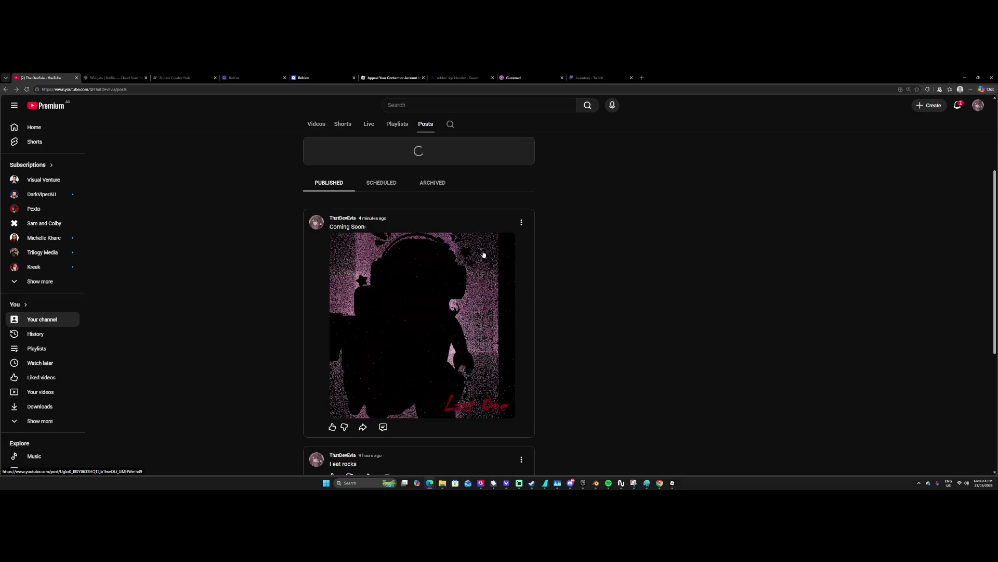
pyautogui.scroll(2, 463, 278)
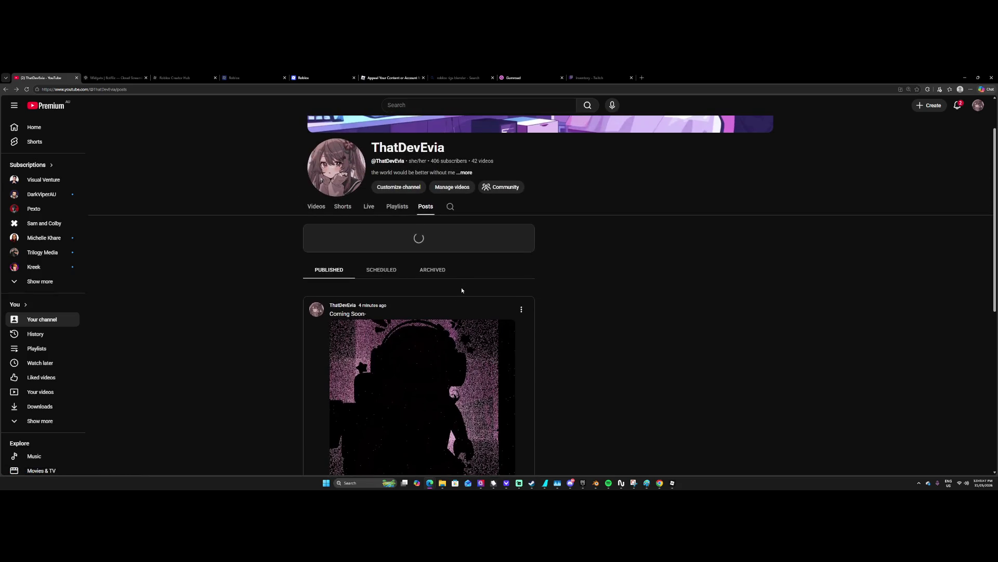
pyautogui.scroll(-2, 398, 275)
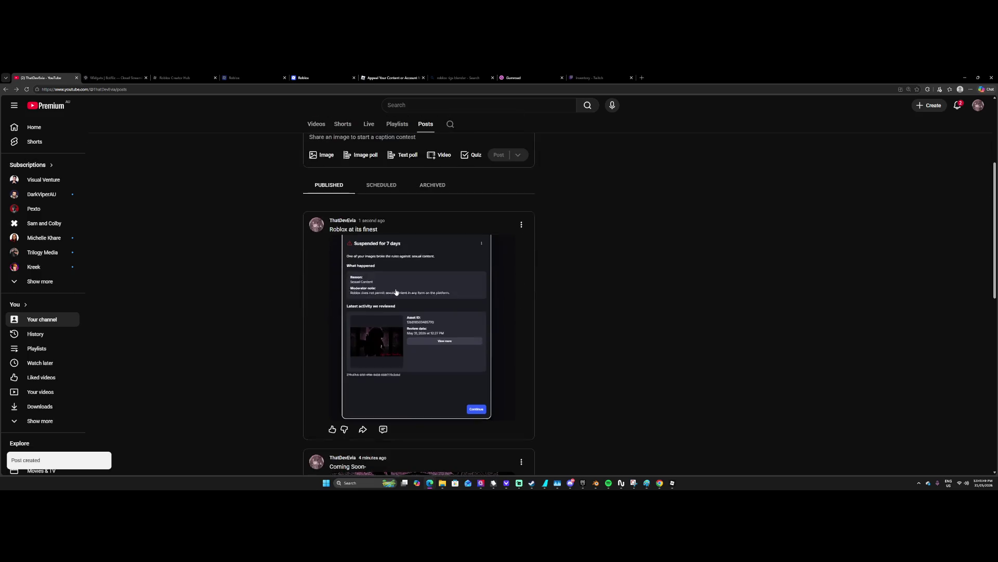
pyautogui.scroll(-2, 397, 286)
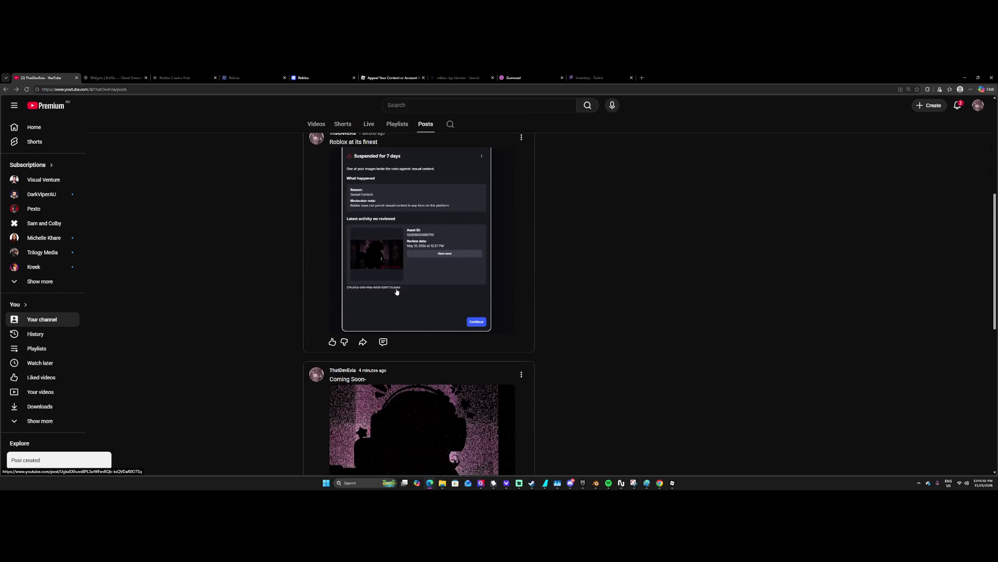
pyautogui.scroll(1, 397, 292)
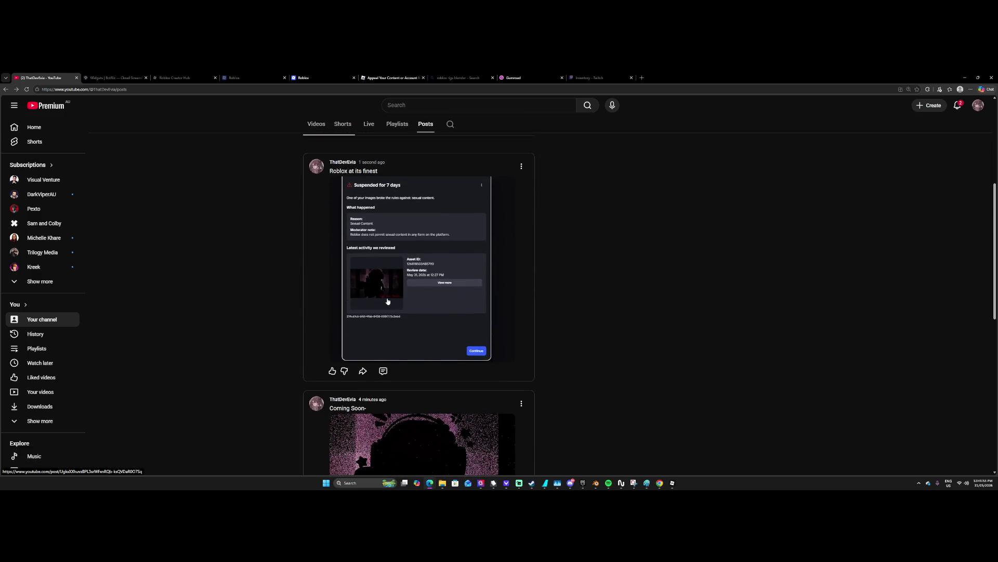
pyautogui.click(26, 89)
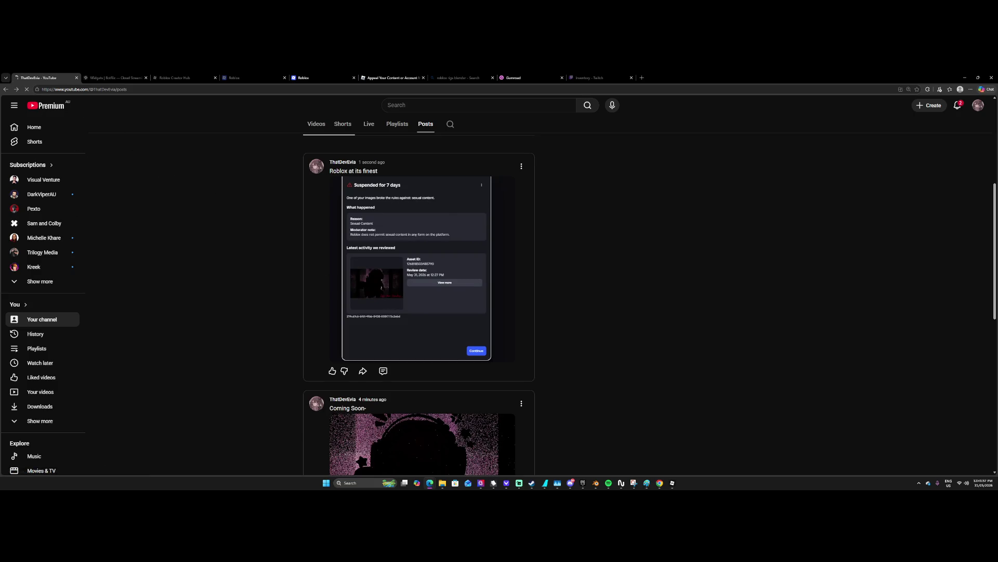
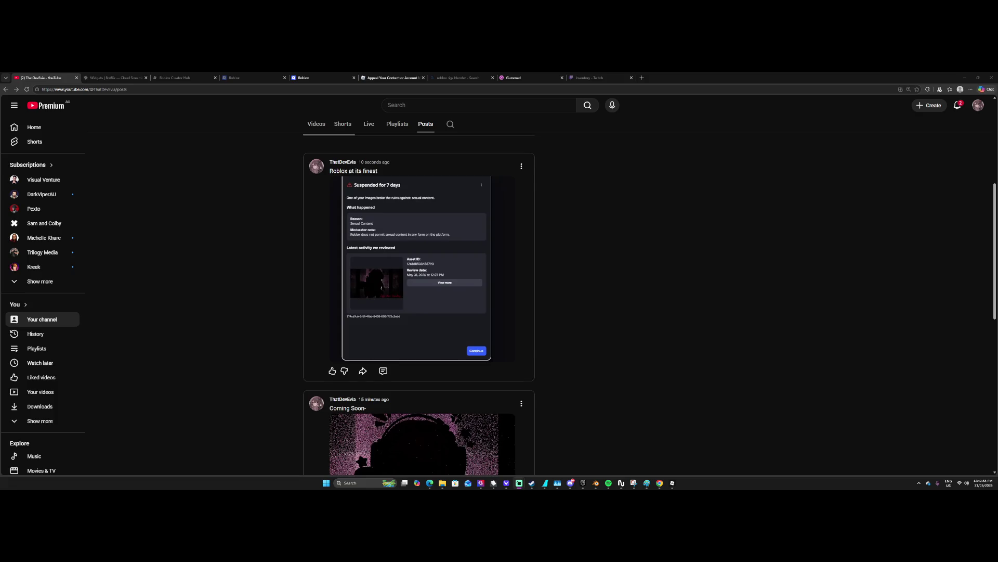
# Bring the frozen Roblox Studio window with its 7-day ban notice forward and try to dismiss it.
pyautogui.click(672, 482)
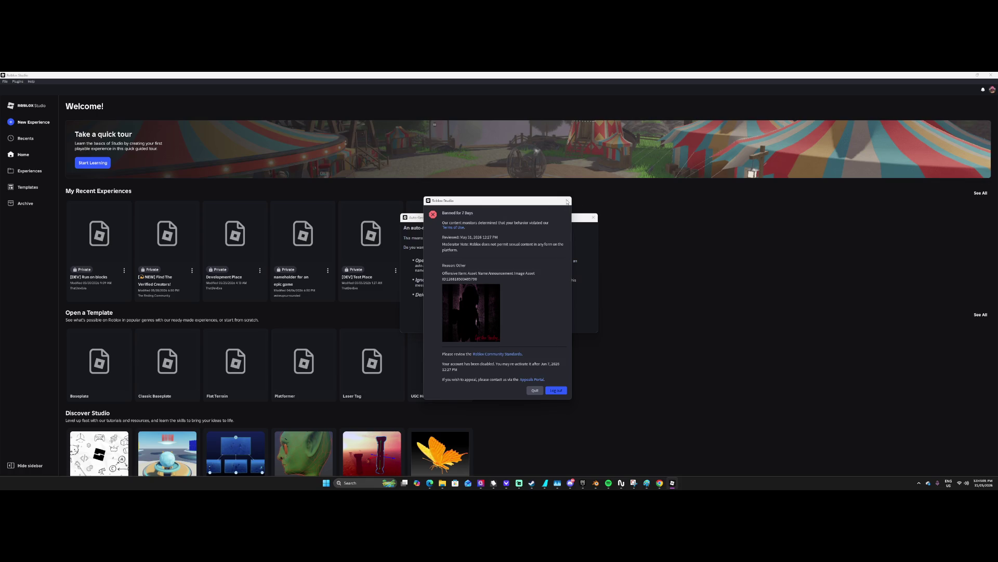
pyautogui.click(514, 315)
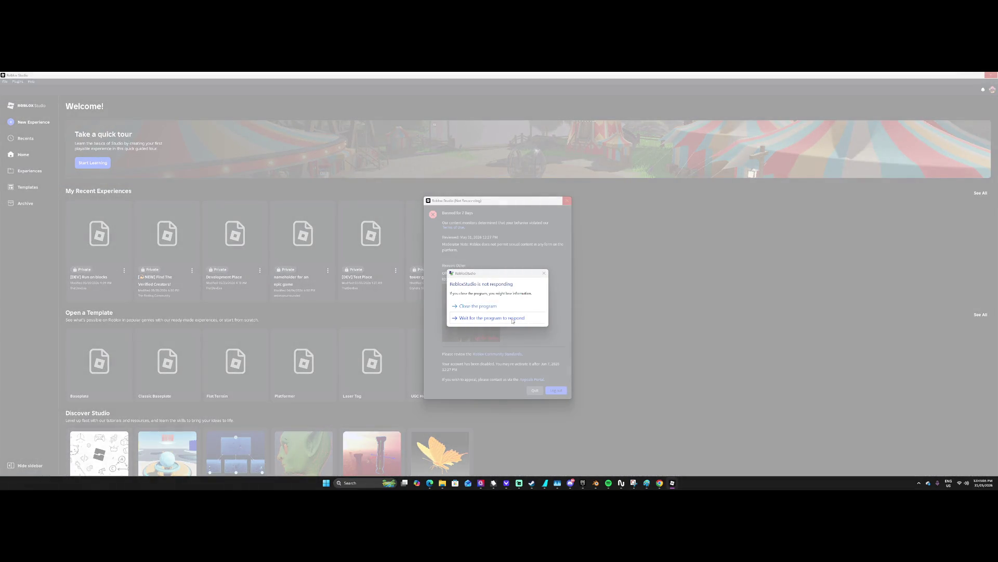
# Launch Task Manager and expand the RobloxStudio group in the Processes list.
pyautogui.click(513, 318)
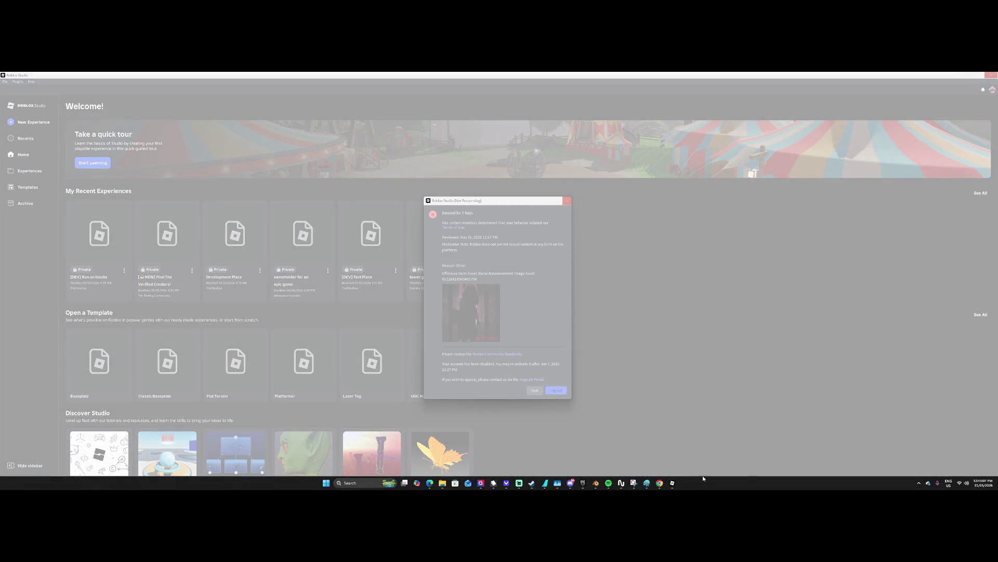
pyautogui.rightClick(703, 476)
pyautogui.click(709, 460)
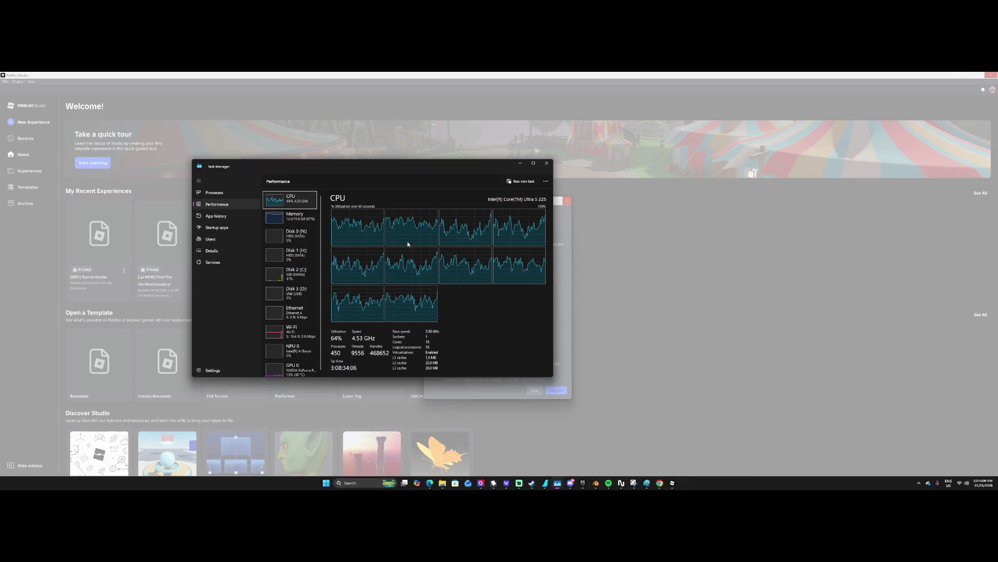
pyautogui.click(232, 193)
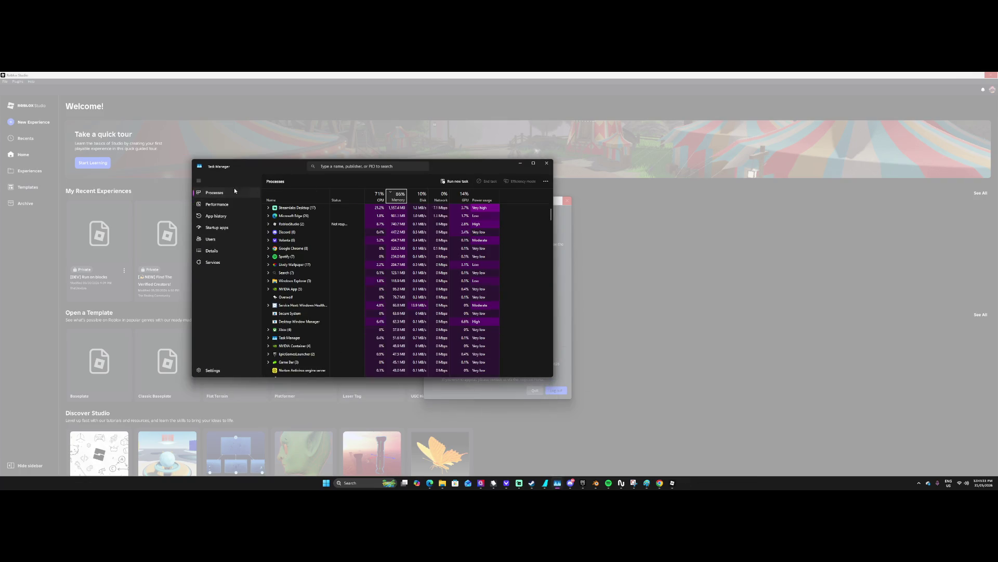
pyautogui.click(268, 216)
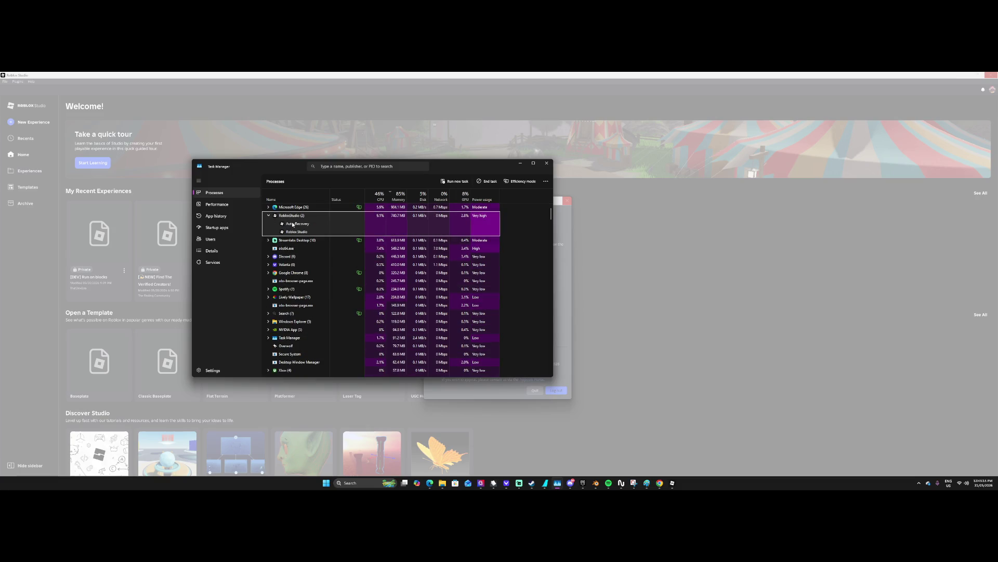
# End task on the frozen RobloxStudio process.
pyautogui.moveTo(432, 174)
pyautogui.mouseDown()
pyautogui.moveTo(379, 167)
pyautogui.moveTo(355, 178)
pyautogui.mouseUp()
pyautogui.rightClick(222, 235)
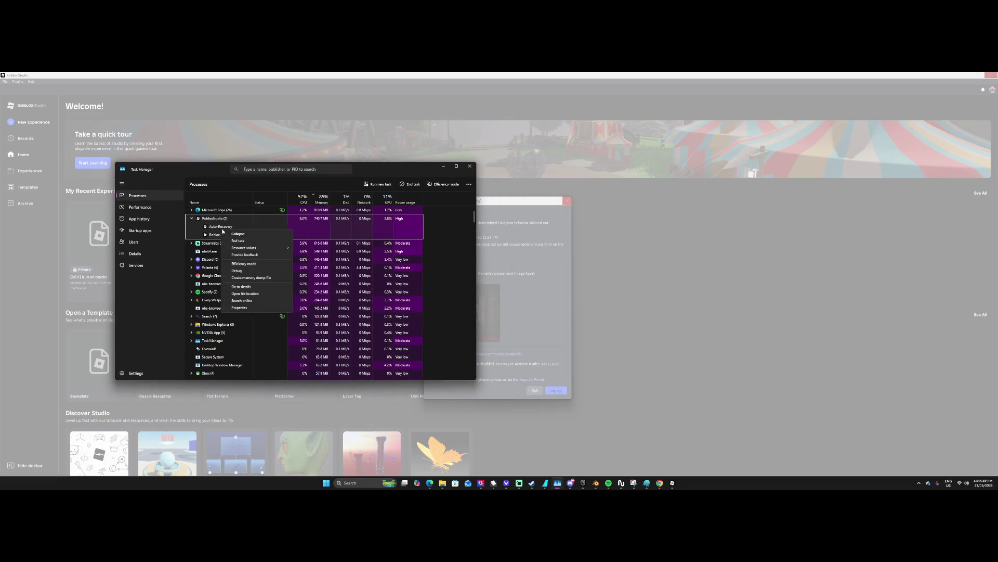
pyautogui.click(202, 259)
pyautogui.click(217, 229)
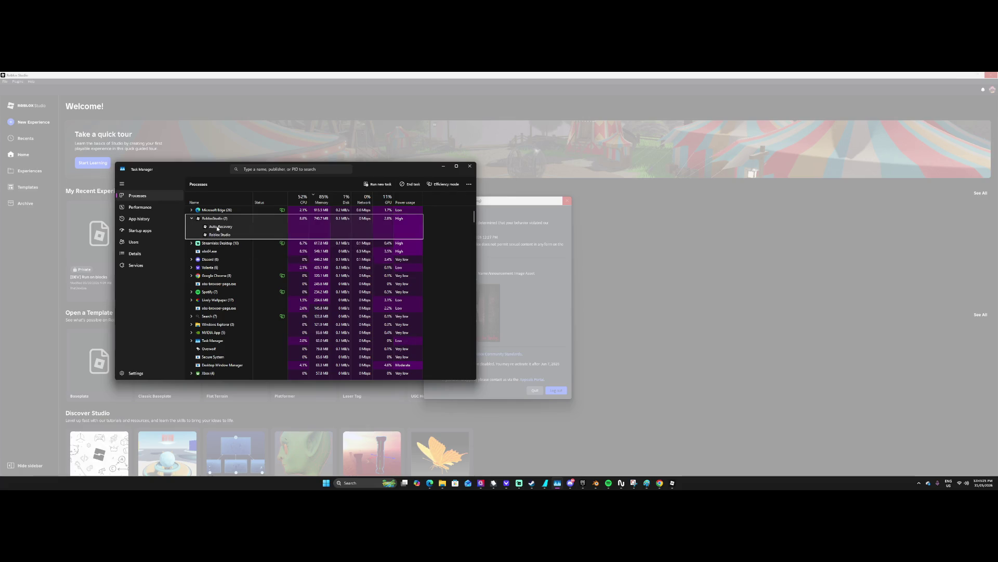
pyautogui.rightClick(215, 229)
pyautogui.rightClick(217, 228)
pyautogui.click(232, 237)
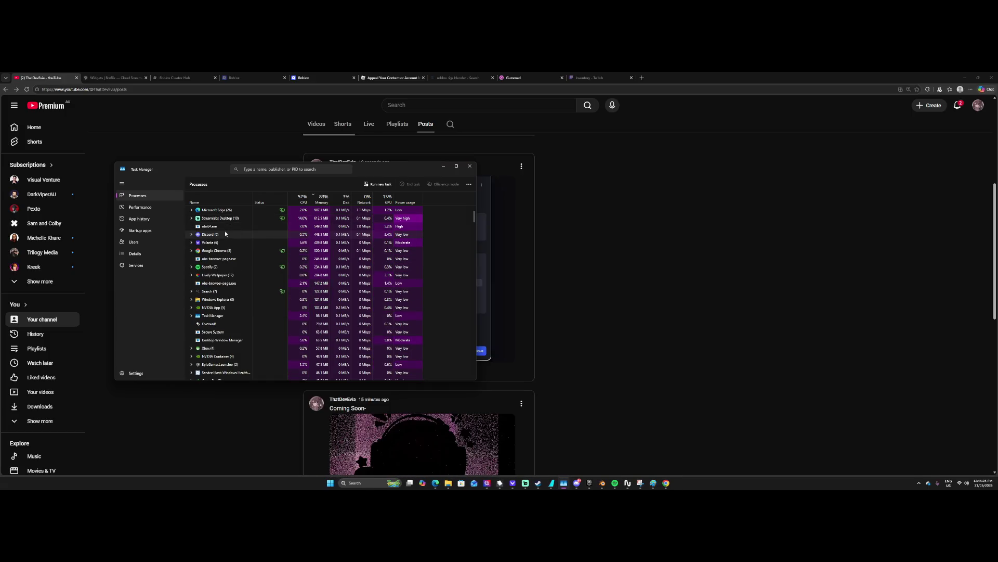
# Minimize Task Manager and move from the channel's Posts page to the YouTube Home feed.
pyautogui.click(443, 168)
pyautogui.scroll(1, 203, 213)
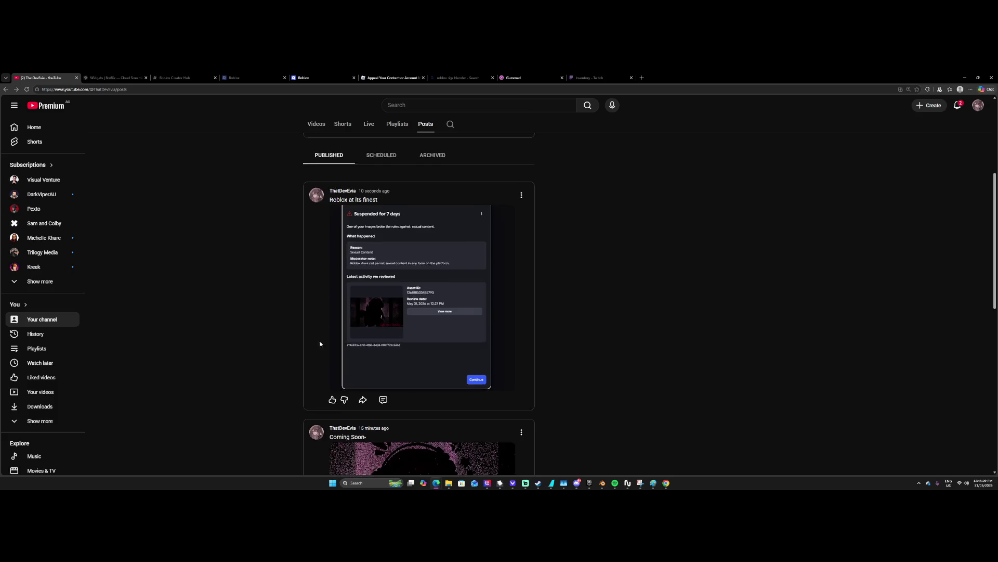
pyautogui.scroll(-4, 316, 339)
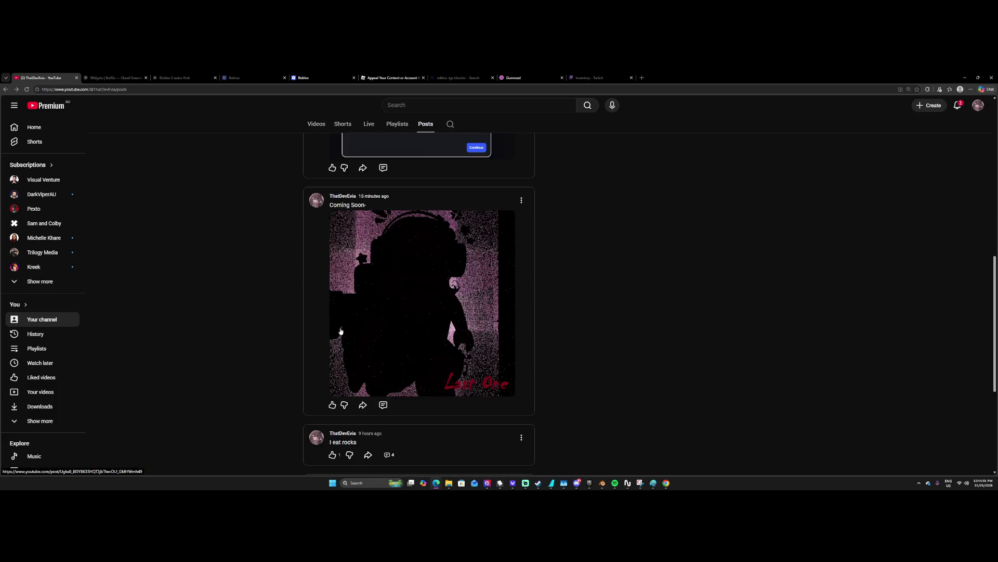
pyautogui.scroll(5, 340, 331)
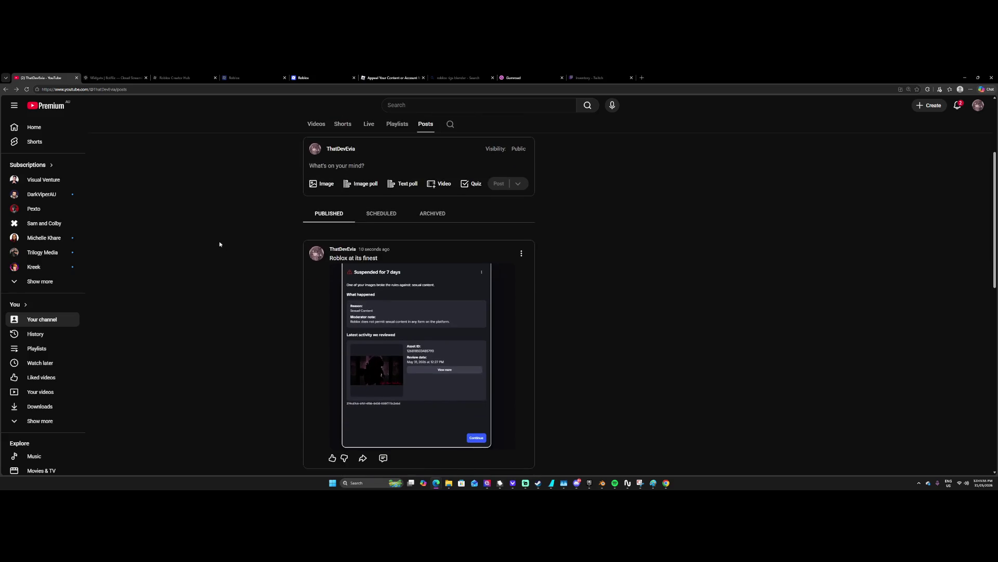
pyautogui.click(43, 126)
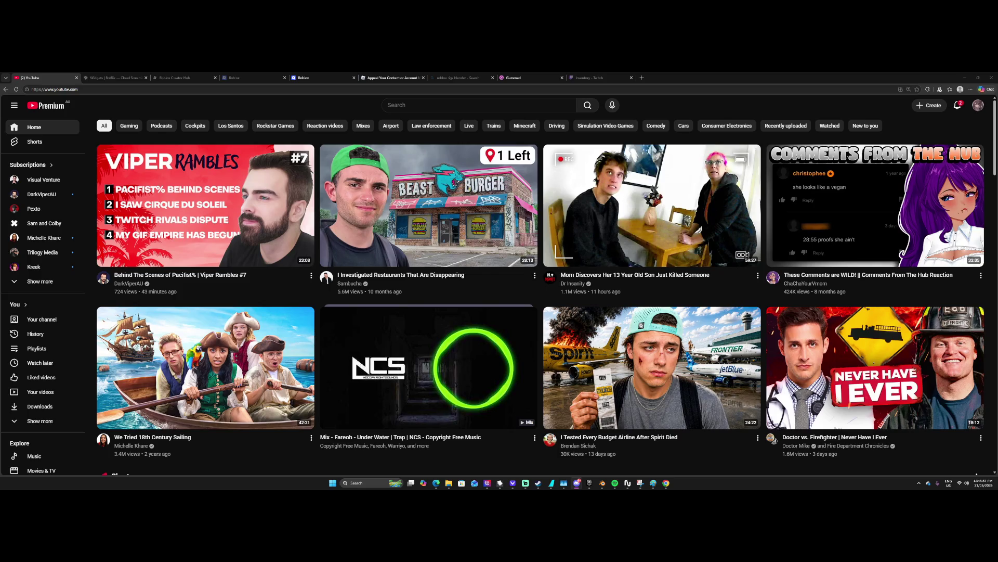
pyautogui.moveTo(436, 485)
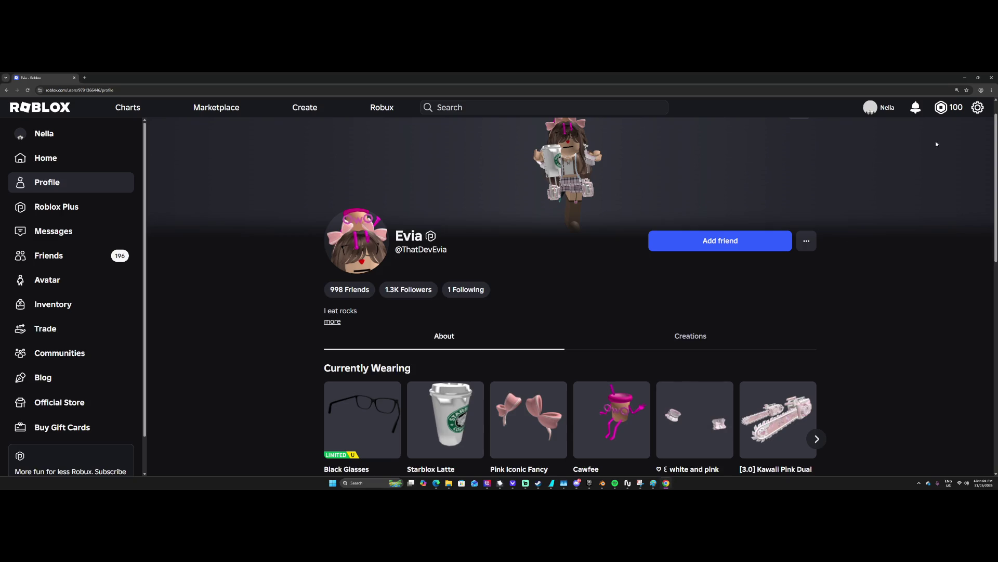
# Switch Roblox to another saved account via the gear menu's Switch Accounts.
pyautogui.click(978, 107)
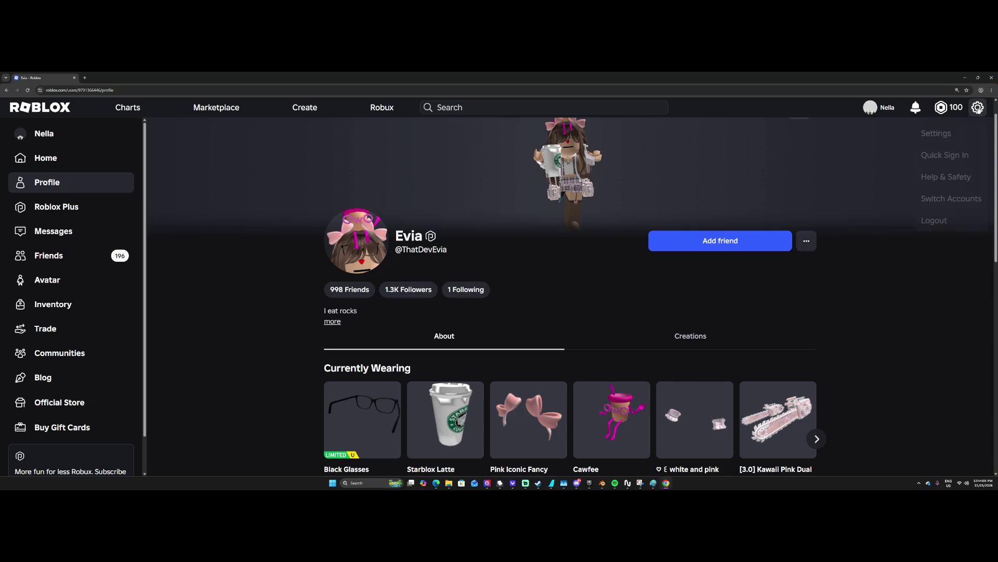
pyautogui.click(944, 200)
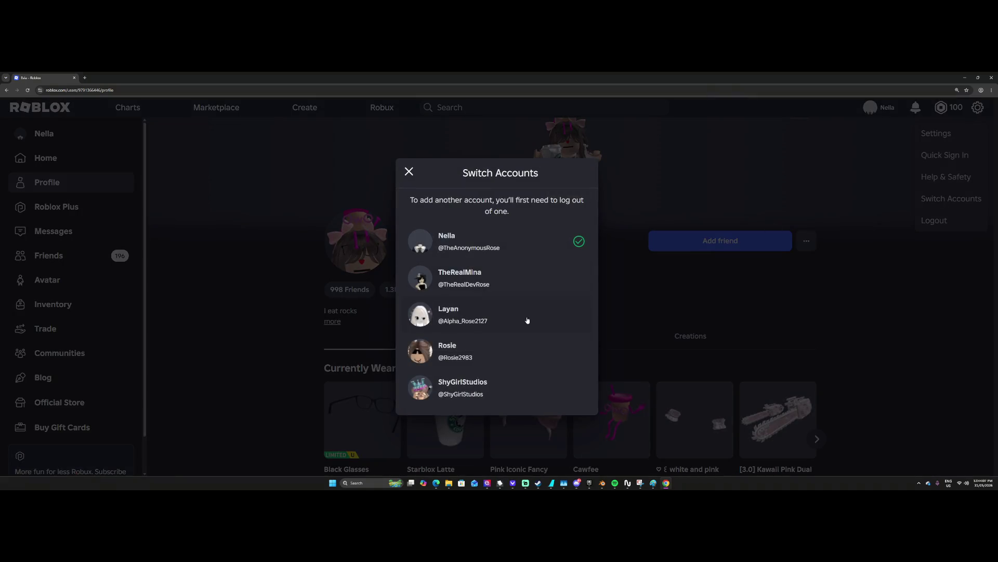
pyautogui.click(502, 352)
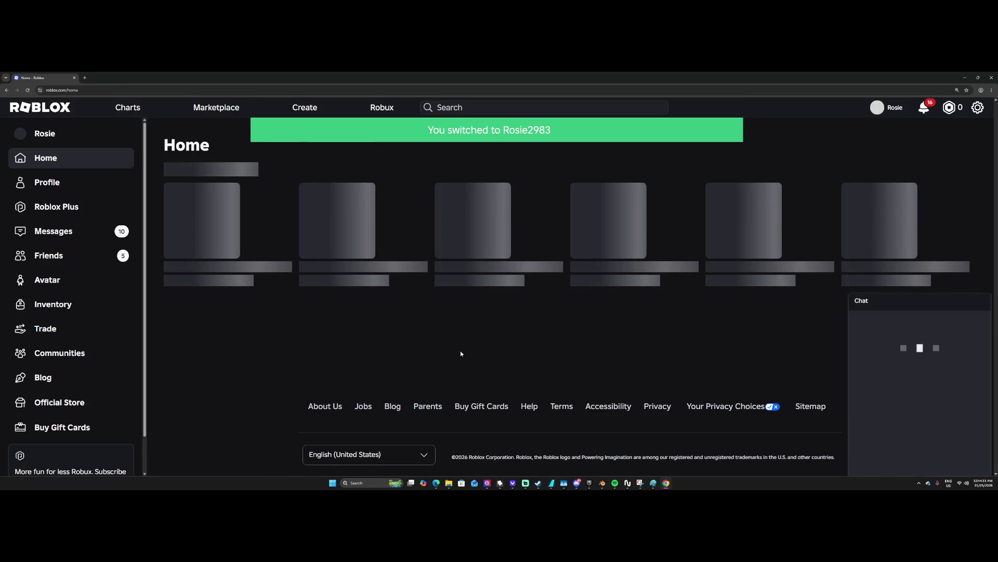
# Ignore the first pending friend request on the Friends page, then go to Communities.
pyautogui.click(114, 254)
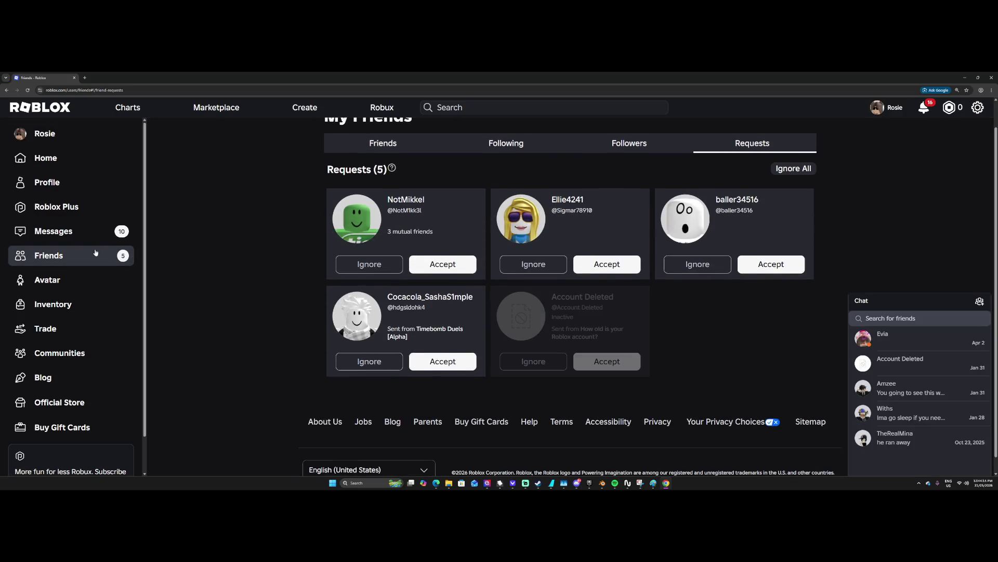
pyautogui.scroll(-1, 98, 253)
pyautogui.click(392, 258)
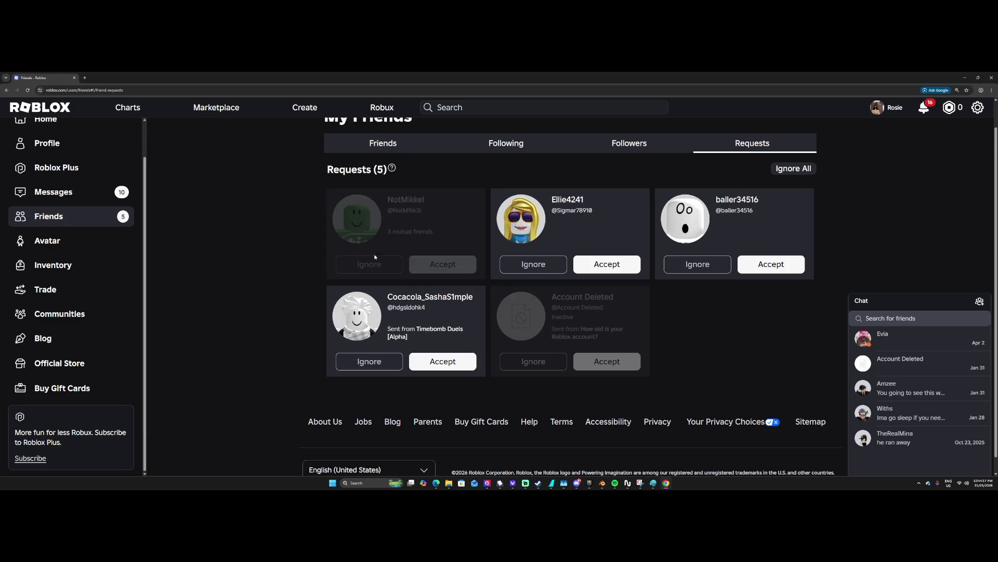
pyautogui.click(66, 321)
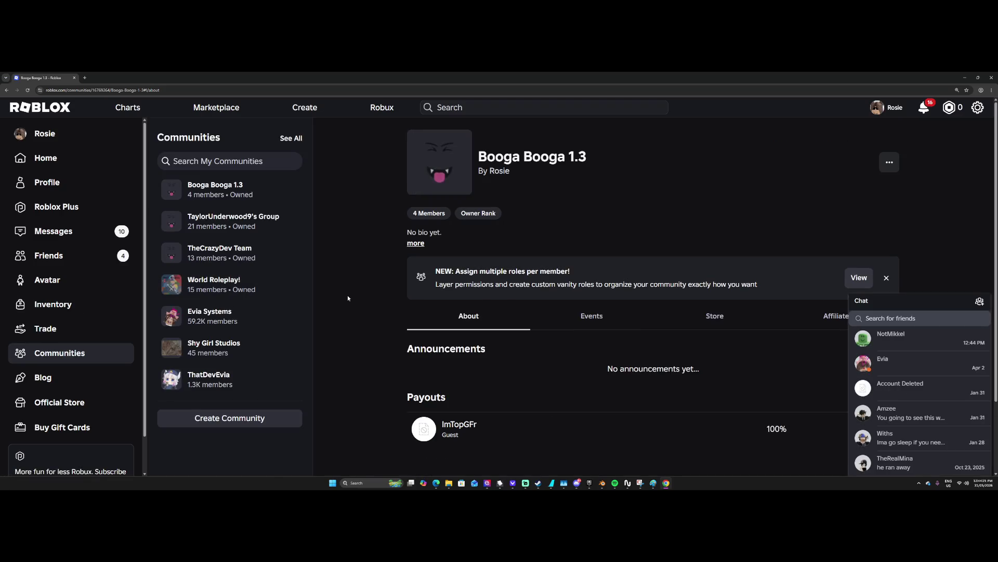
# Open the Evia Systems community and react to the ban announcement with the crying emoji.
pyautogui.scroll(-2, 348, 299)
pyautogui.click(226, 312)
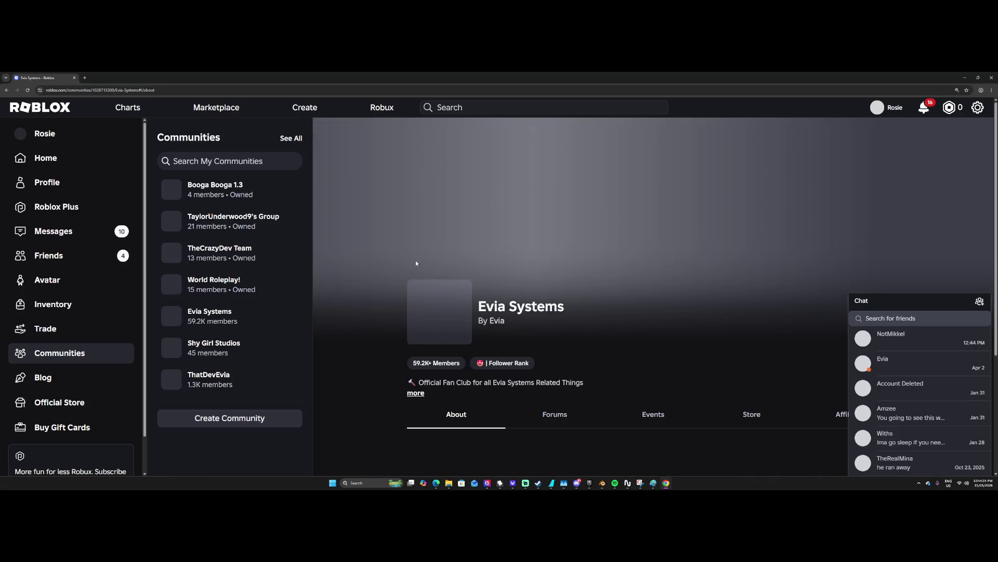
pyautogui.scroll(-3, 895, 136)
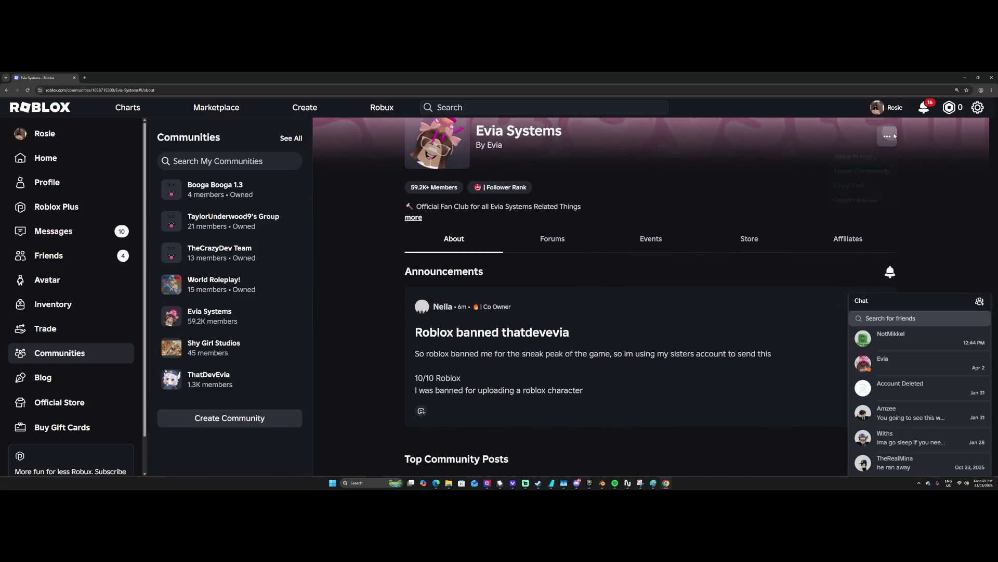
pyautogui.click(895, 137)
pyautogui.scroll(-3, 666, 242)
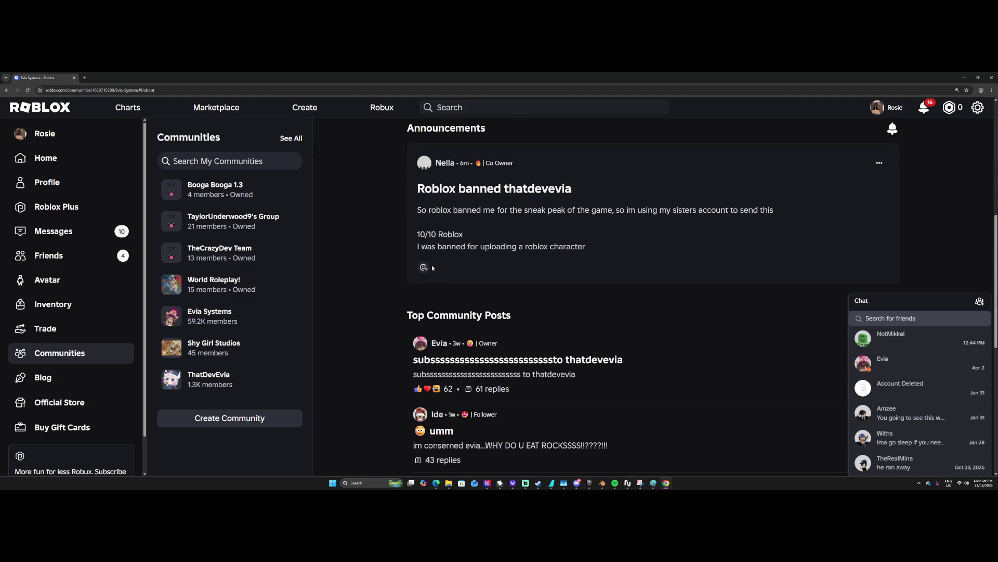
pyautogui.click(425, 268)
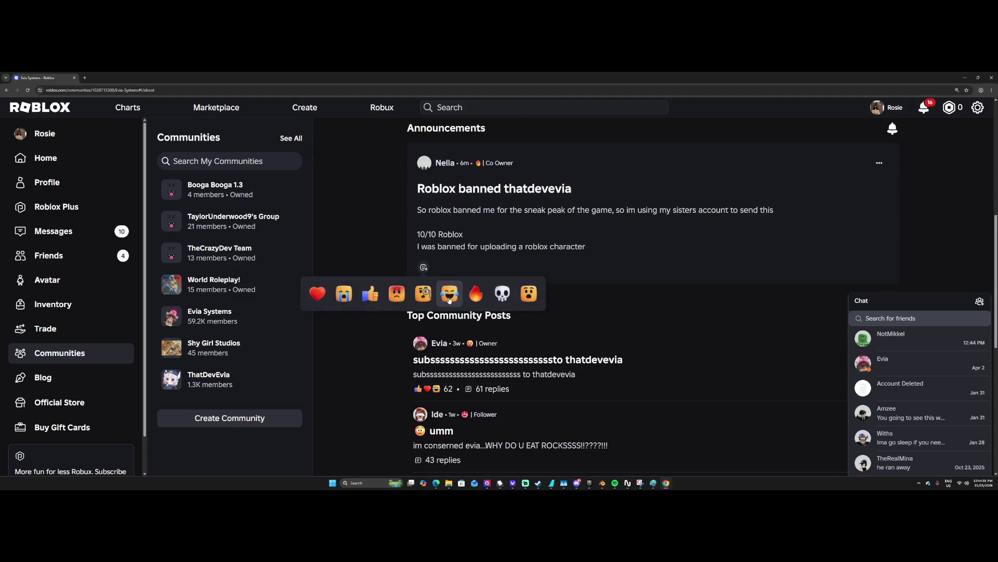
pyautogui.click(343, 298)
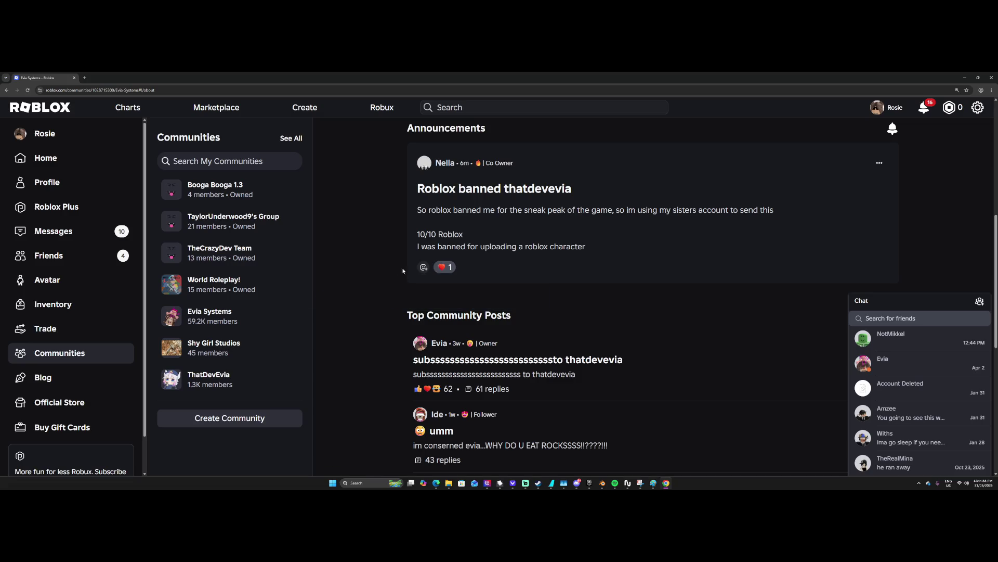
pyautogui.click(426, 268)
pyautogui.click(344, 295)
# Open the top discussion post, collapse chat, and scroll through its comments to the newest.
pyautogui.scroll(3, 388, 293)
pyautogui.scroll(-5, 468, 281)
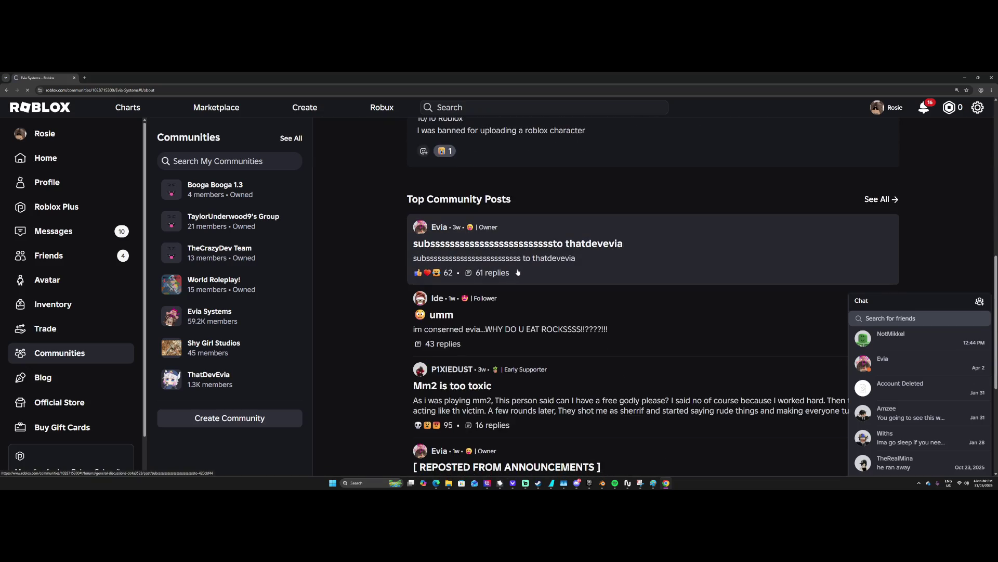
pyautogui.click(516, 273)
pyautogui.click(923, 298)
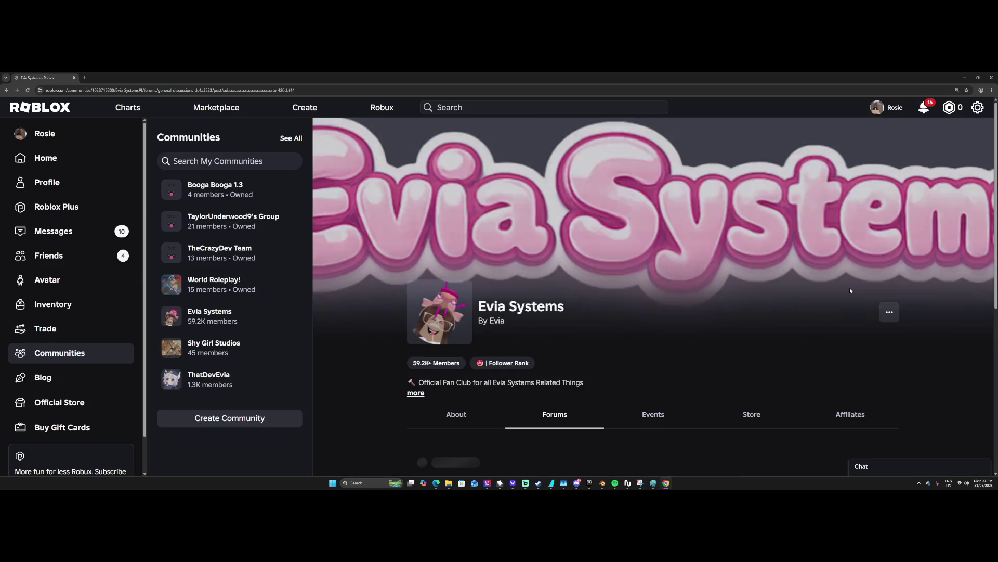
pyautogui.scroll(-7, 923, 298)
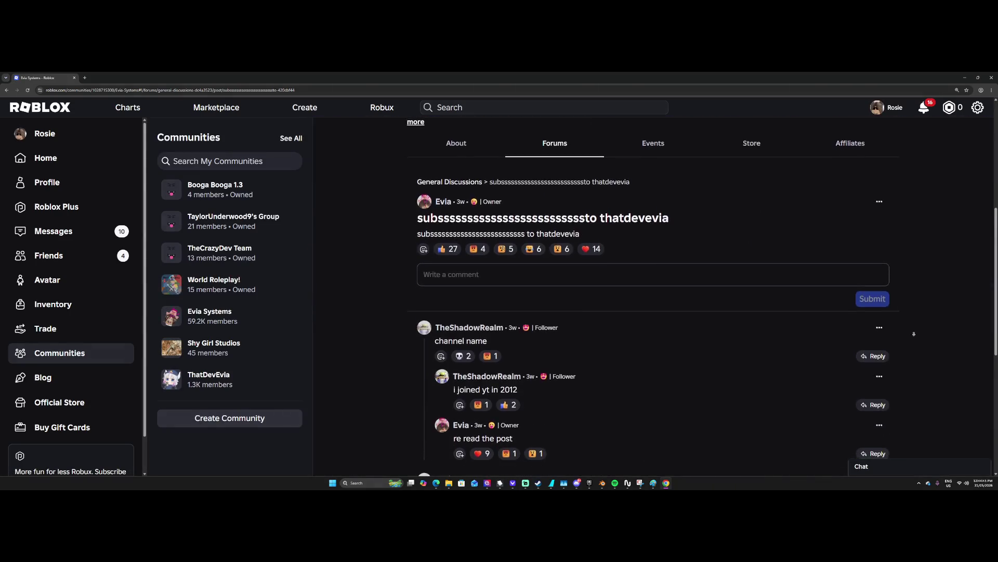
pyautogui.scroll(5, 914, 338)
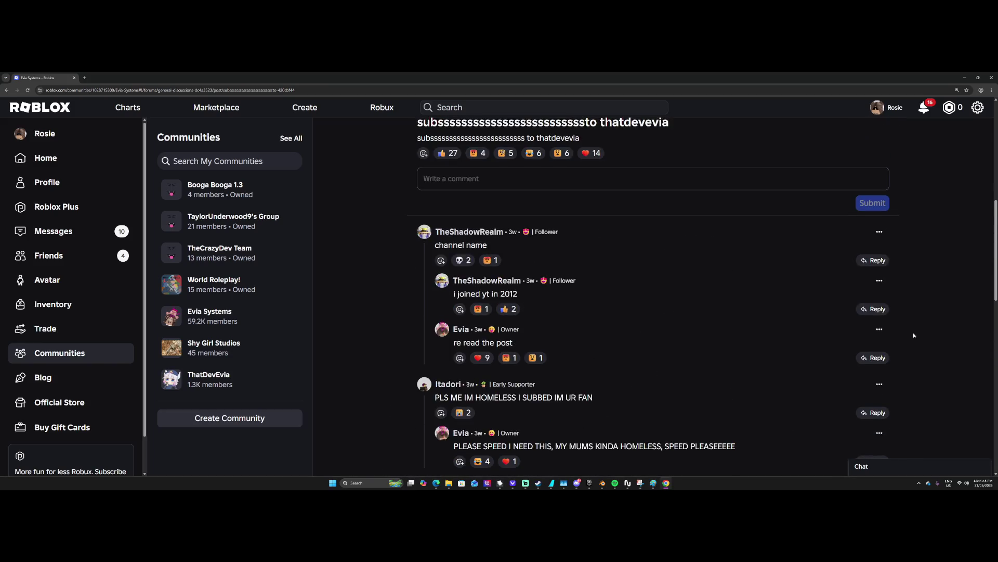
pyautogui.scroll(-10, 909, 299)
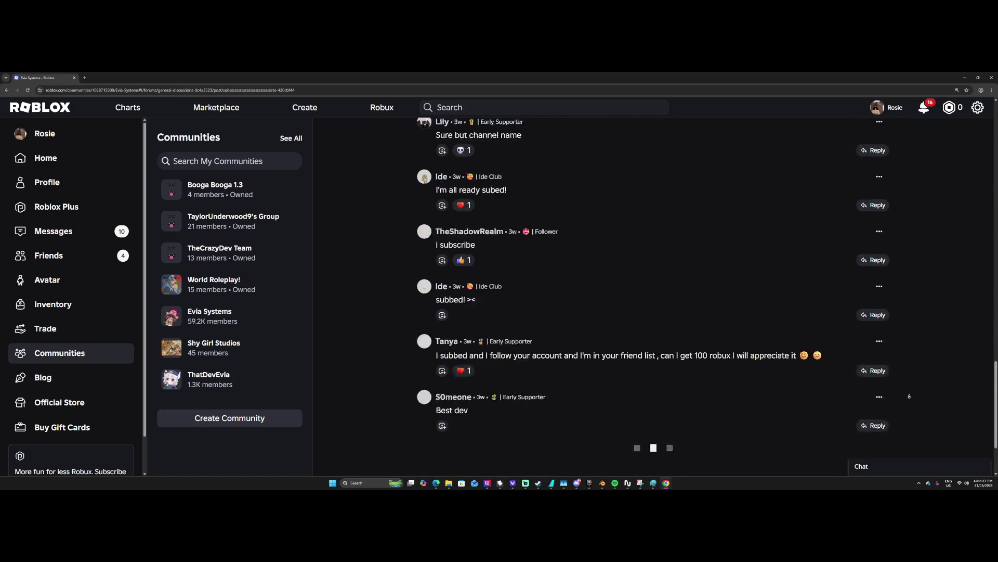
pyautogui.scroll(-10, 909, 397)
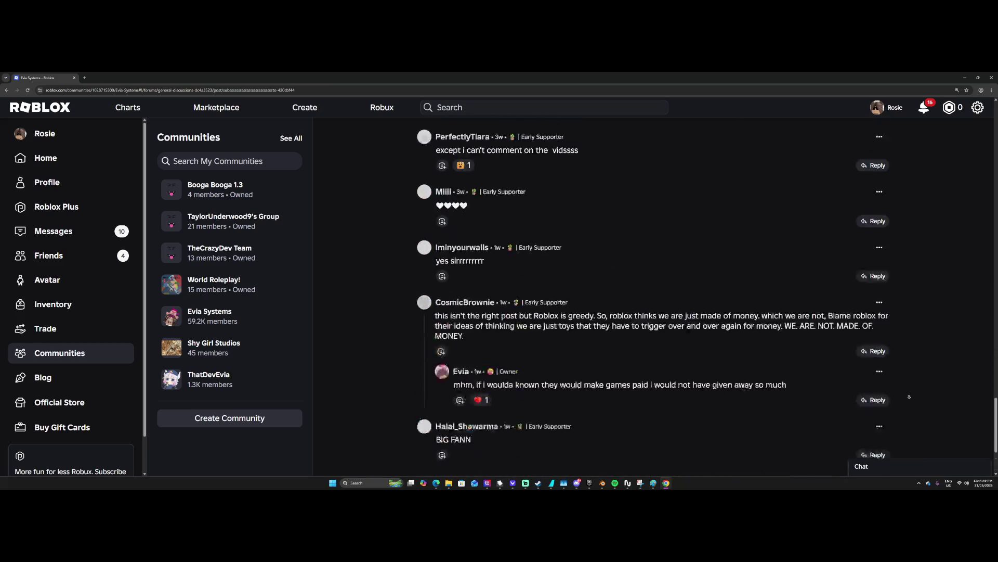
pyautogui.scroll(-10, 909, 396)
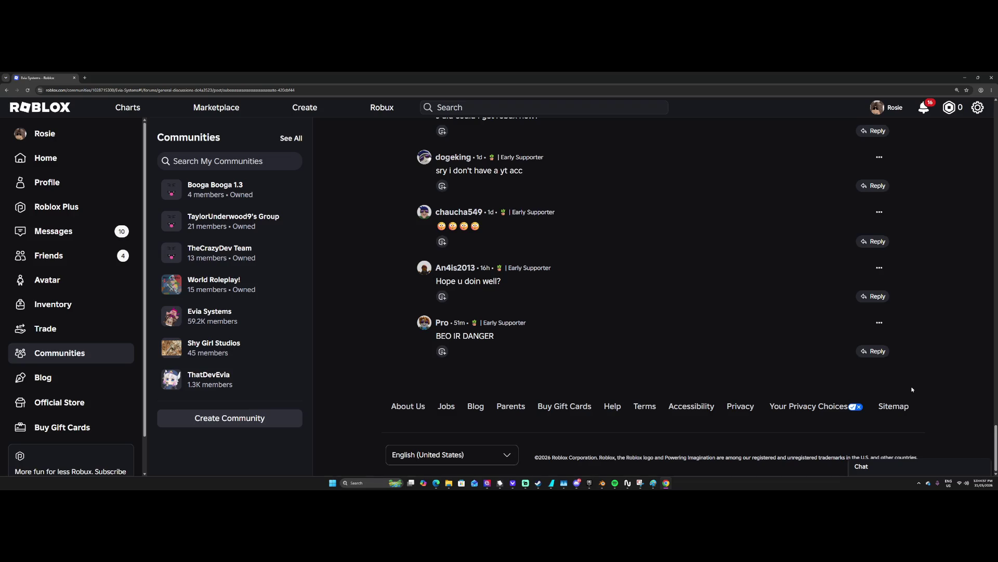
pyautogui.scroll(2, 911, 389)
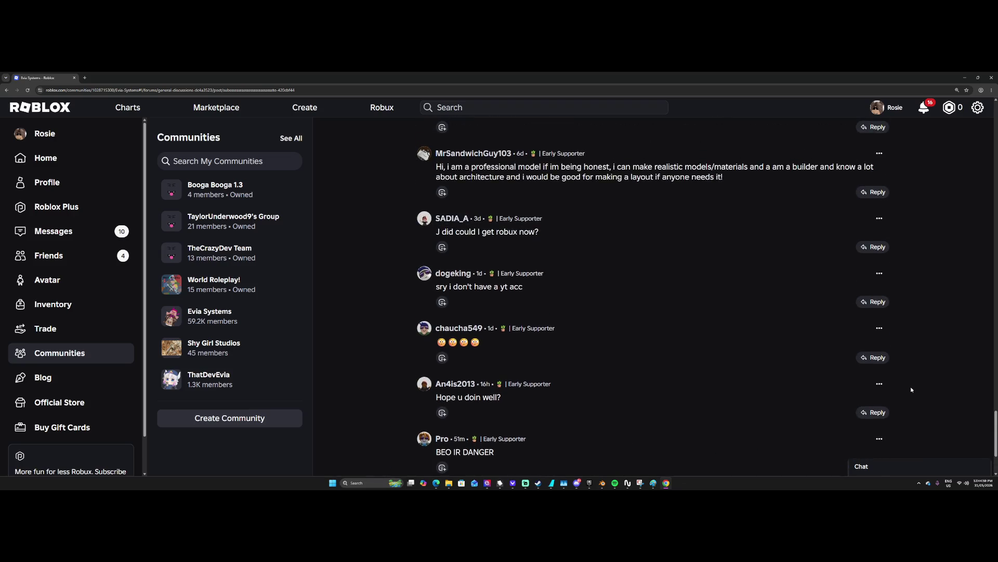
pyautogui.scroll(4, 912, 389)
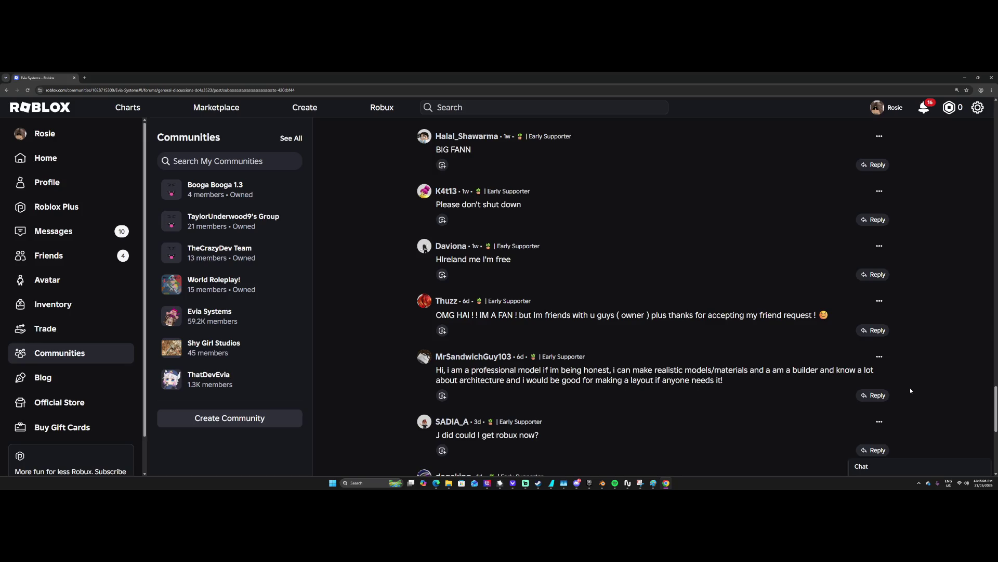
pyautogui.scroll(-5, 910, 390)
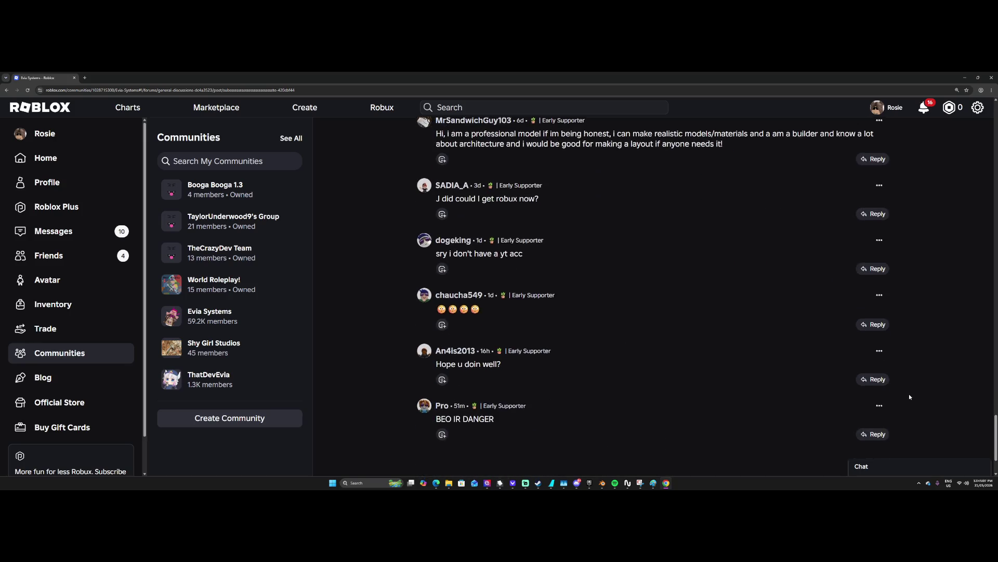
pyautogui.scroll(-2, 909, 396)
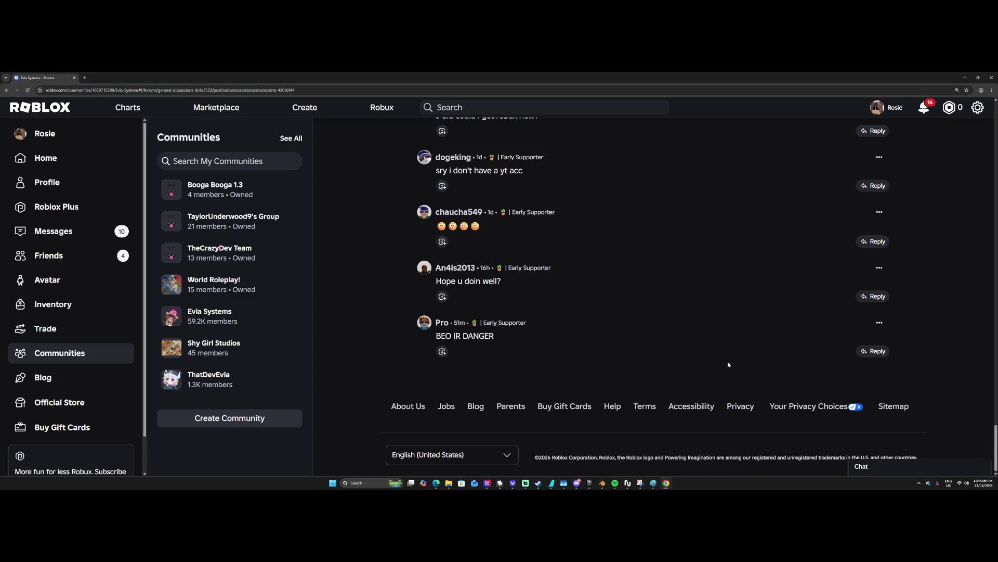
pyautogui.click(437, 323)
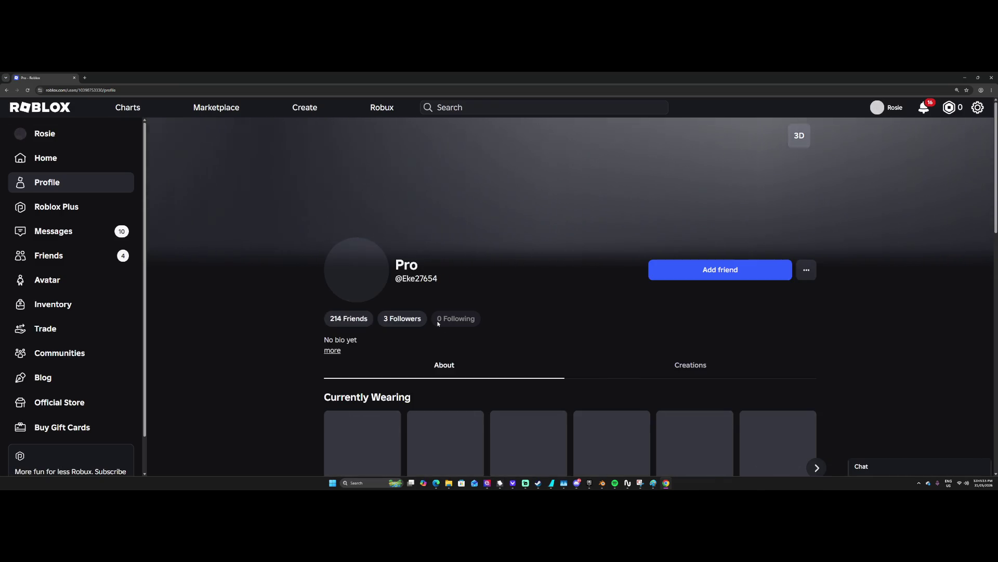
pyautogui.scroll(-7, 437, 323)
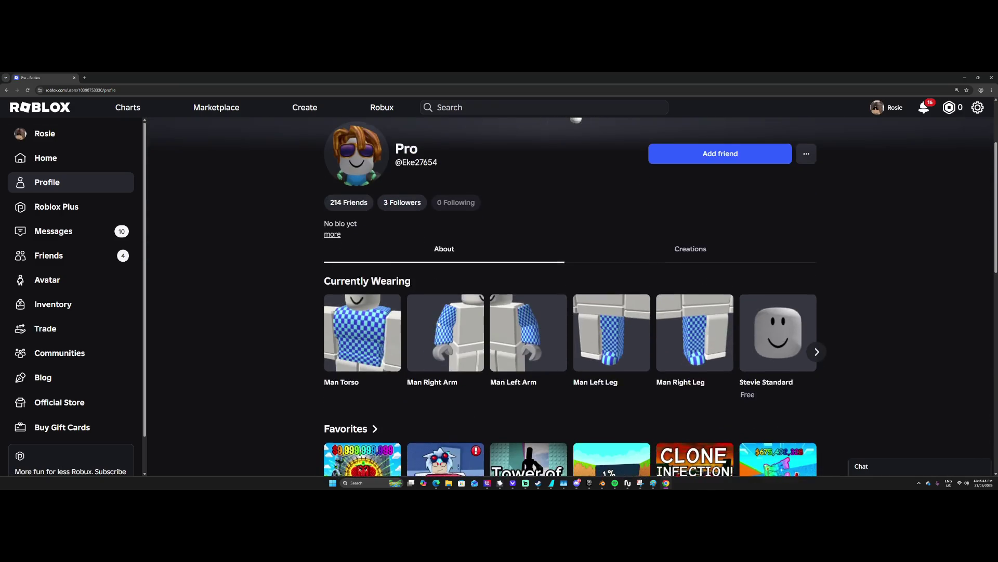
pyautogui.scroll(-4, 438, 329)
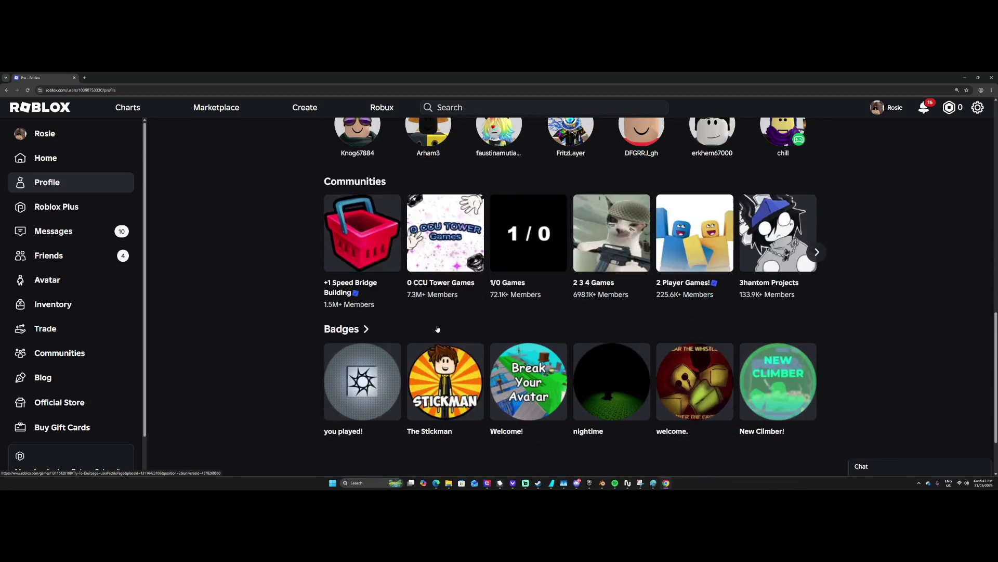
pyautogui.scroll(6, 804, 378)
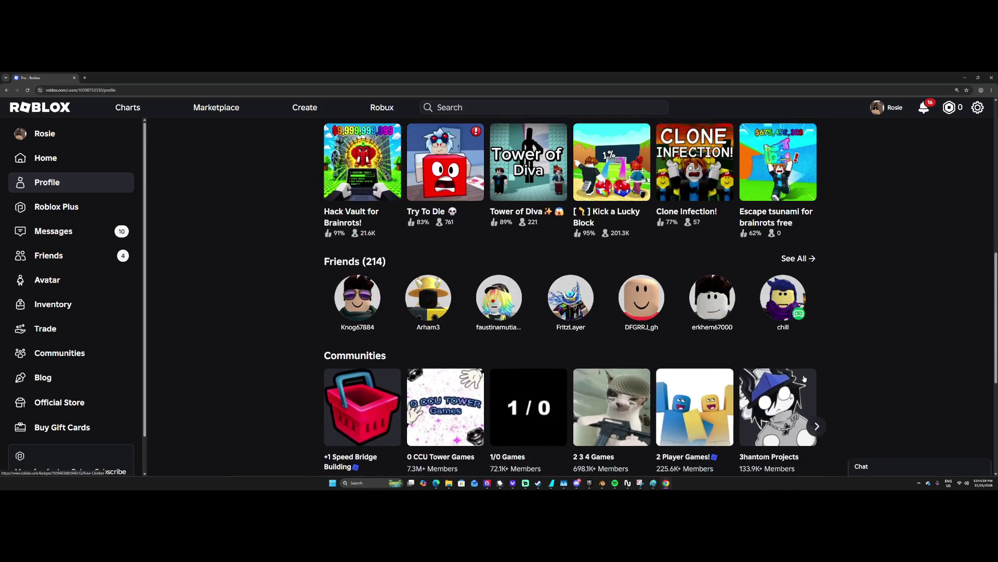
pyautogui.scroll(1, 804, 378)
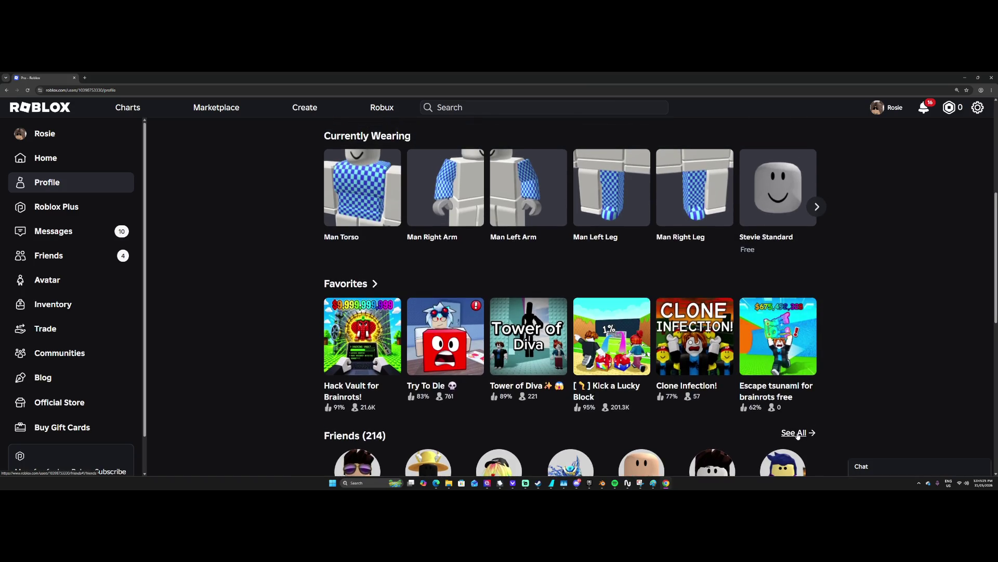
pyautogui.click(795, 432)
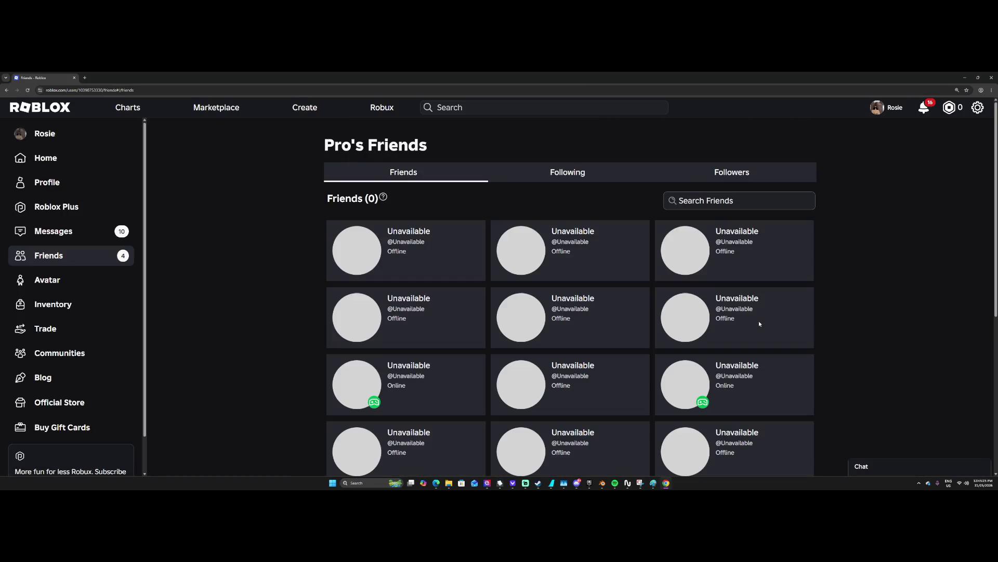
# Page through Pro's friends list to page 9, then close the Roblox browser window.
pyautogui.scroll(-5, 757, 359)
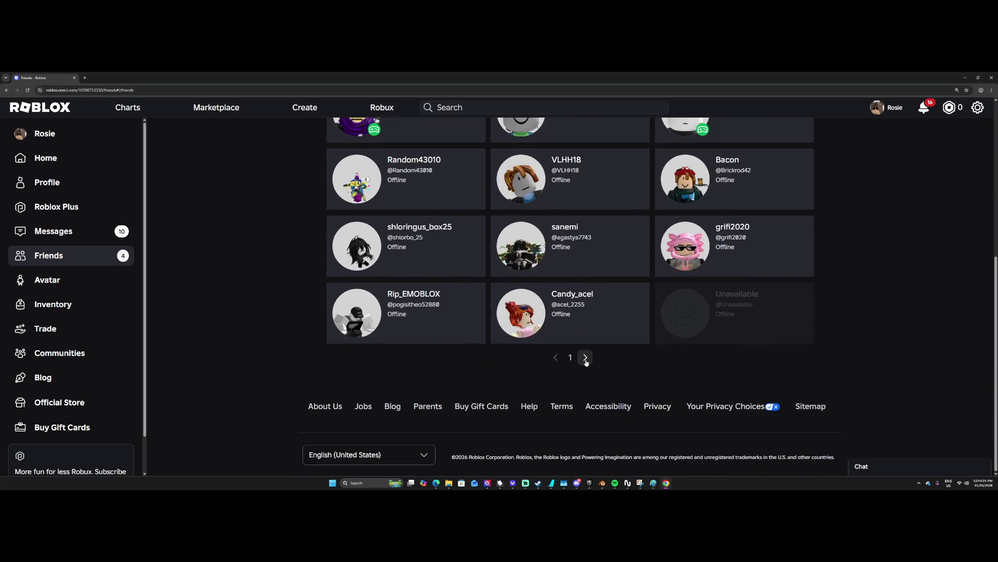
pyautogui.click(586, 354)
pyautogui.scroll(-5, 595, 374)
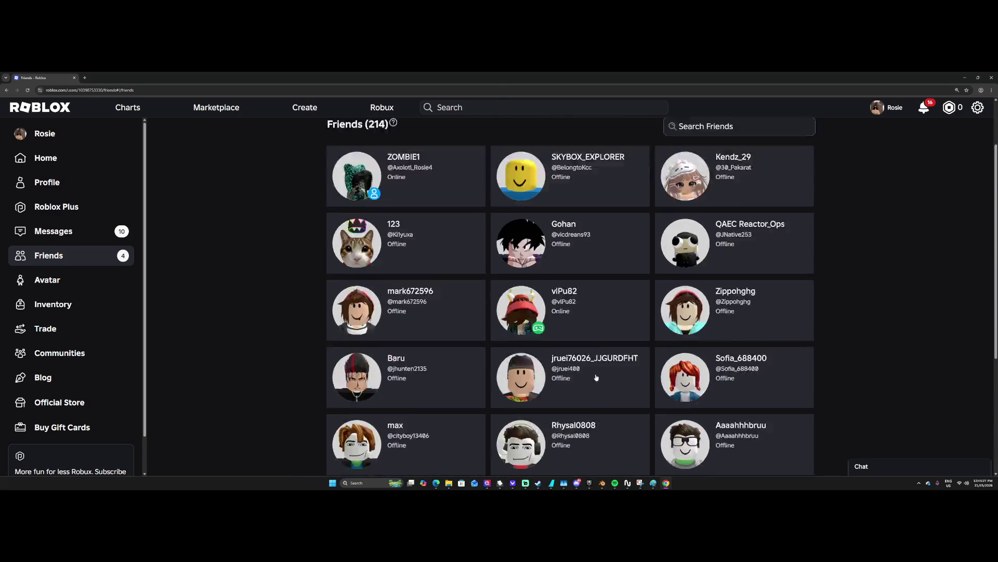
pyautogui.click(586, 357)
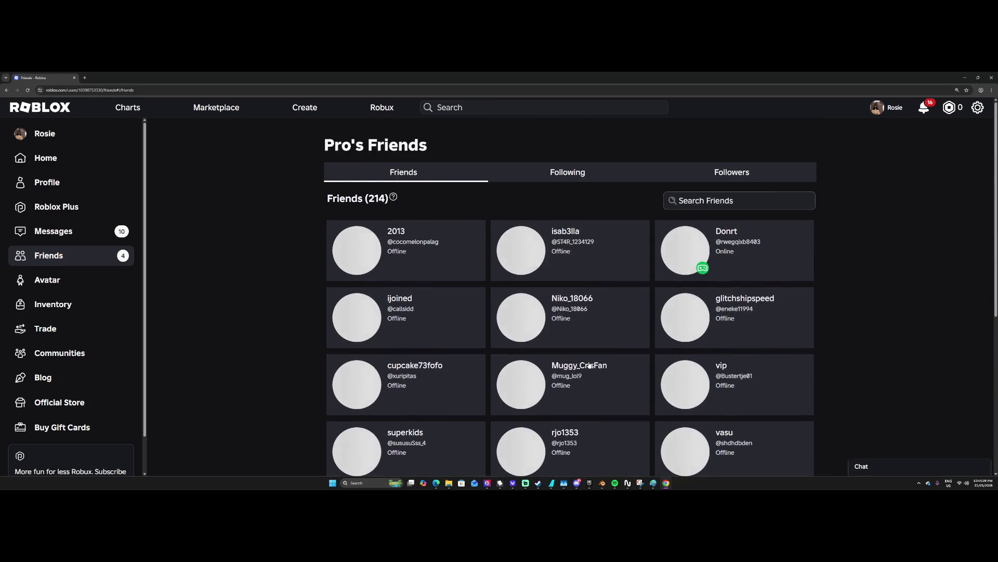
pyautogui.scroll(-5, 588, 395)
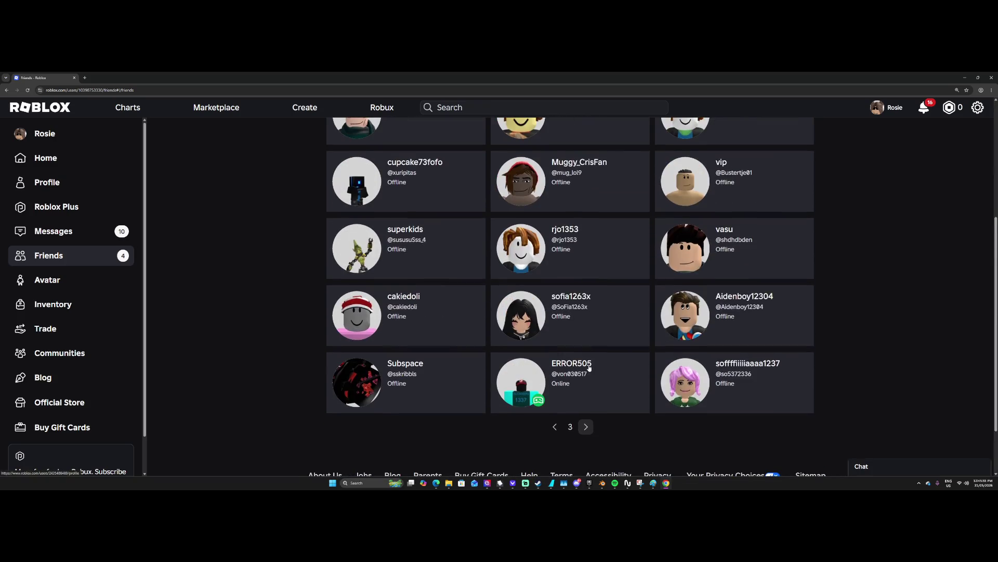
pyautogui.click(586, 424)
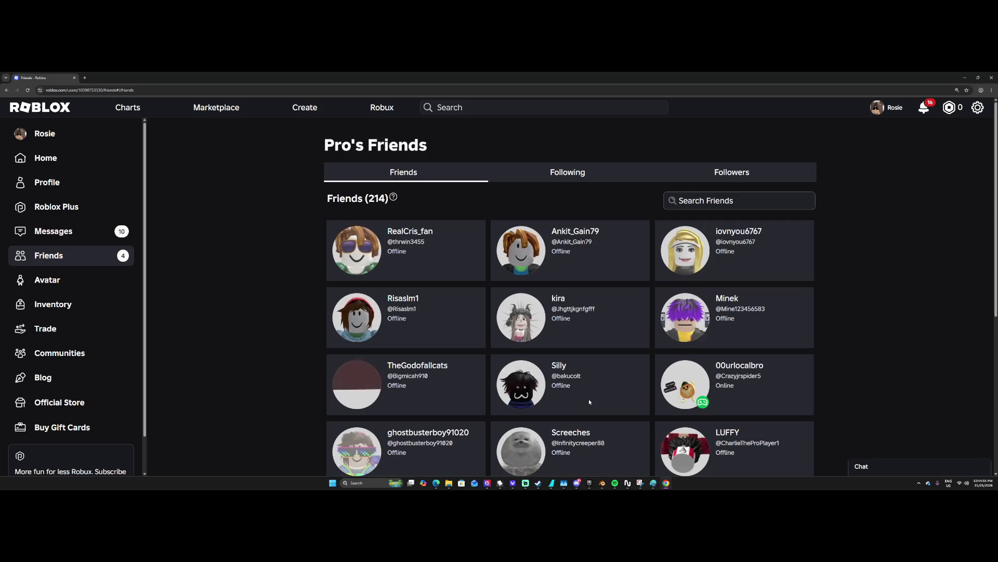
pyautogui.scroll(-5, 589, 399)
pyautogui.click(586, 399)
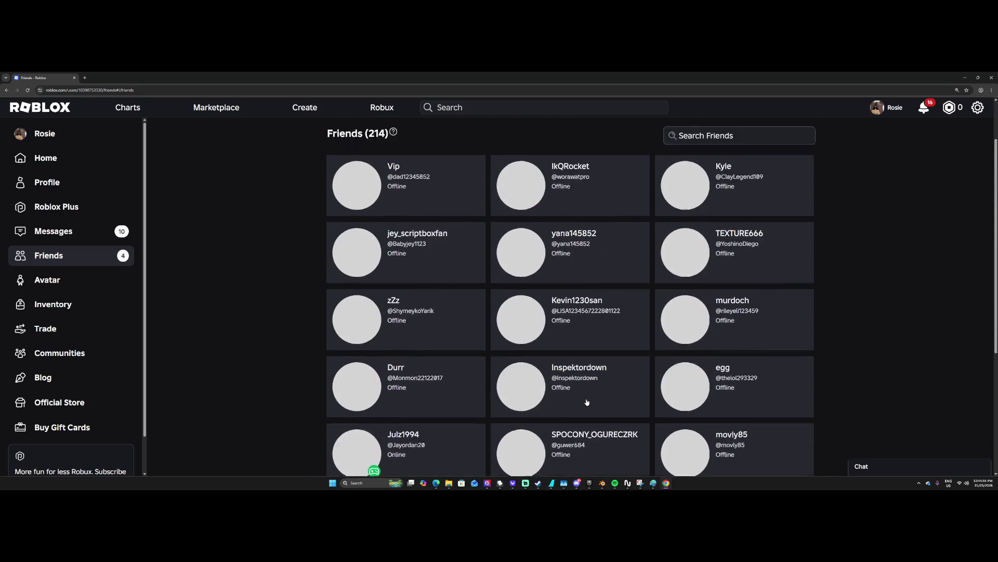
pyautogui.scroll(-5, 588, 400)
pyautogui.click(586, 398)
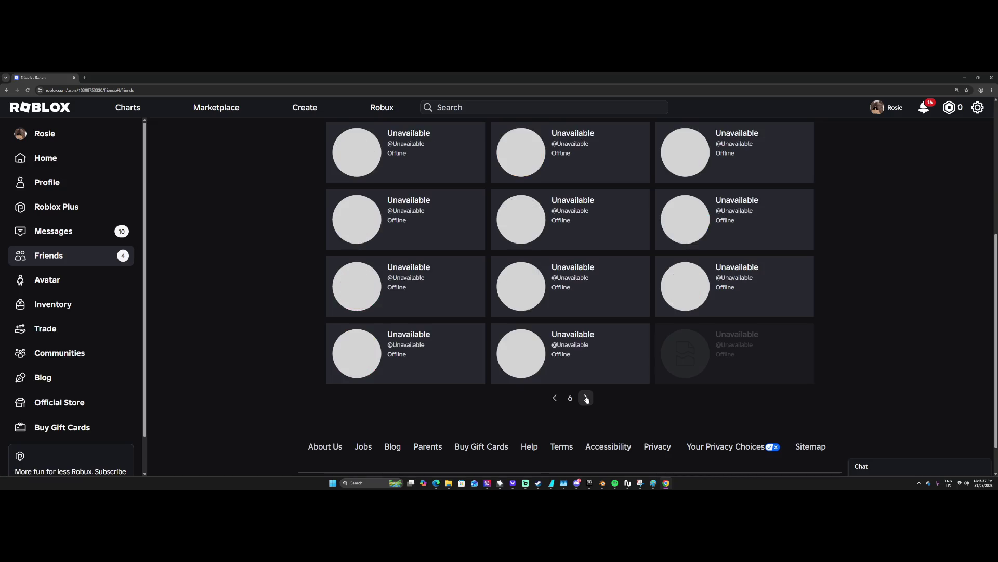
pyautogui.scroll(-5, 587, 399)
pyautogui.click(587, 367)
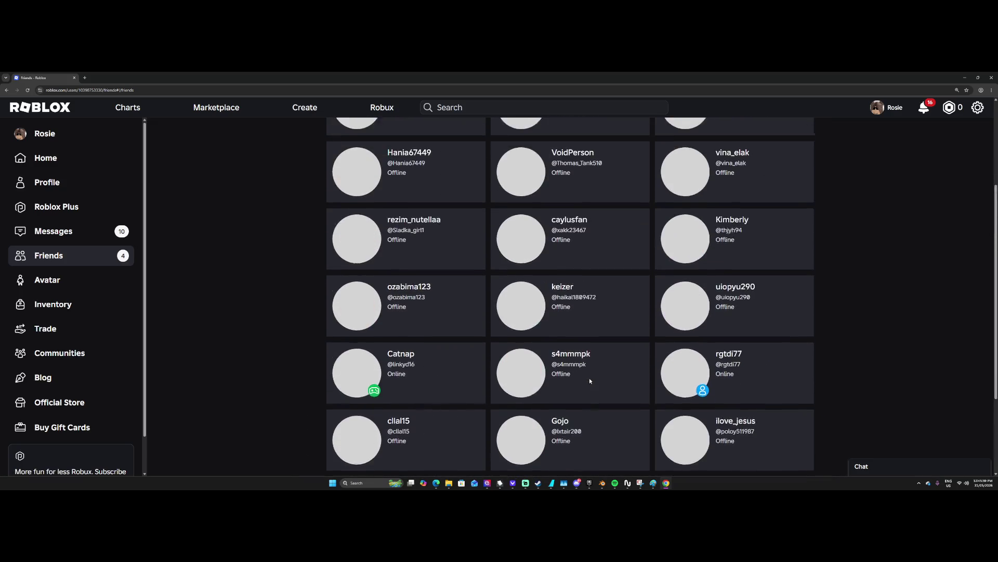
pyautogui.scroll(-5, 588, 400)
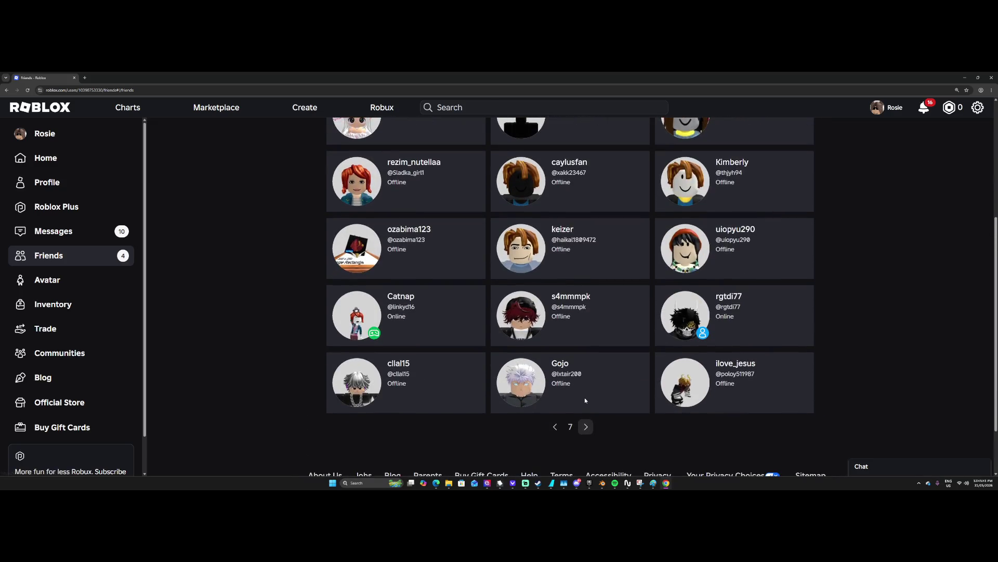
pyautogui.click(586, 427)
pyautogui.click(587, 428)
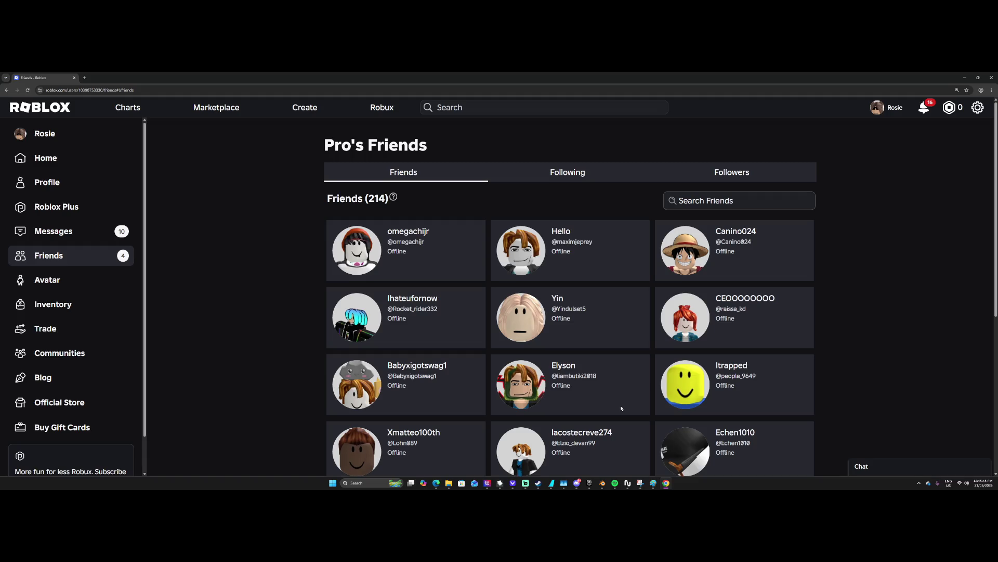
pyautogui.click(991, 78)
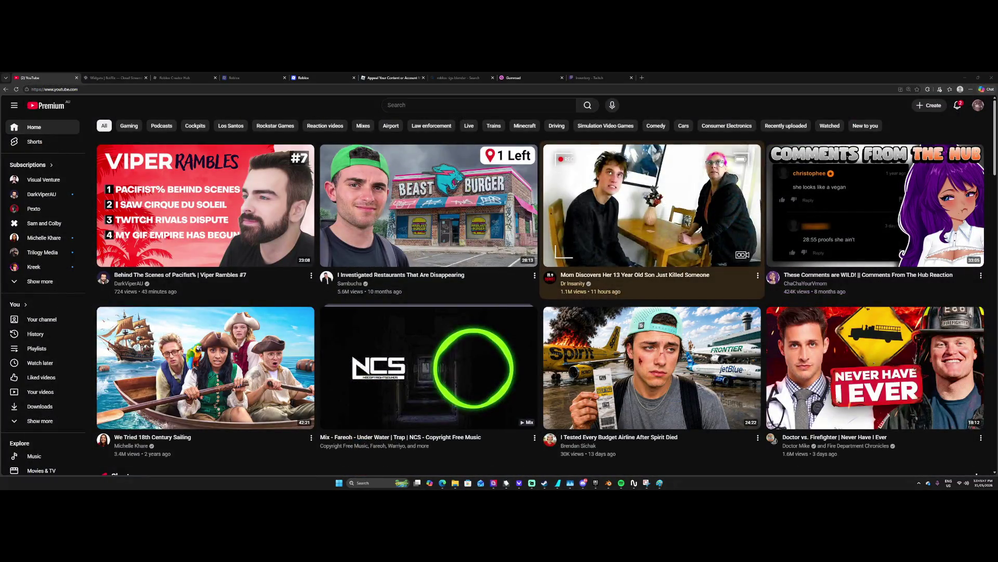
# Check YouTube notifications, then close the YouTube, BotRix, Creator Hub, Roblox, appeal, Bing and Gumroad tabs.
pyautogui.click(957, 105)
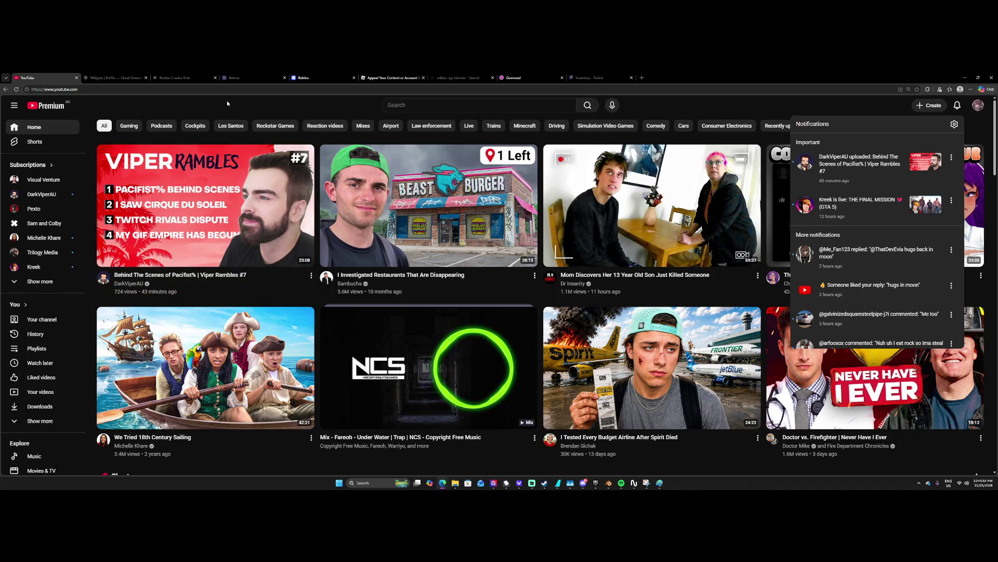
pyautogui.click(76, 77)
pyautogui.click(76, 77)
pyautogui.click(77, 77)
pyautogui.click(76, 78)
pyautogui.click(77, 78)
pyautogui.click(77, 78)
pyautogui.click(76, 78)
pyautogui.click(77, 78)
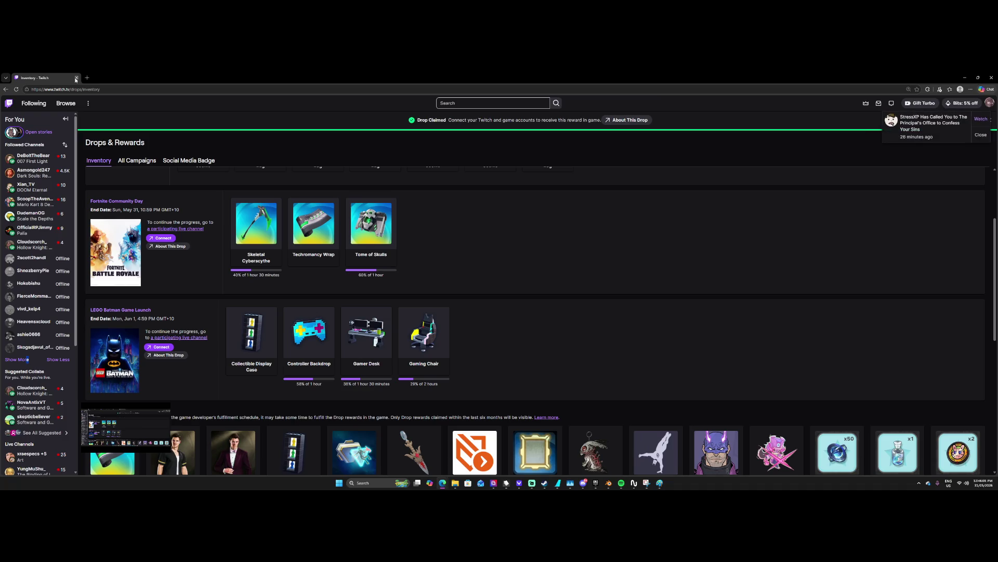
pyautogui.moveTo(63, 159)
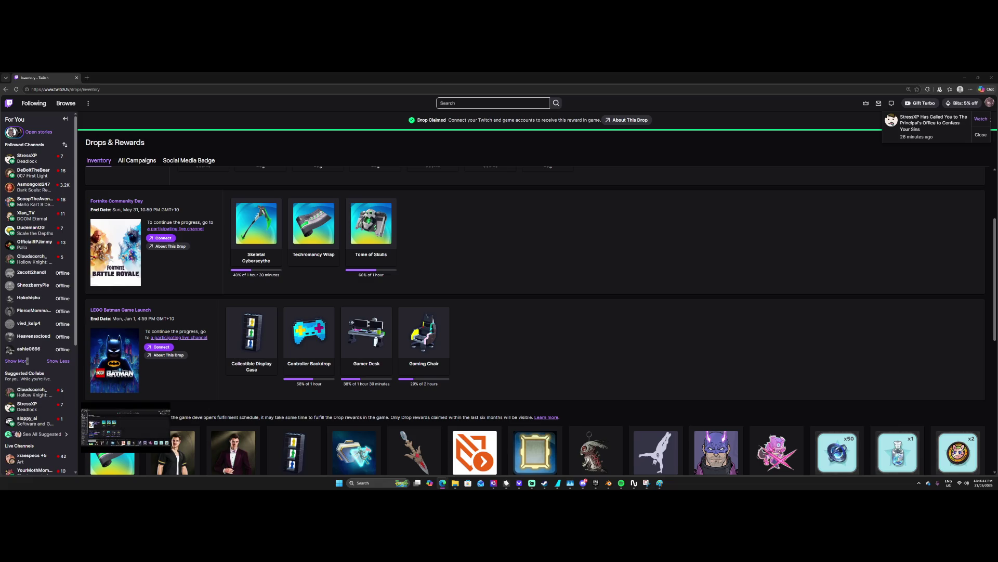
pyautogui.moveTo(126, 427)
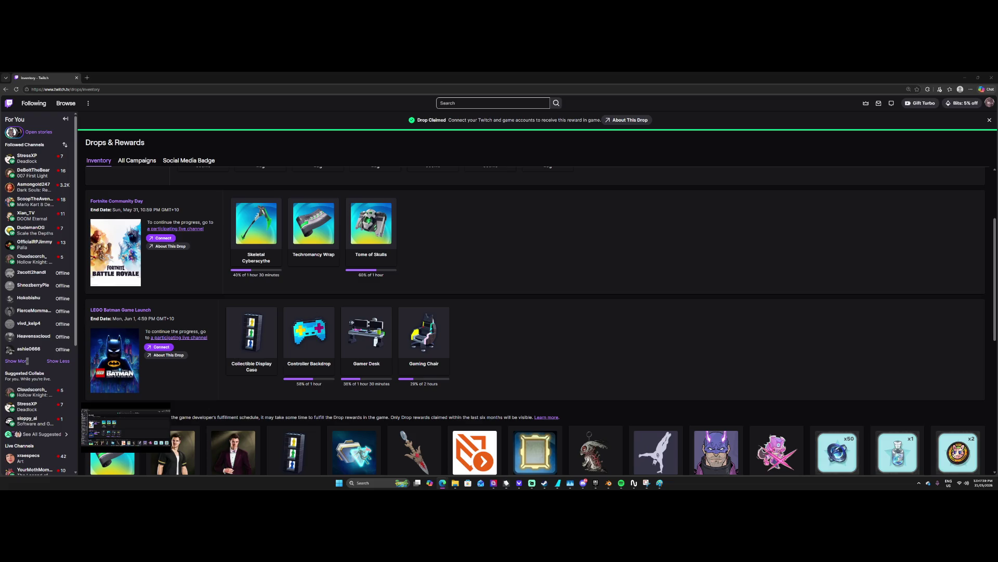
pyautogui.moveTo(622, 482)
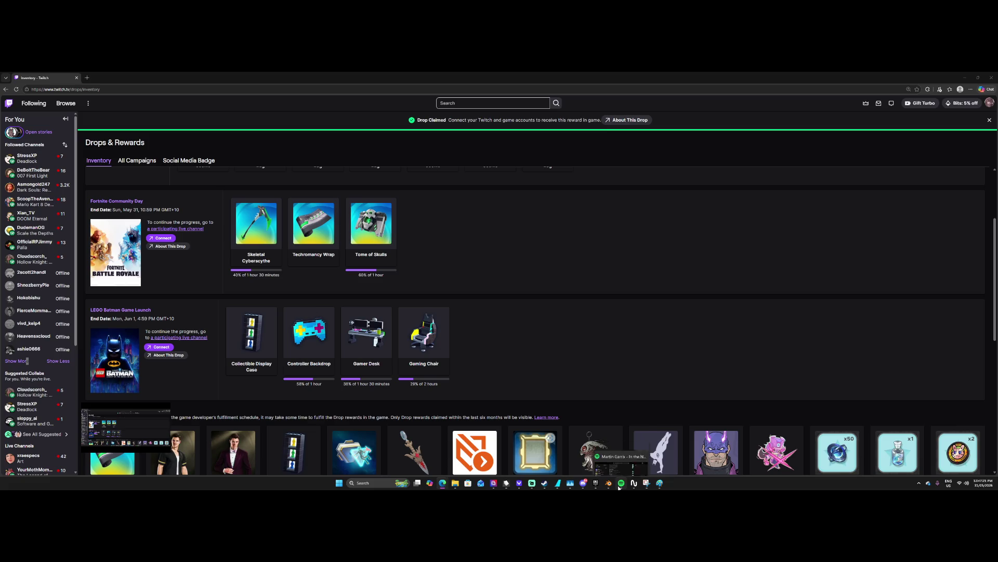
pyautogui.moveTo(37, 392)
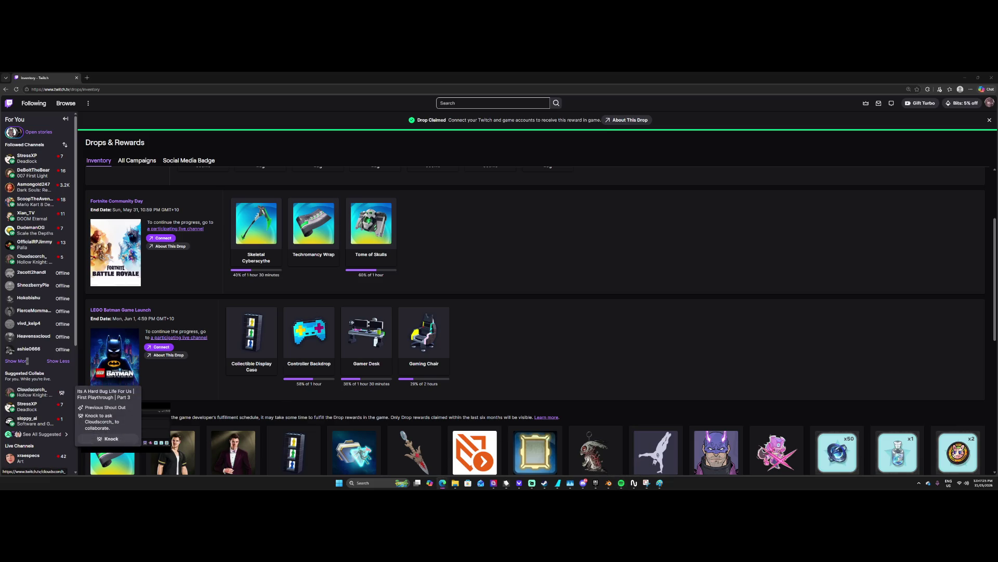